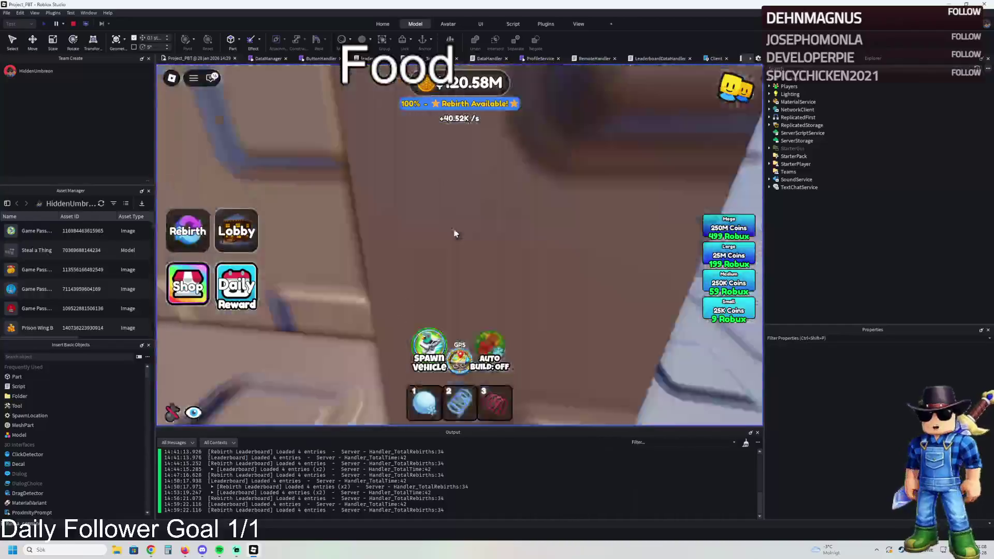
# Run the character around the first crate room and head for its doorway
pyautogui.press('w')
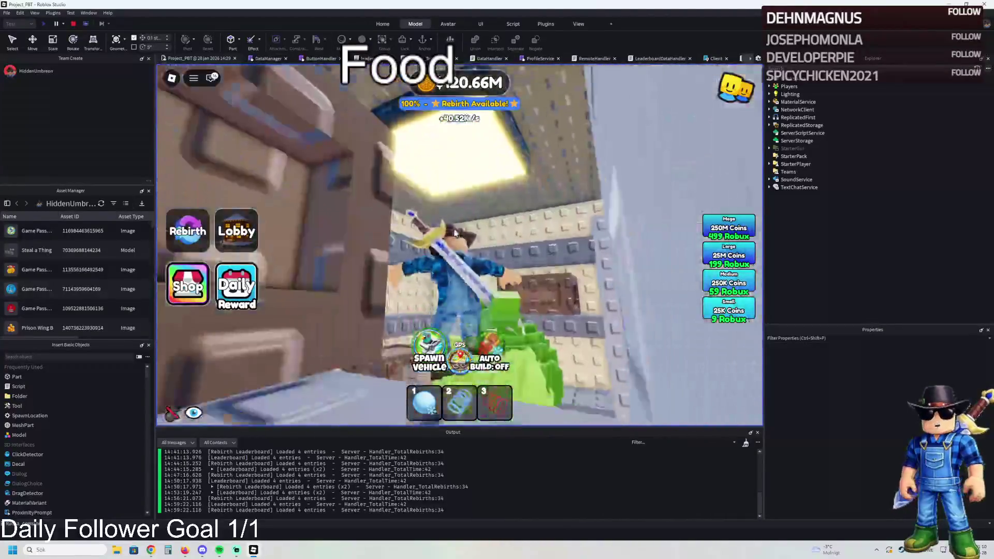
pyautogui.press('w')
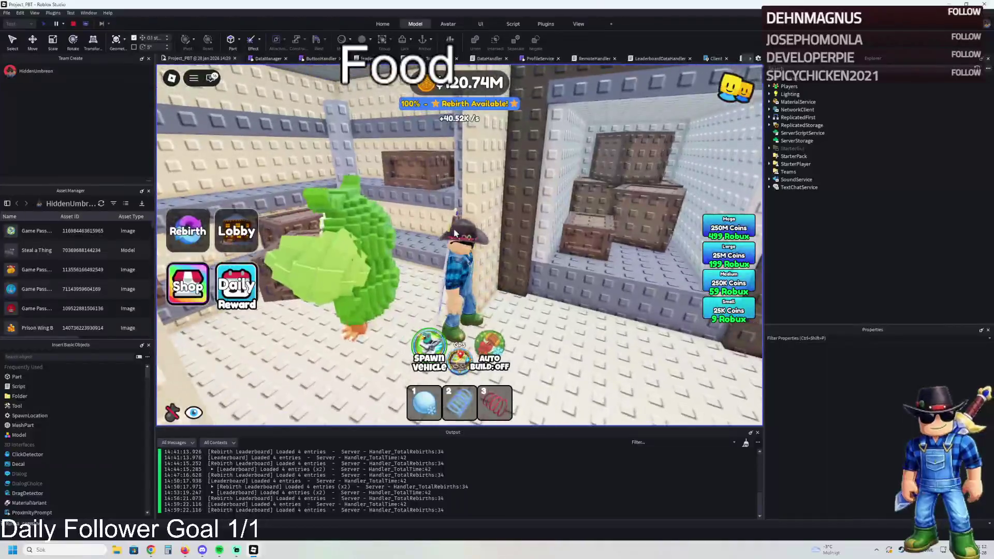
pyautogui.press('w')
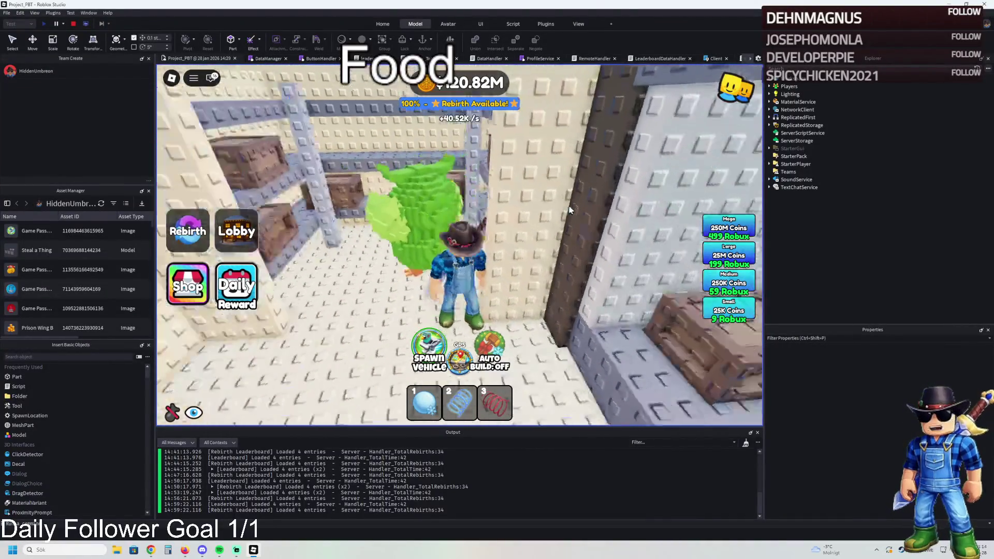
pyautogui.press('w')
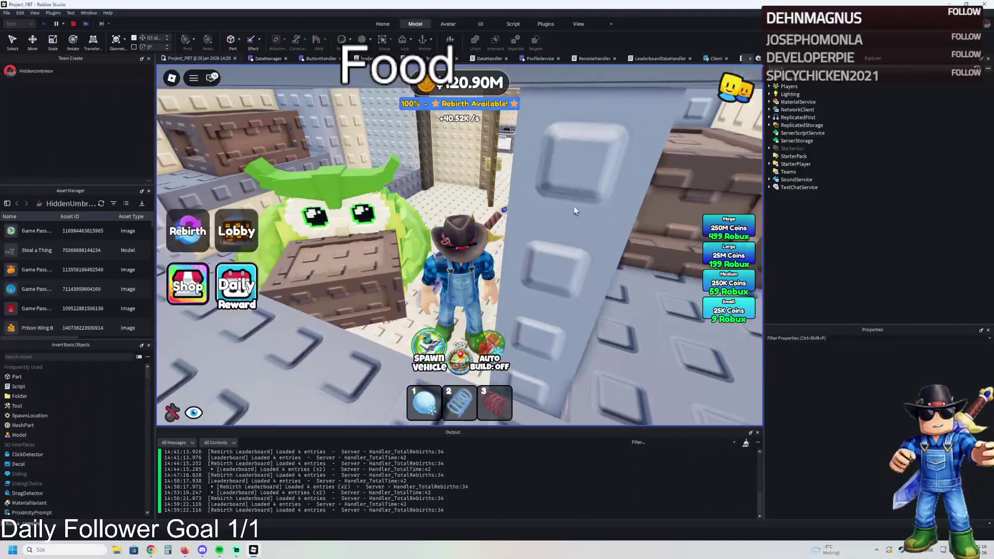
pyautogui.press('w')
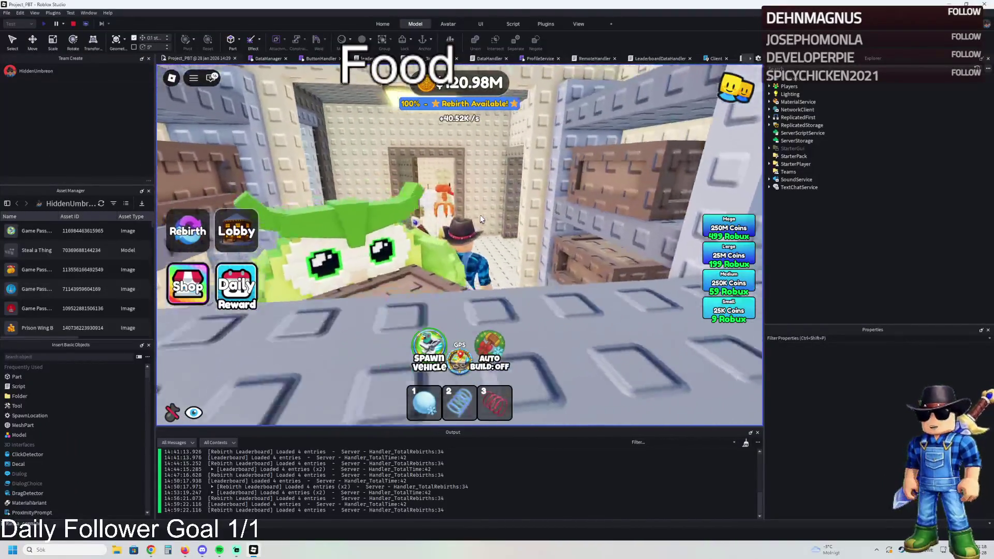
# Walk through the food counter room and stop outside the narrow crate room's doorway
pyautogui.press('w')
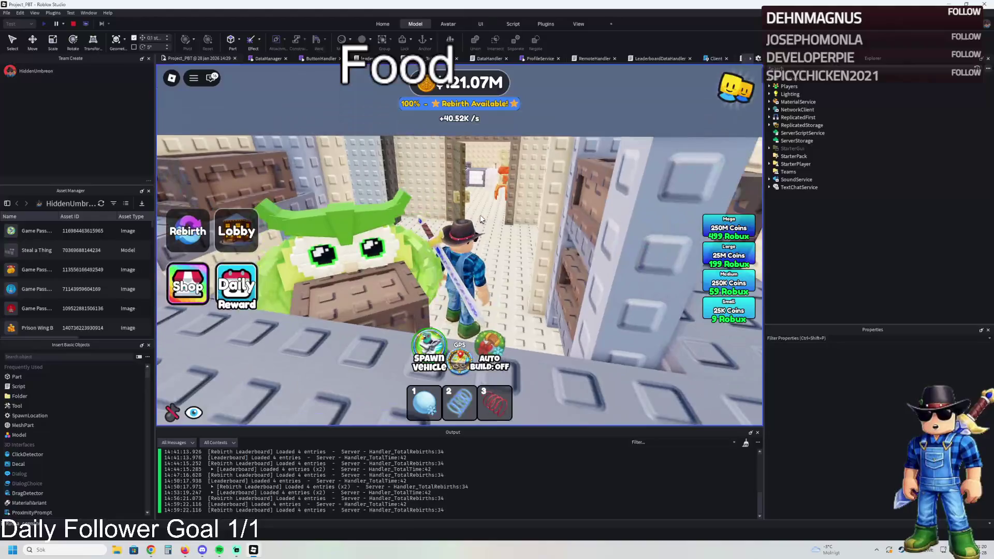
pyautogui.press('w')
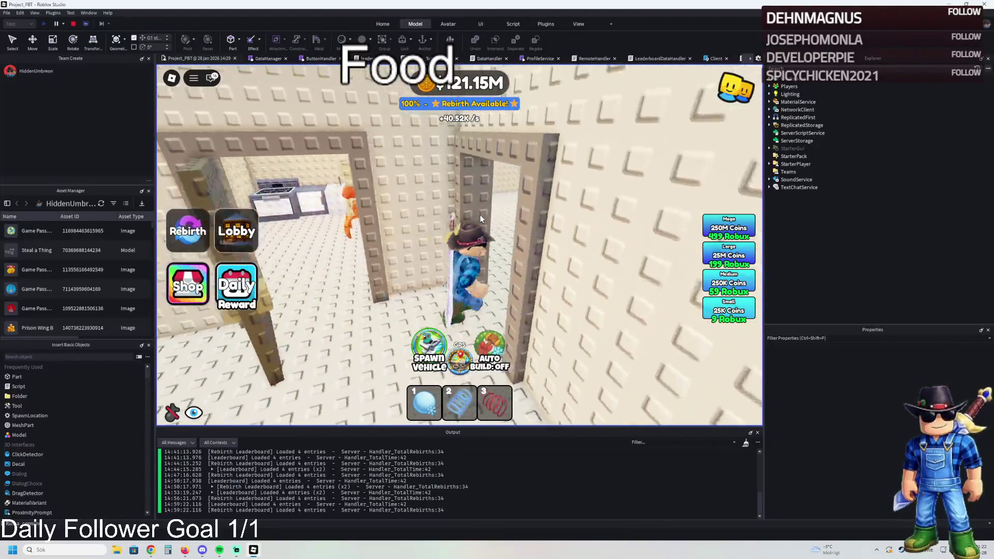
pyautogui.press('w')
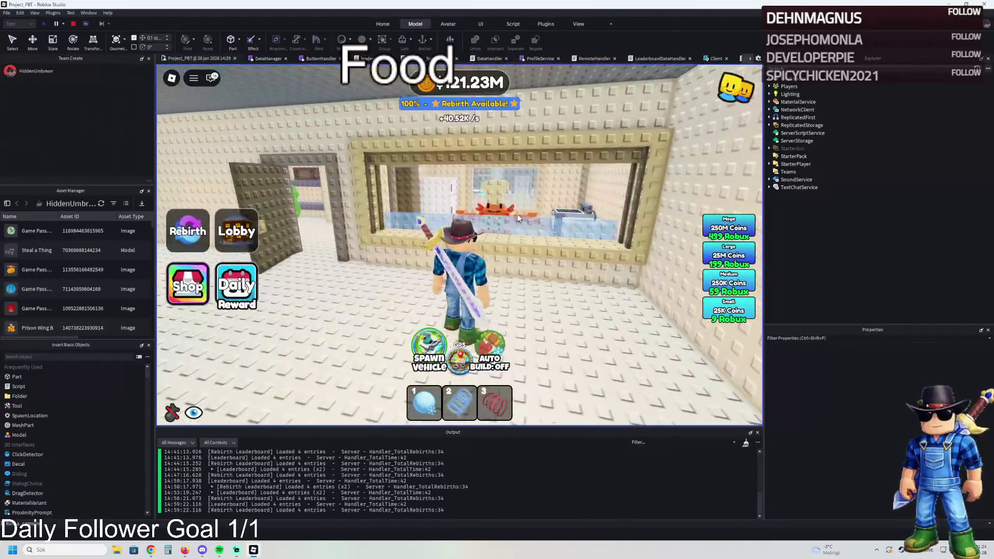
pyautogui.press('w')
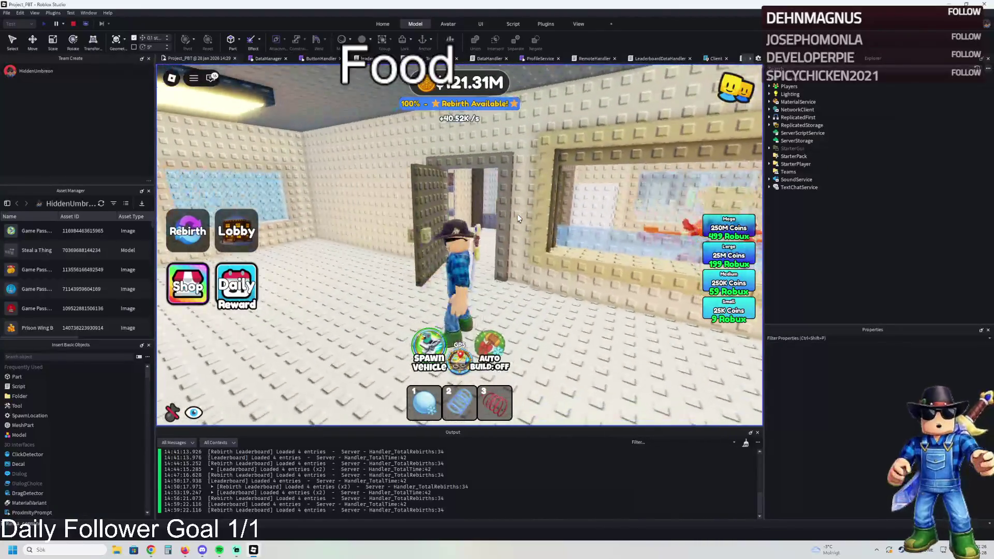
pyautogui.press('w')
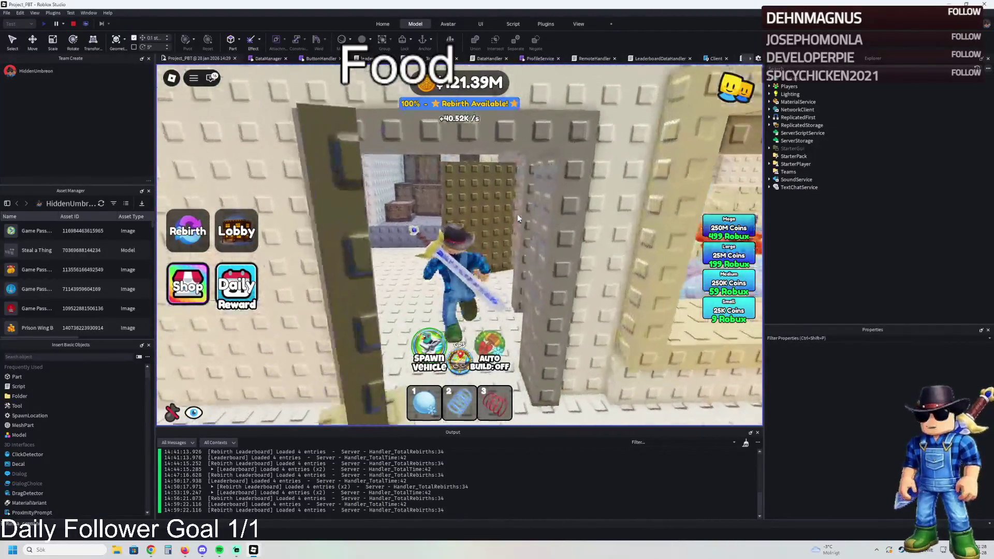
pyautogui.press('w')
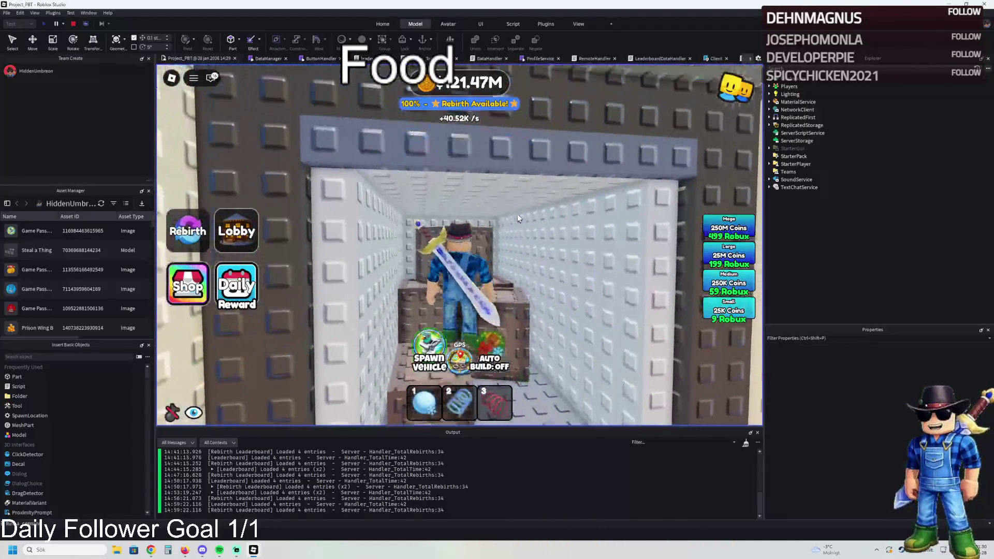
pyautogui.press('s')
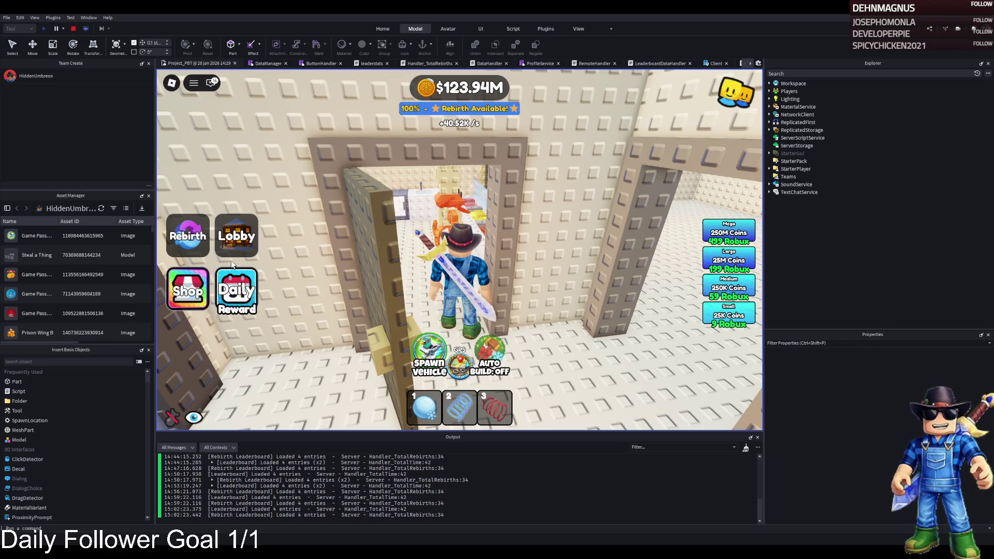
# Walk down the corridor into the room with the barred gate
pyautogui.press('w')
pyautogui.press('d')
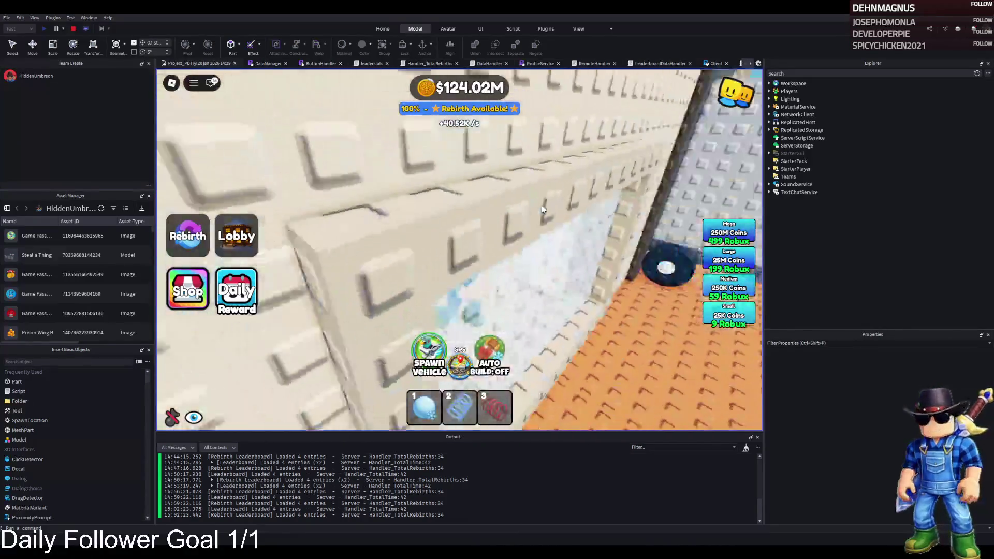
pyautogui.press('w')
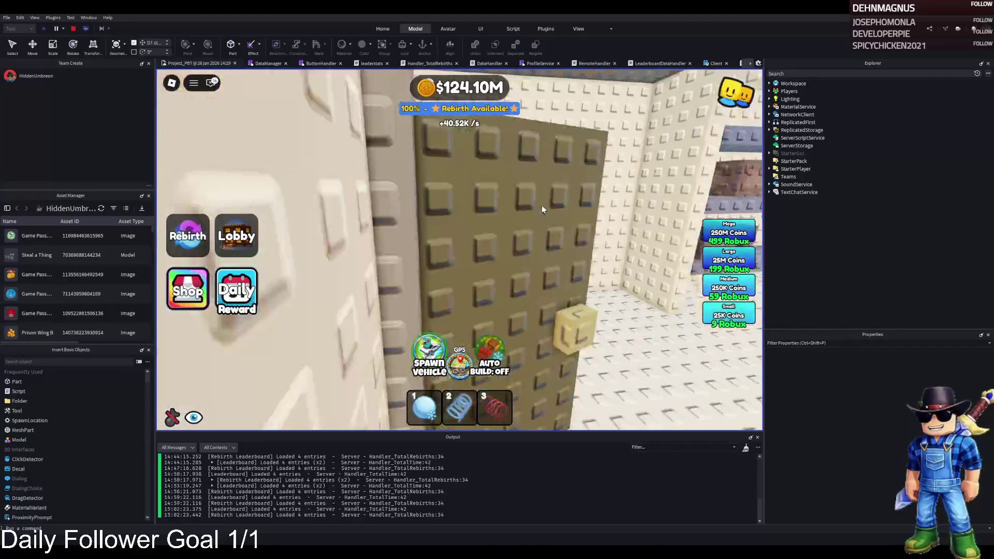
pyautogui.press('w')
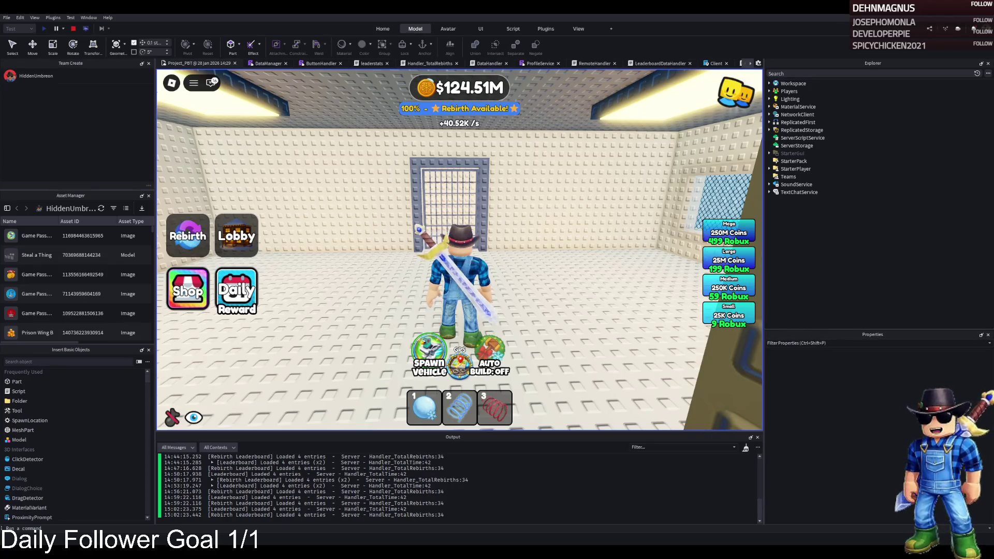
# Run into the grey brick crate room, then stop the playtest with Shift+F5
pyautogui.press('w')
pyautogui.press('a')
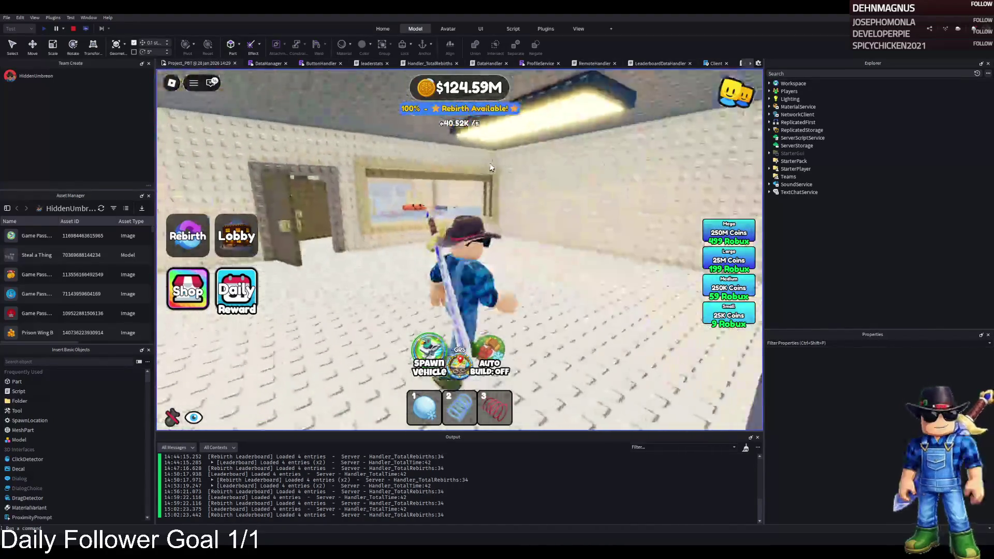
pyautogui.press('w')
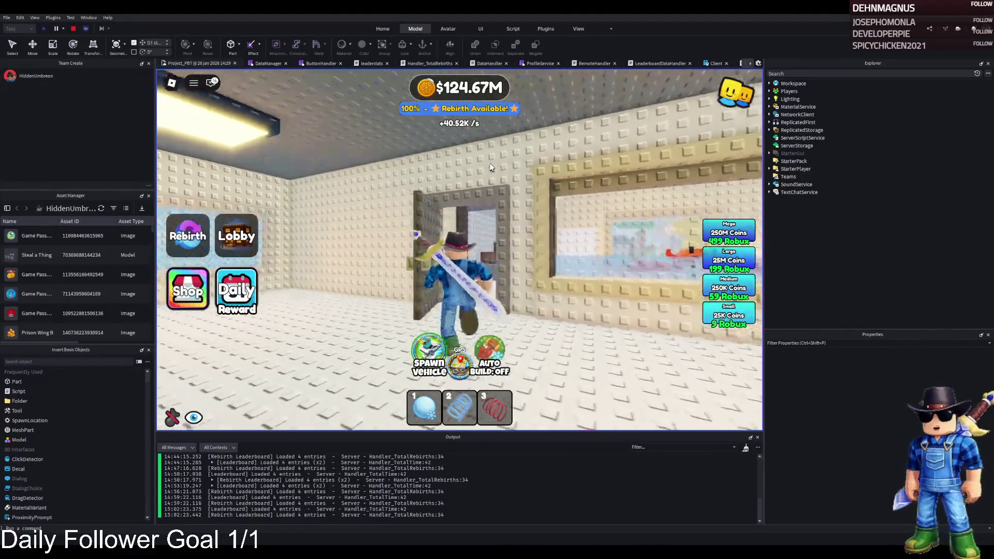
pyautogui.press('w')
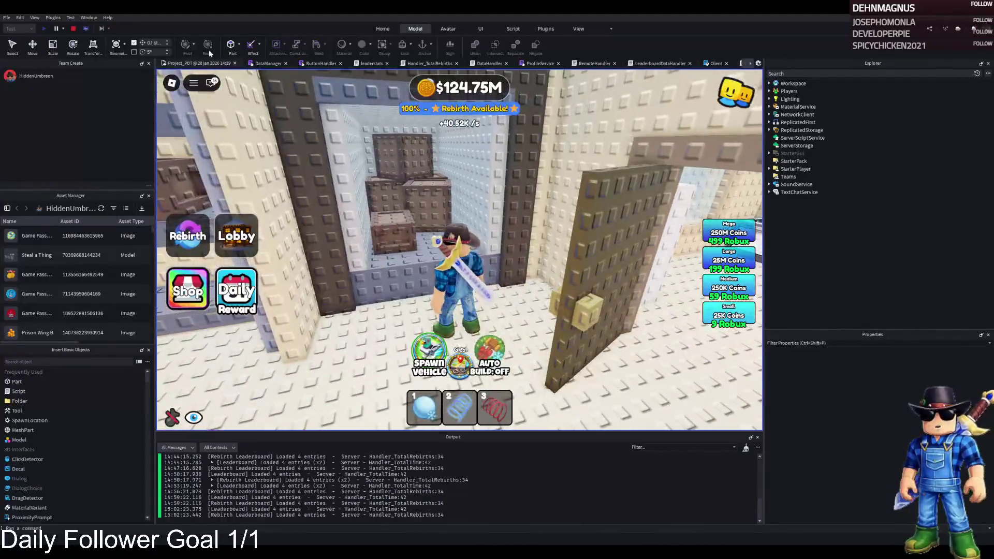
pyautogui.hotkey('shift', 'F5')
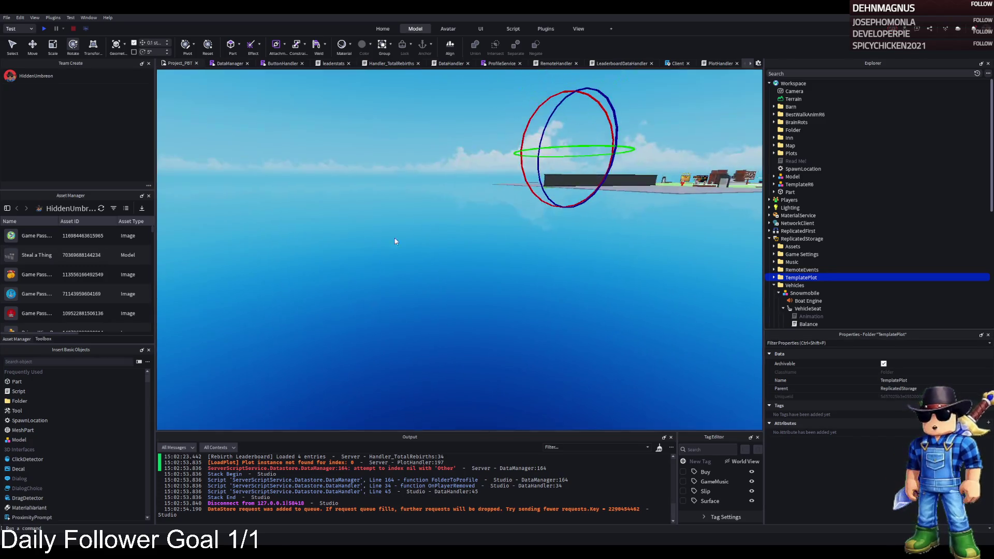
# Move TemplatePlot from ReplicatedStorage into Workspace and fly the camera over the plot
pyautogui.moveTo(801, 236); pyautogui.dragTo(792, 83)
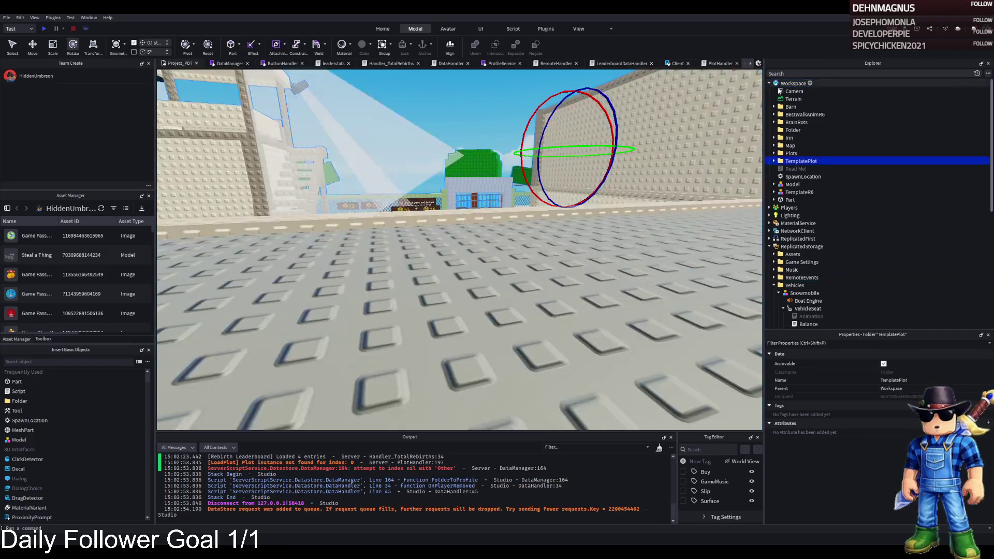
pyautogui.press('s')
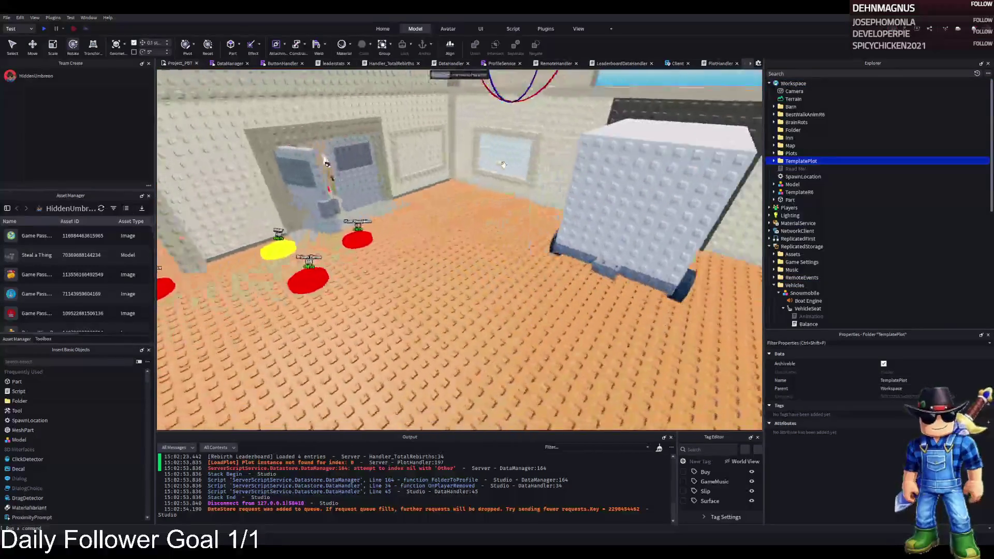
pyautogui.press('d')
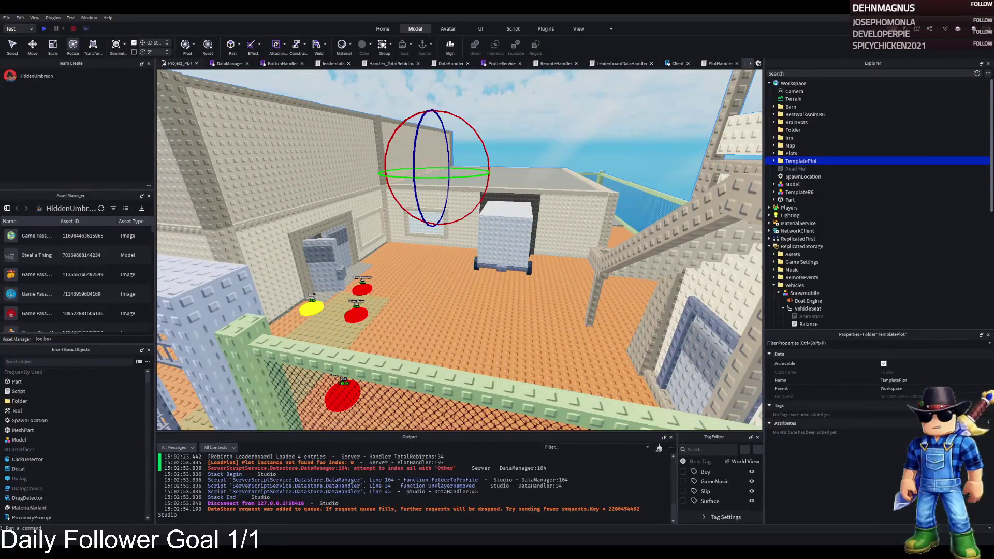
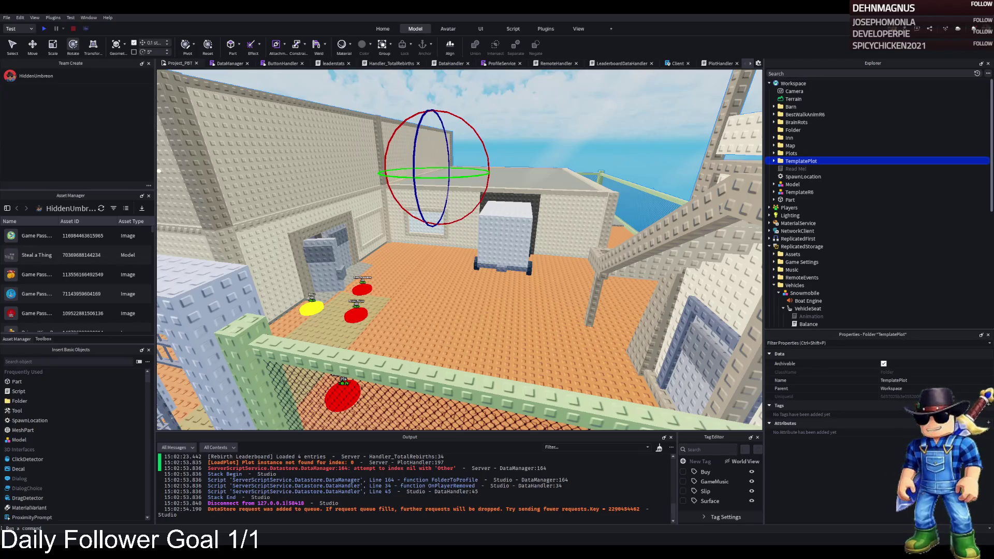
# Select the chef's Cube.001 piece and nudge it 0.3 studs along the red axis
pyautogui.scroll(10, 267, 160)
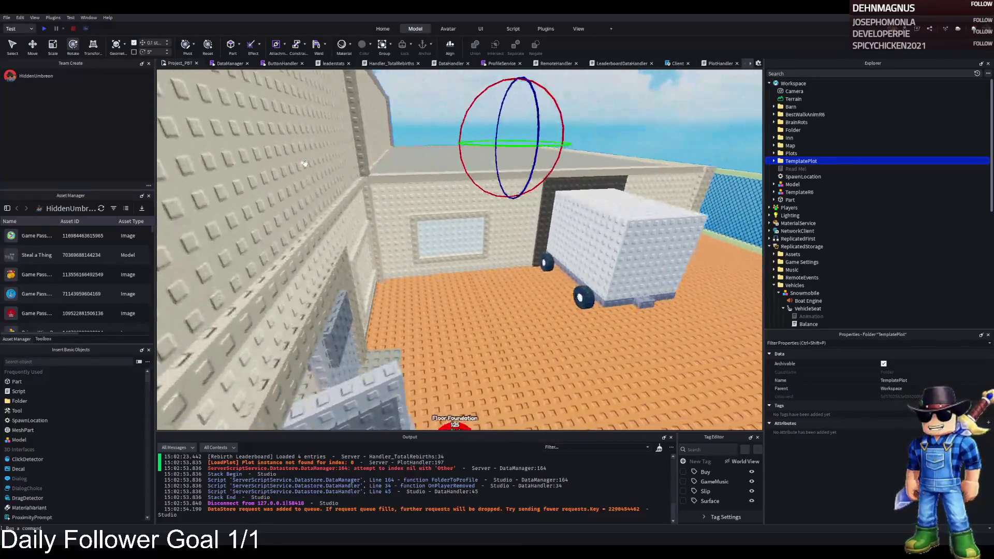
pyautogui.scroll(10, 306, 164)
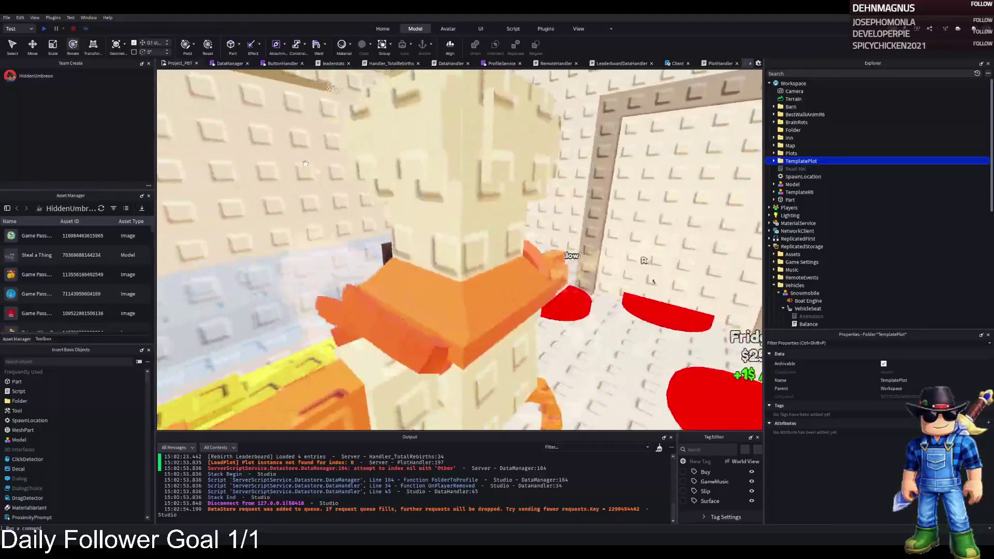
pyautogui.scroll(5, 306, 164)
pyautogui.click(455, 269)
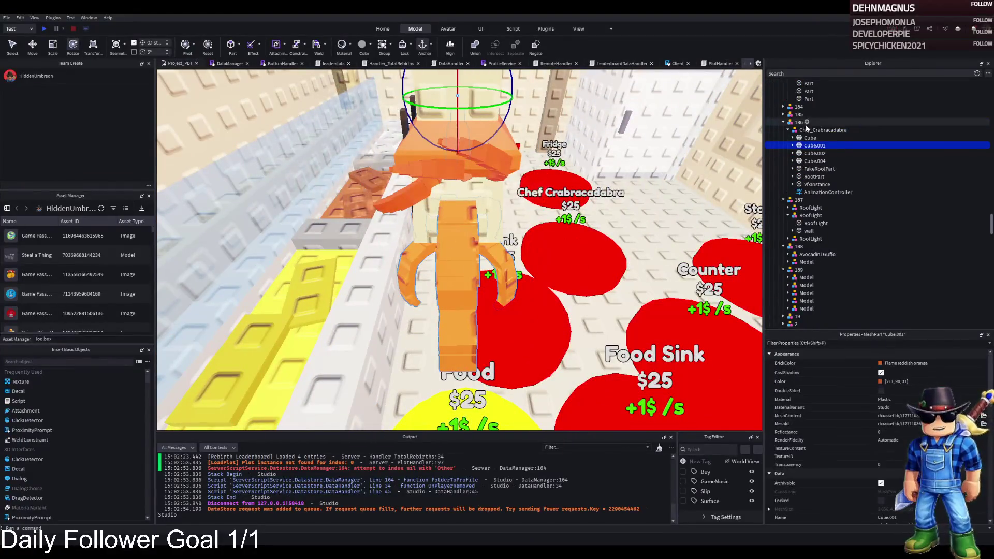
pyautogui.moveTo(496, 203); pyautogui.dragTo(497, 202)
pyautogui.hotkey('ctrl', '2')
pyautogui.moveTo(412, 155); pyautogui.dragTo(432, 154)
pyautogui.click(793, 145)
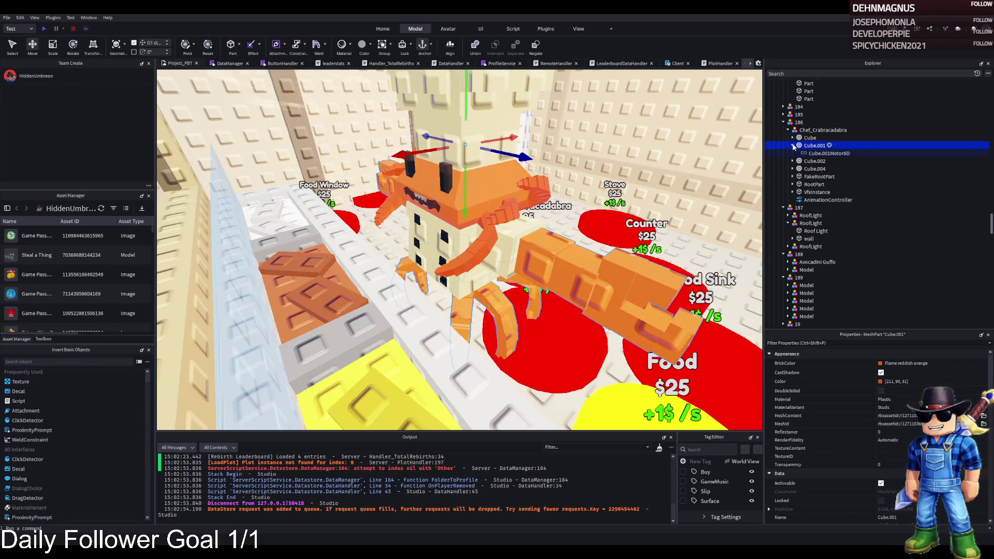
# Rotate Cube.001 about 21.6°, then take TemplatePlot out to ReplicatedStorage
pyautogui.hotkey('ctrl', '4')
pyautogui.moveTo(445, 154); pyautogui.dragTo(502, 155)
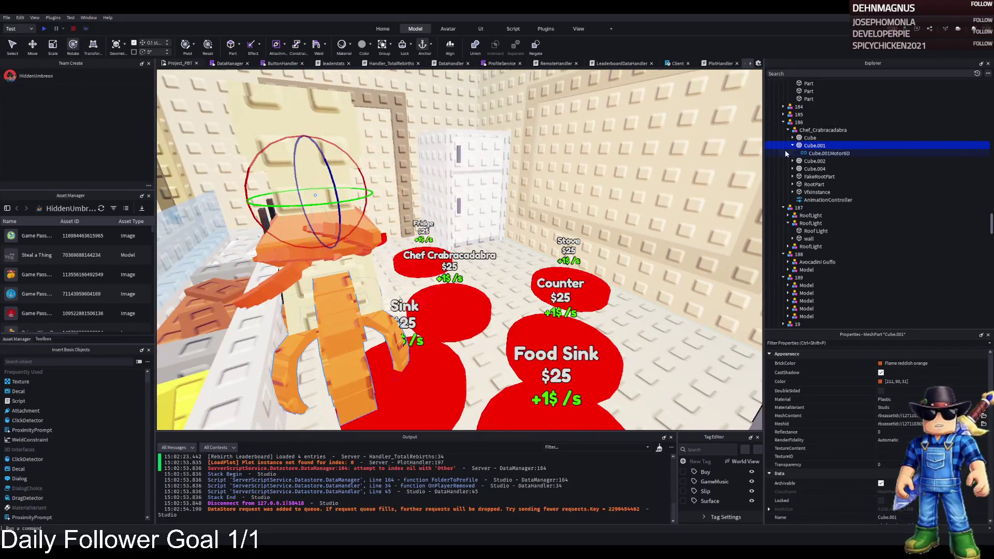
pyautogui.hotkey('ctrl', 'z')
pyautogui.hotkey('ctrl', 'z')
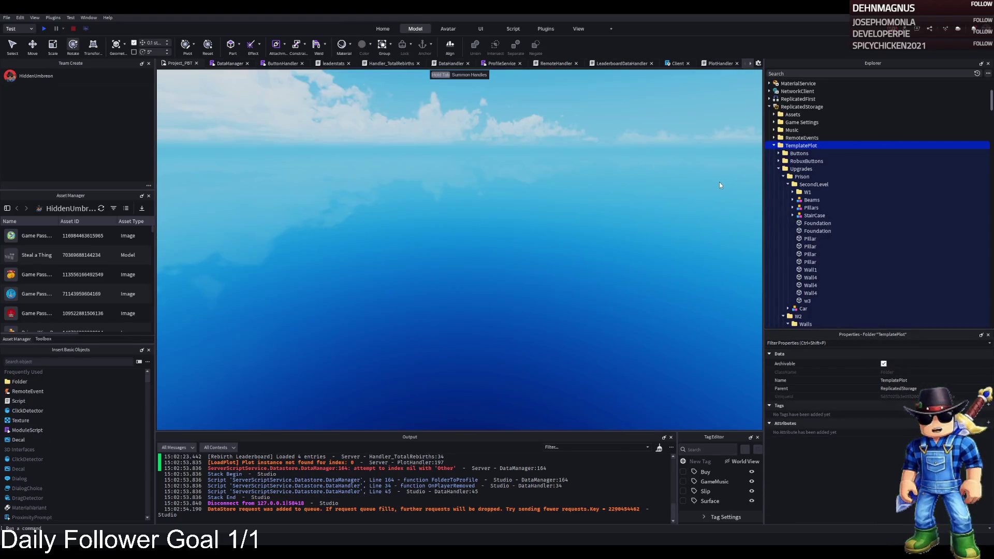
# Return TemplatePlot to Workspace so the prison plot and cafeteria tables reappear
pyautogui.hotkey('ctrl', 'z')
pyautogui.press('w')
pyautogui.press('w')
pyautogui.press('w')
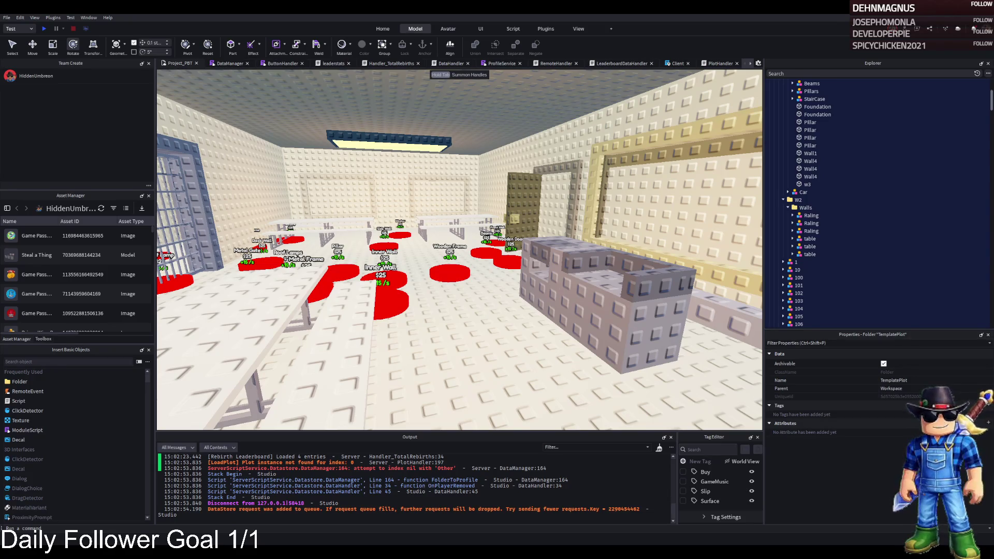
pyautogui.press('w')
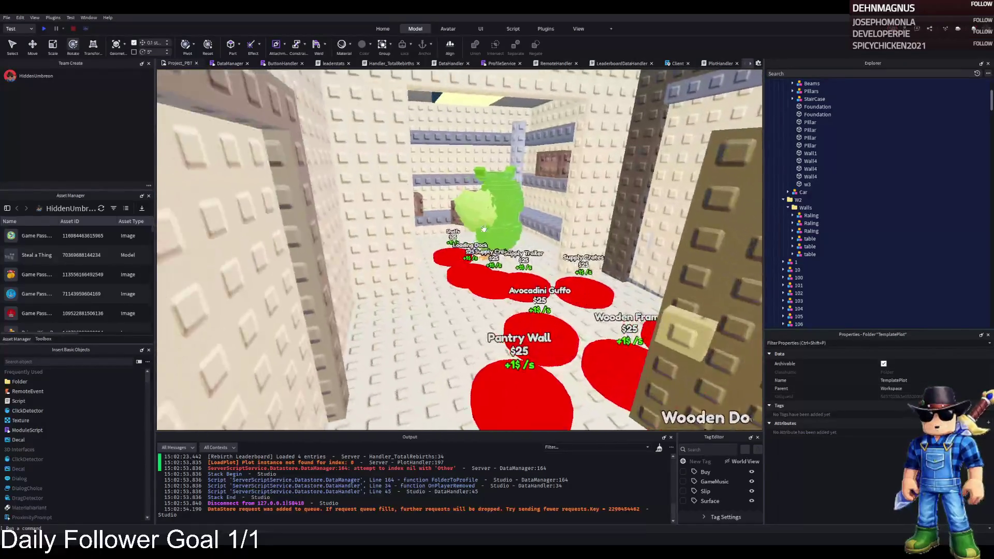
# Fly the camera around the room past the shelves and the Pantry Wall pad
pyautogui.press('w')
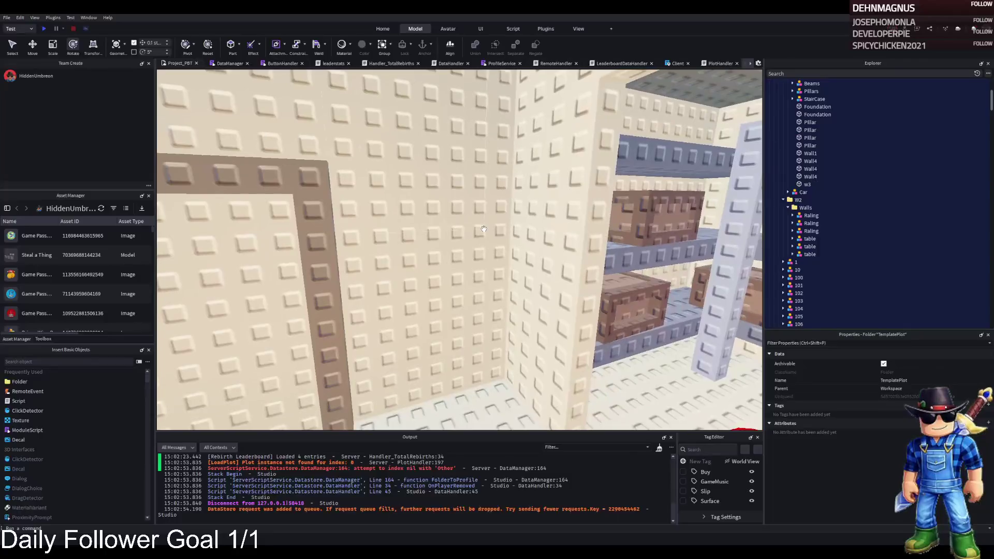
pyautogui.press('d')
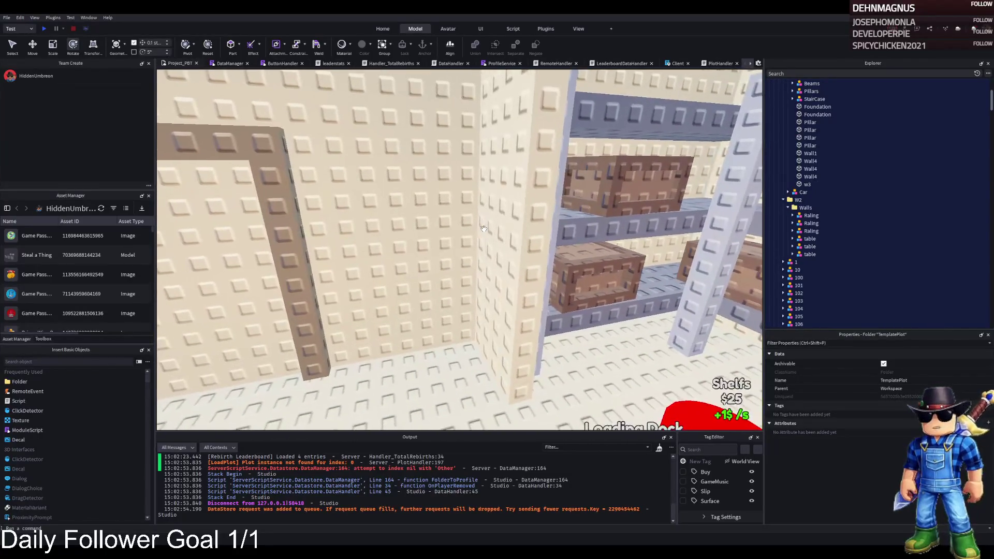
pyautogui.press('a')
pyautogui.press('w')
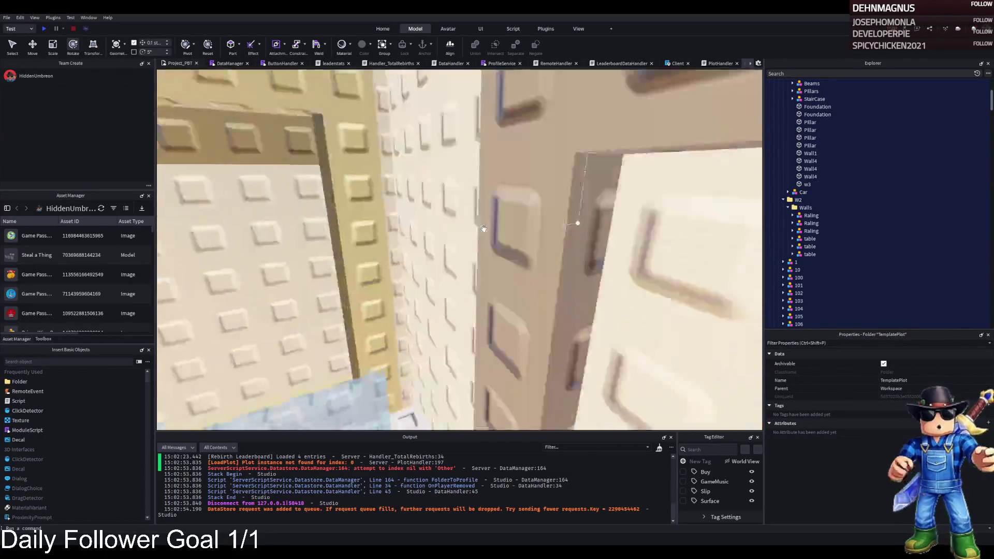
pyautogui.press('s')
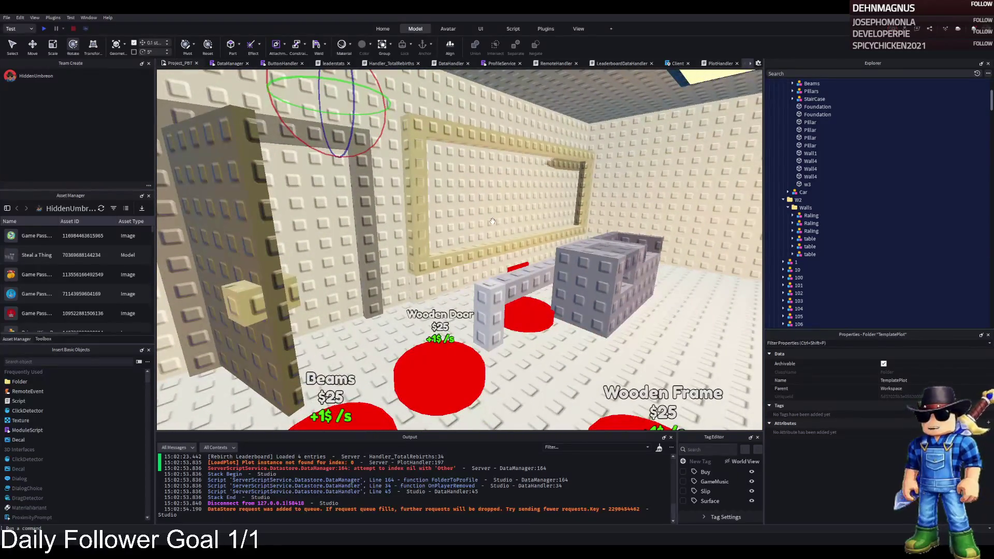
pyautogui.press('d')
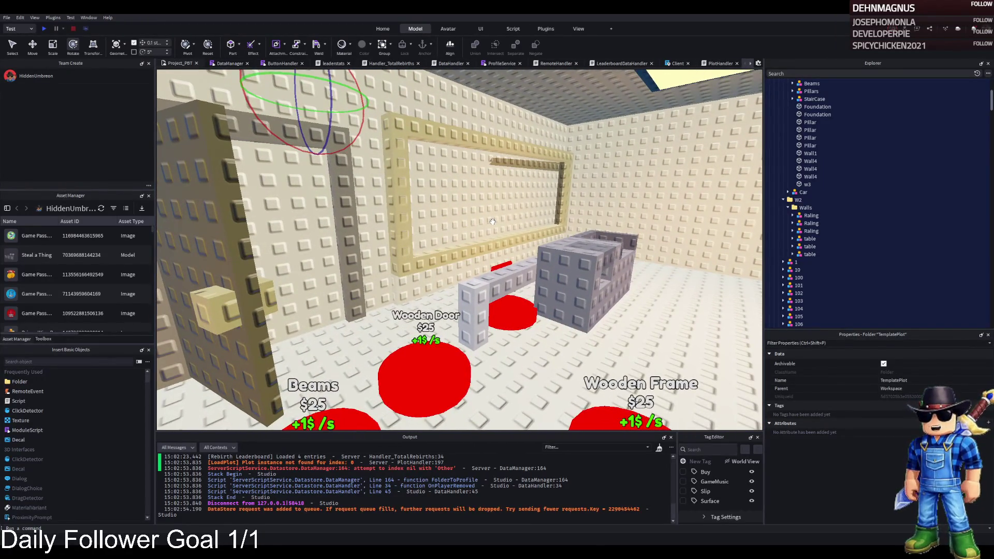
pyautogui.press('w')
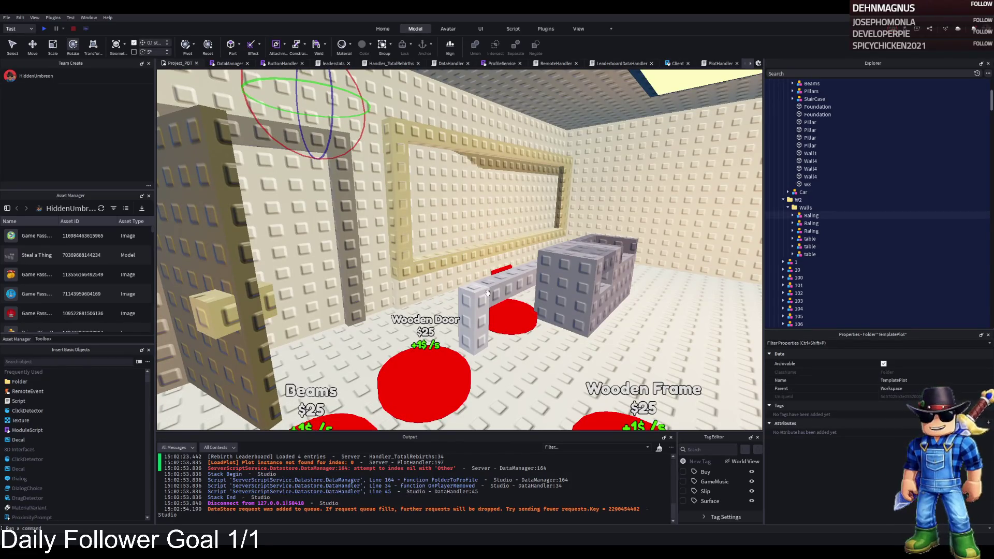
pyautogui.press('s')
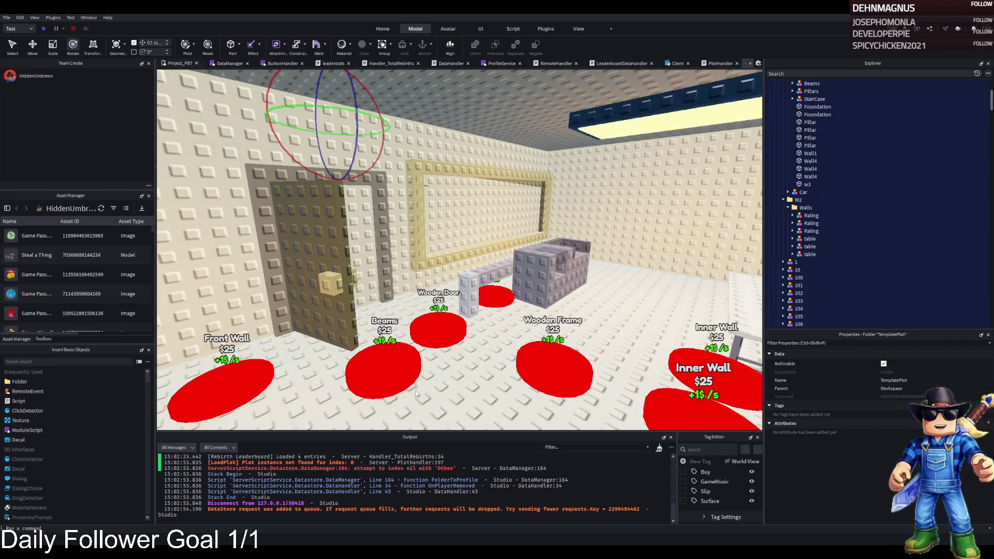
# Fly into the next room and select the Supply Trailer purchase pad (part 189)
pyautogui.press('w')
pyautogui.press('w')
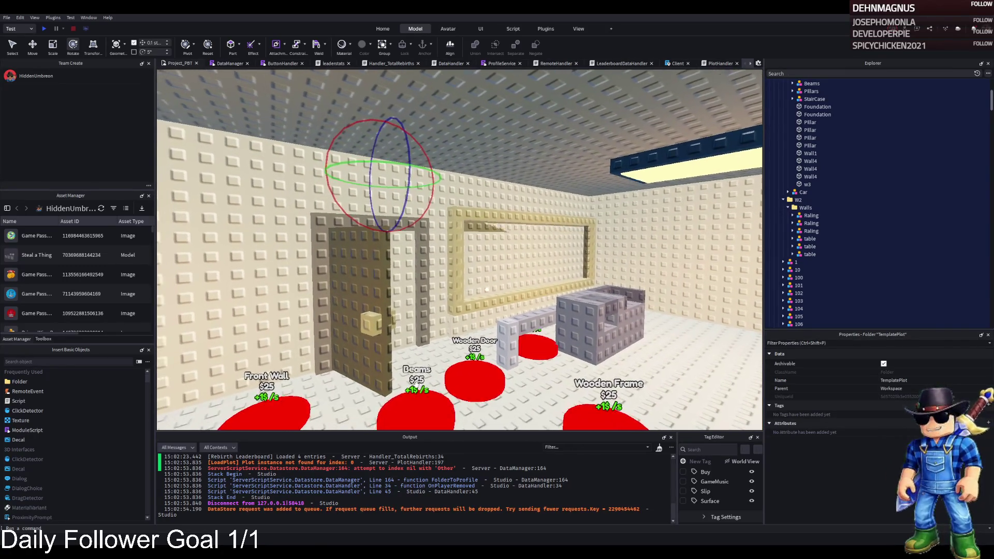
pyautogui.press('w')
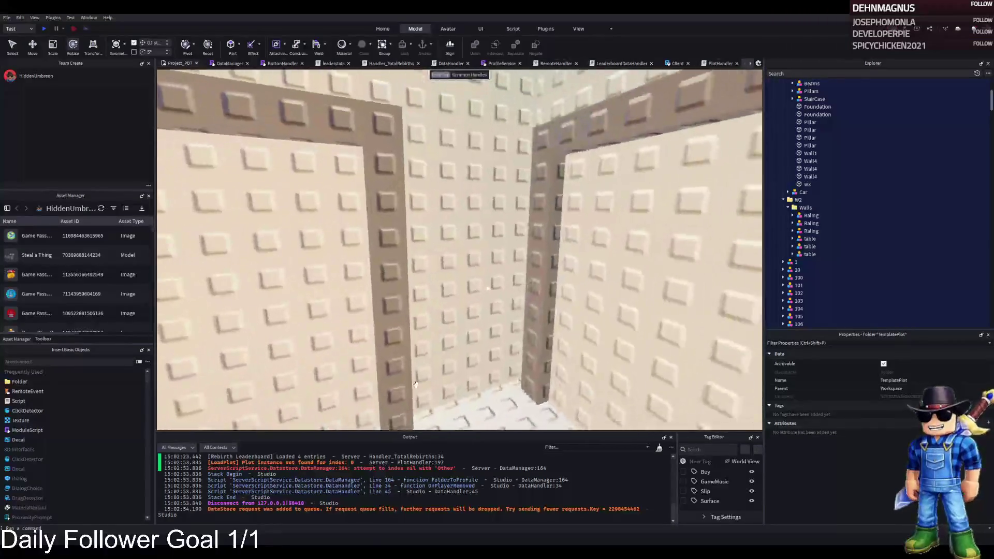
pyautogui.press('w')
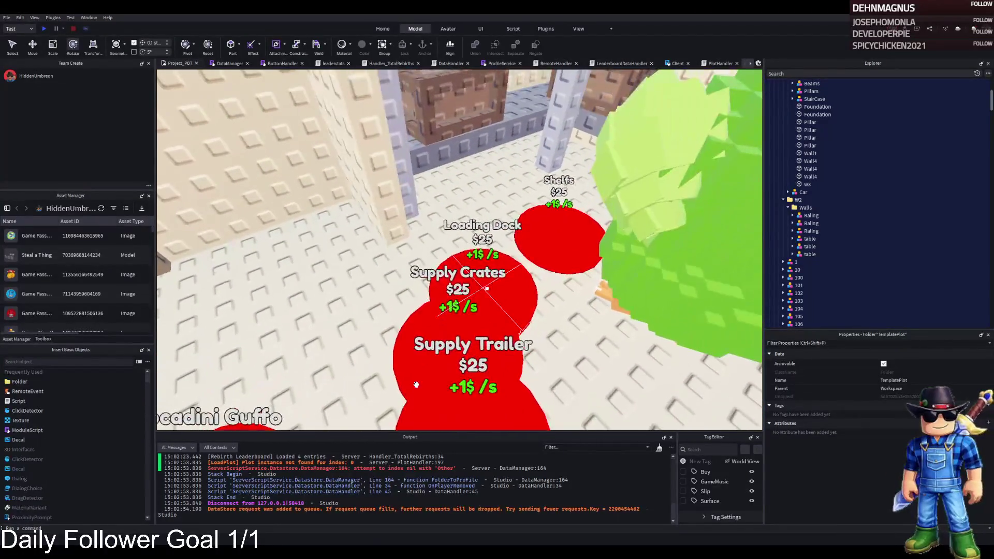
pyautogui.press('w')
pyautogui.click(418, 327)
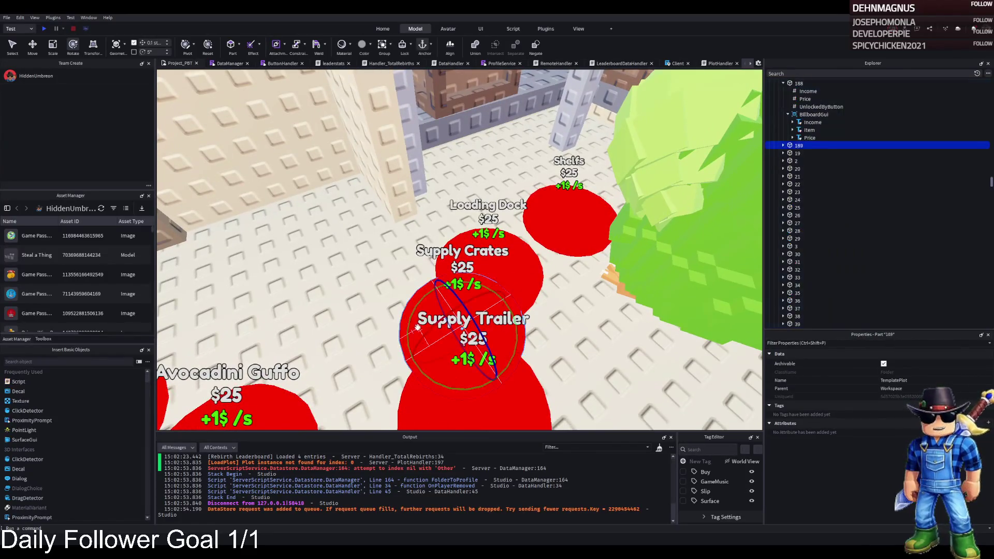
# Duplicate the Supply Trailer pad 189 and name the copy 190
pyautogui.hotkey('ctrl', 'd')
pyautogui.press('F2')
pyautogui.write('189')
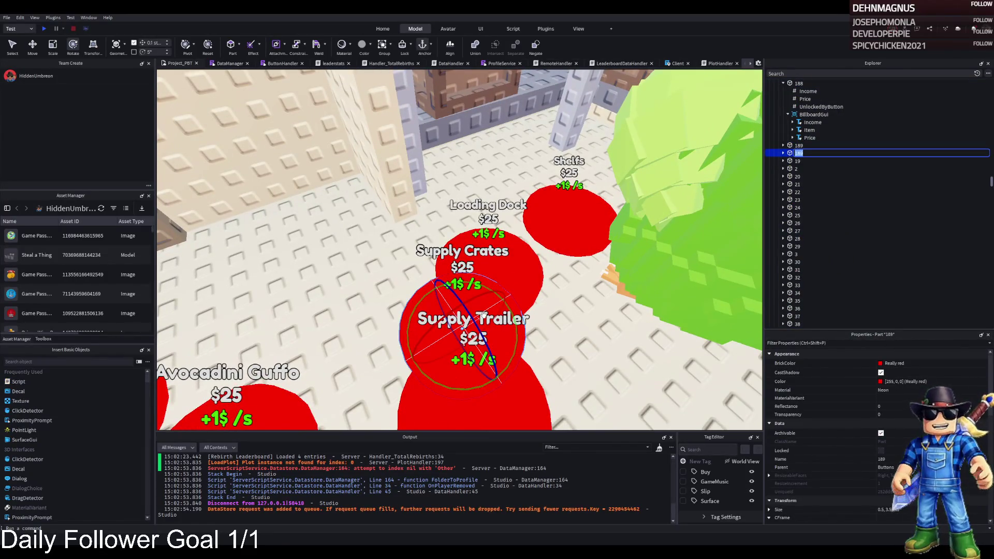
pyautogui.write('0')
pyautogui.press('Return')
# Move pad 190 to a new spot near the Loading Dock pad
pyautogui.hotkey('ctrl', '2')
pyautogui.moveTo(422, 268); pyautogui.dragTo(363, 171)
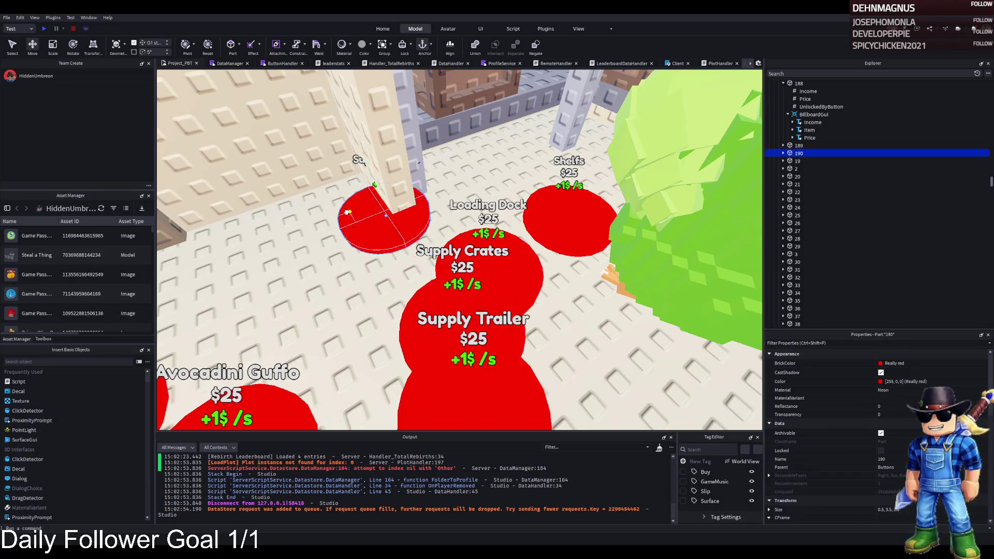
pyautogui.scroll(5, 319, 214)
pyautogui.scroll(-5, 320, 213)
pyautogui.moveTo(326, 207); pyautogui.dragTo(442, 303)
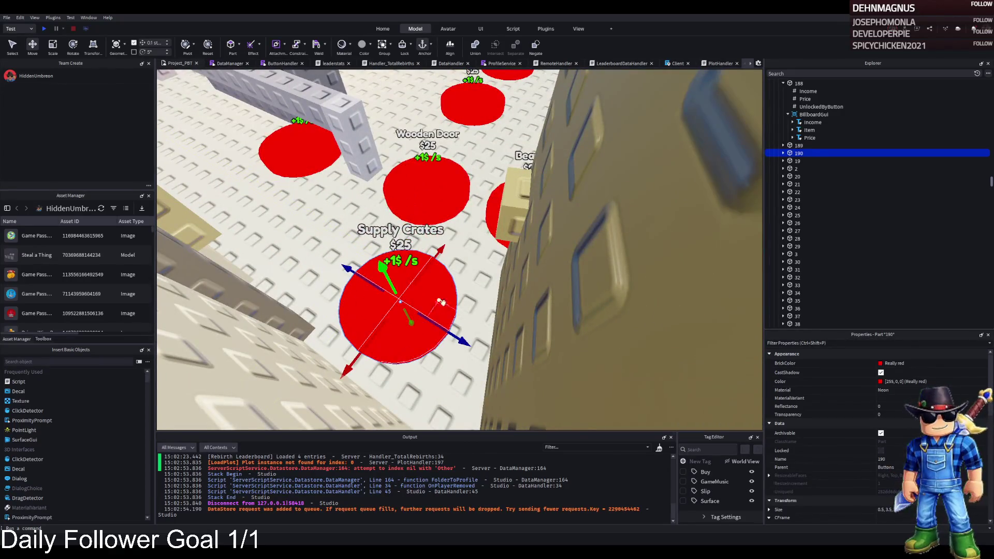
pyautogui.press('d')
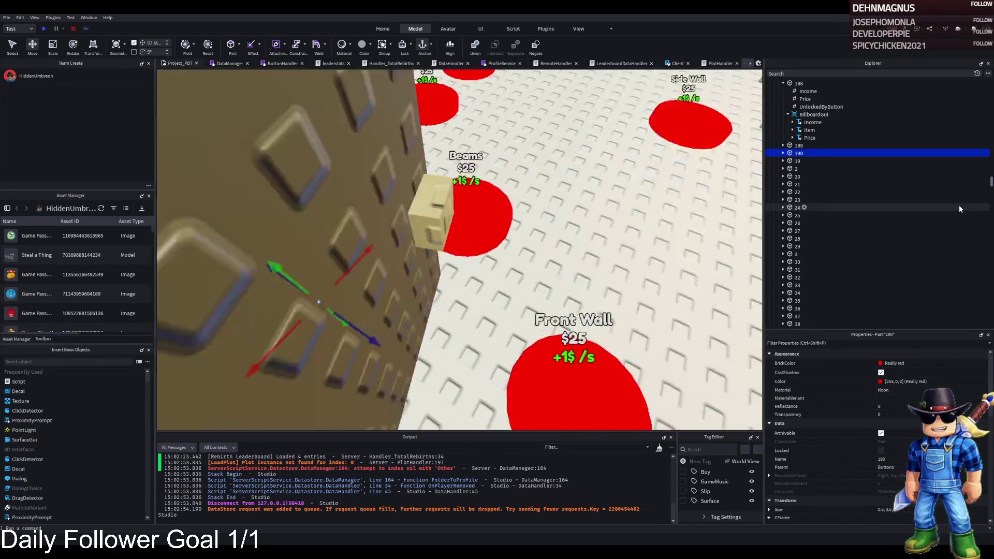
pyautogui.doubleClick(839, 154)
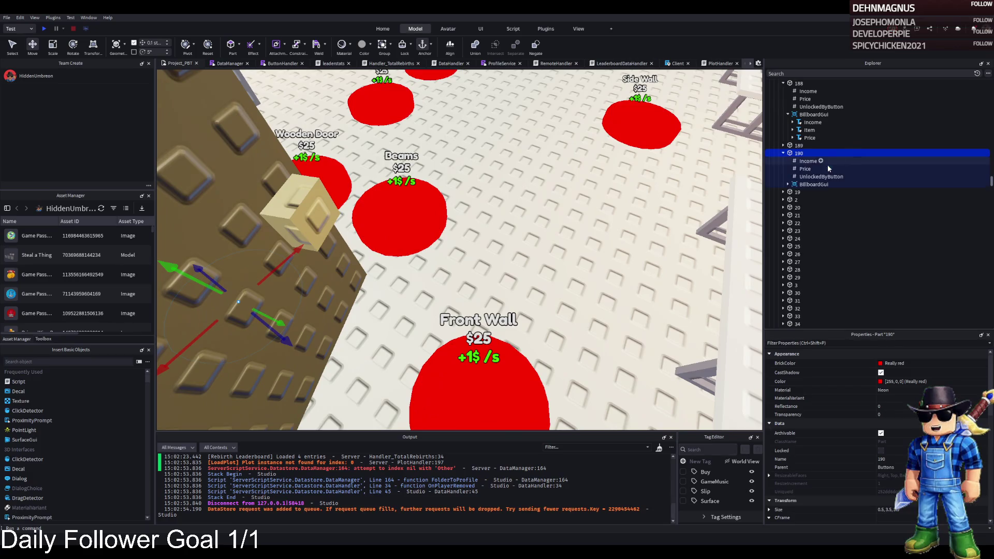
# Change pad 190's billboard Item label text from Supply Crates to Railing
pyautogui.click(808, 184)
pyautogui.click(809, 200)
pyautogui.scroll(-10, 868, 408)
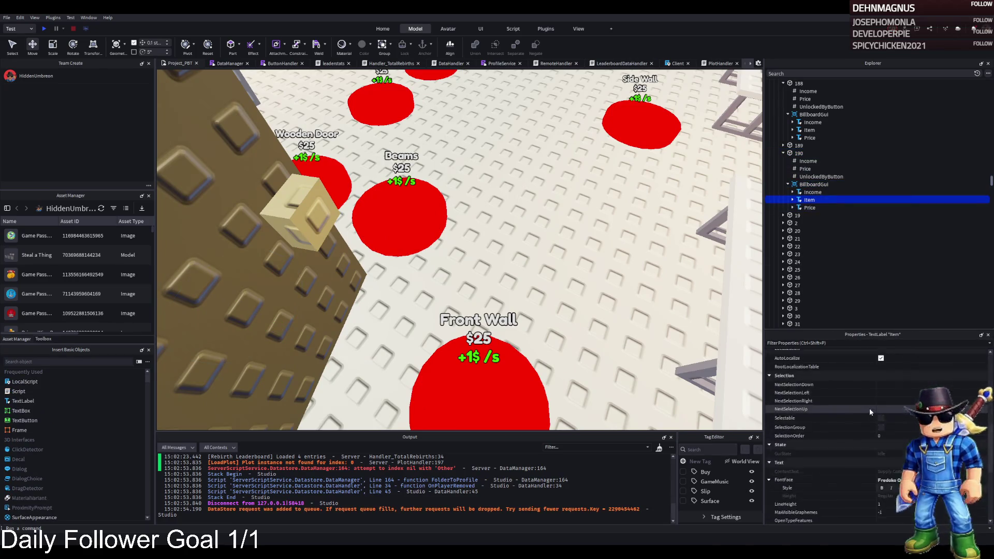
pyautogui.click(932, 385)
pyautogui.write('Railing')
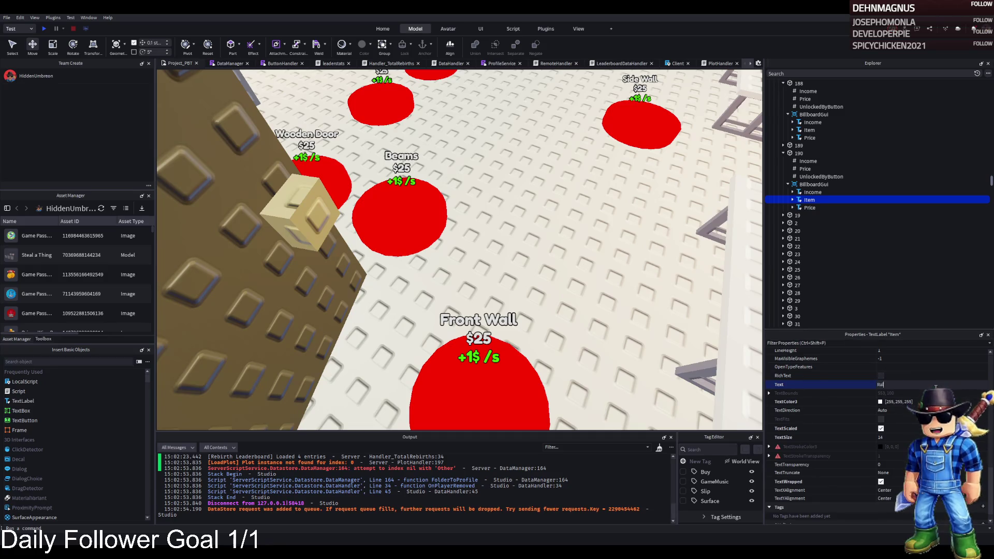
pyautogui.press('Return')
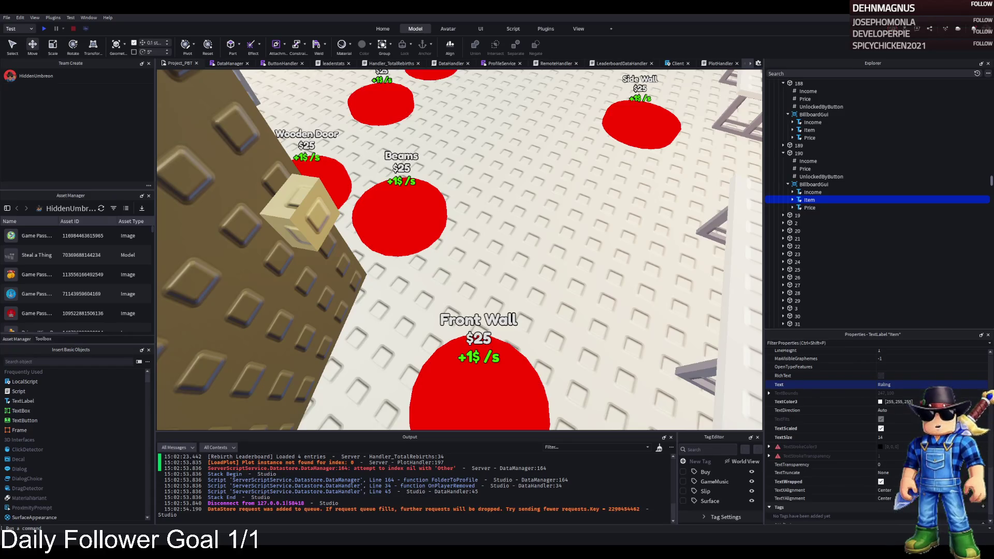
pyautogui.moveTo(380, 300)
pyautogui.mouseDown()
pyautogui.moveTo(391, 301)
pyautogui.moveTo(324, 281)
pyautogui.mouseUp()
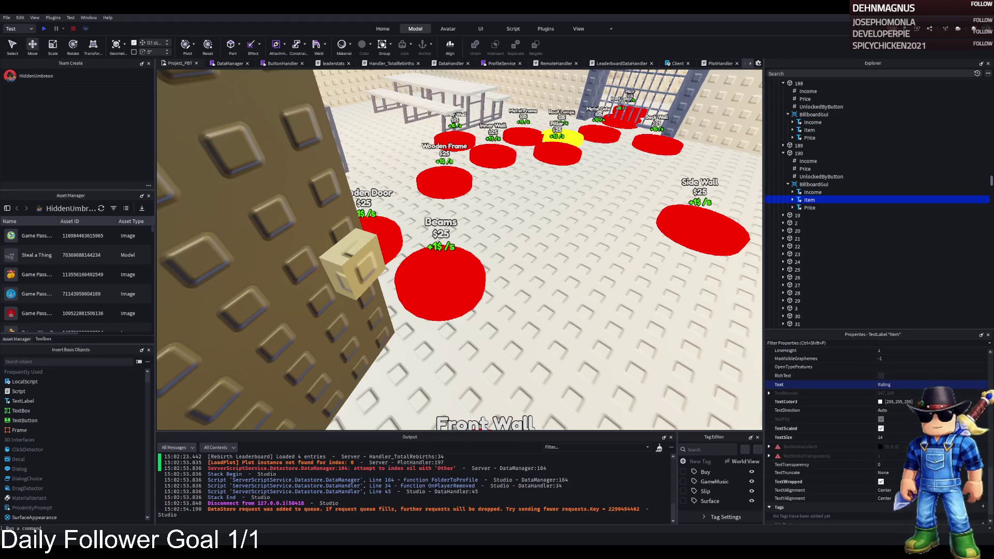
pyautogui.click(806, 169)
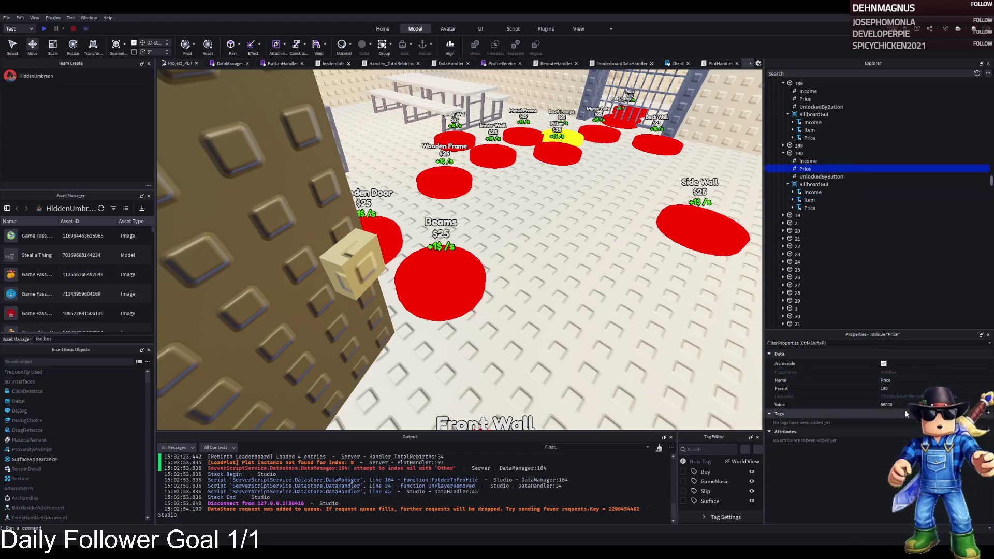
# Set pad 190's UnlockedByButton value to 189 and duplicate it as pad 191
pyautogui.click(814, 177)
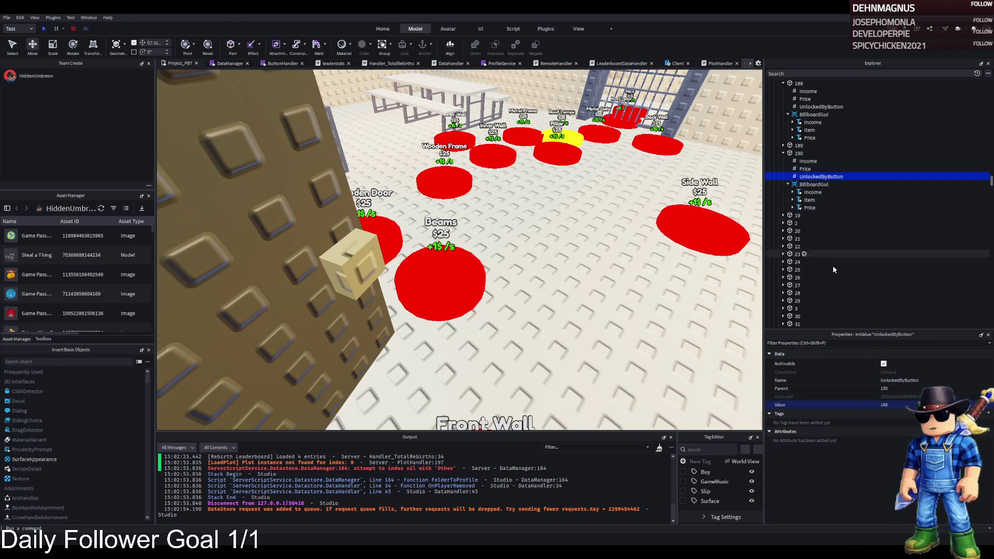
pyautogui.write('189')
pyautogui.press('Return')
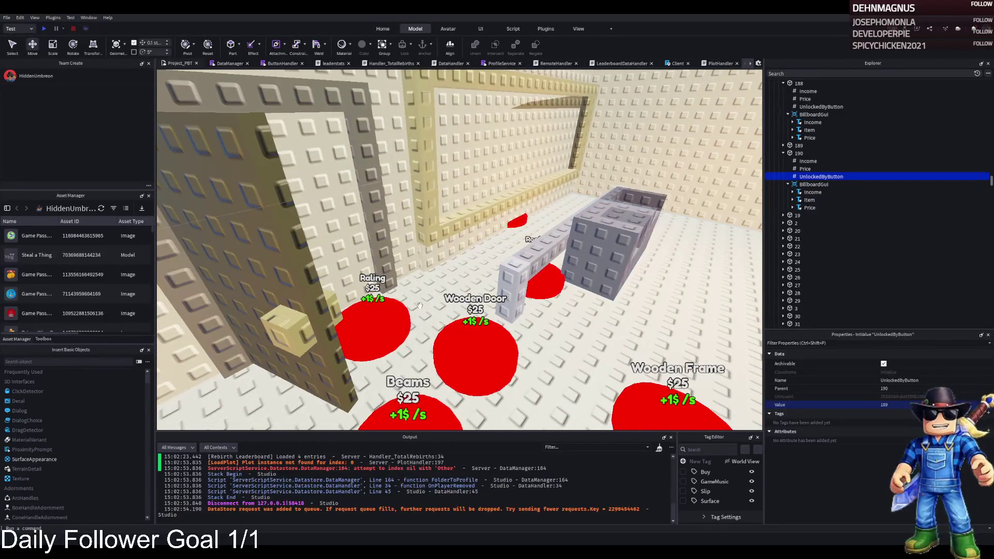
pyautogui.click(799, 153)
pyautogui.hotkey('ctrl', 'd')
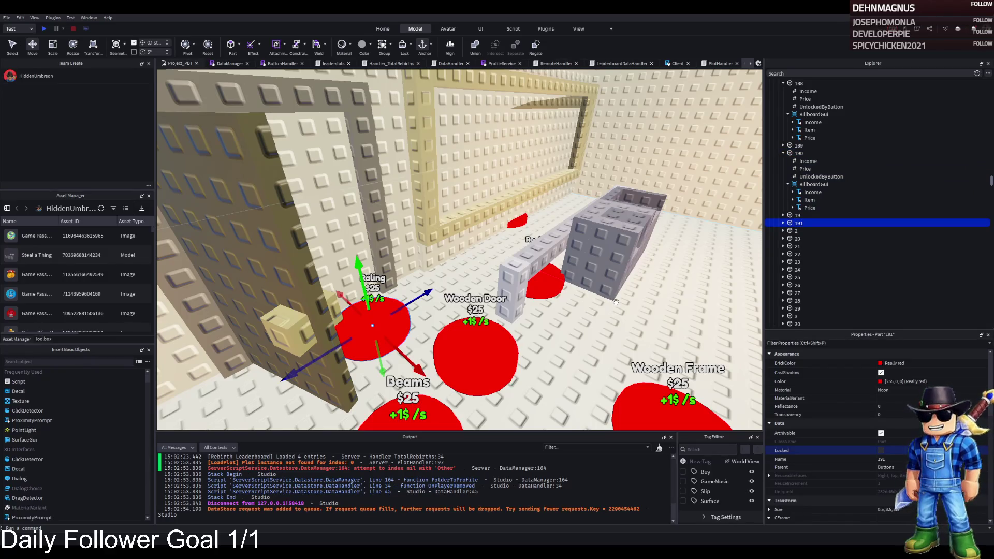
# Label pad 191's billboard Item text as Trash Station
pyautogui.press('Right')
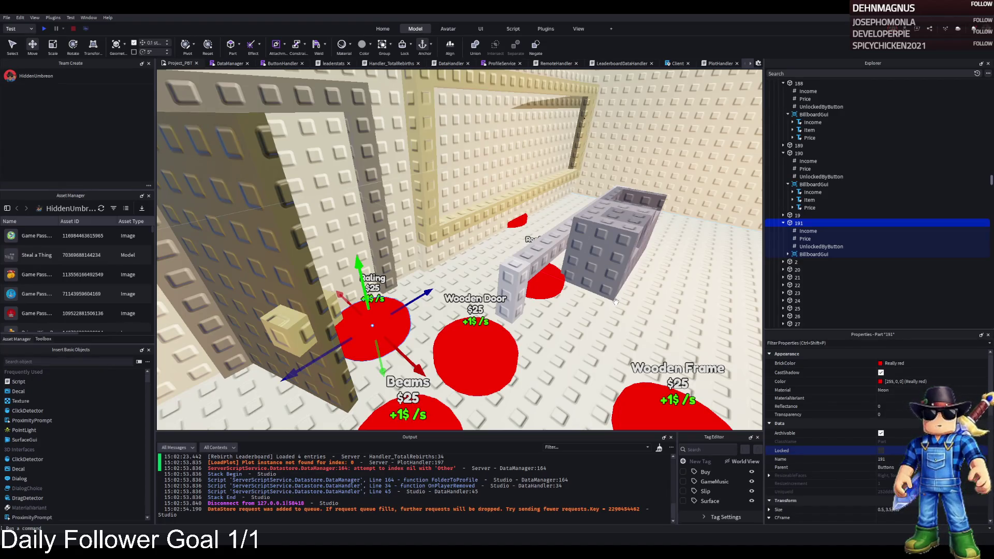
pyautogui.click(788, 254)
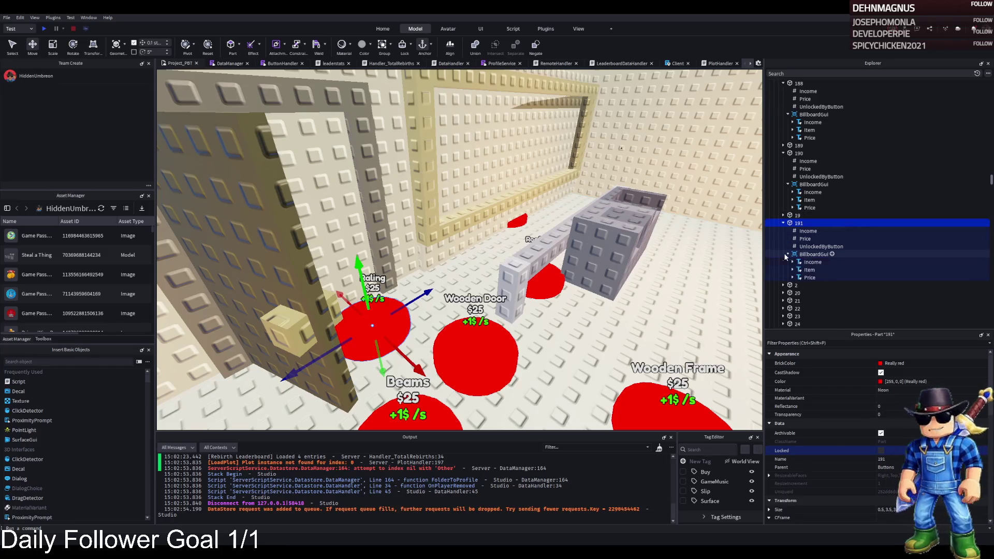
pyautogui.click(809, 270)
pyautogui.scroll(-5, 920, 434)
pyautogui.click(921, 434)
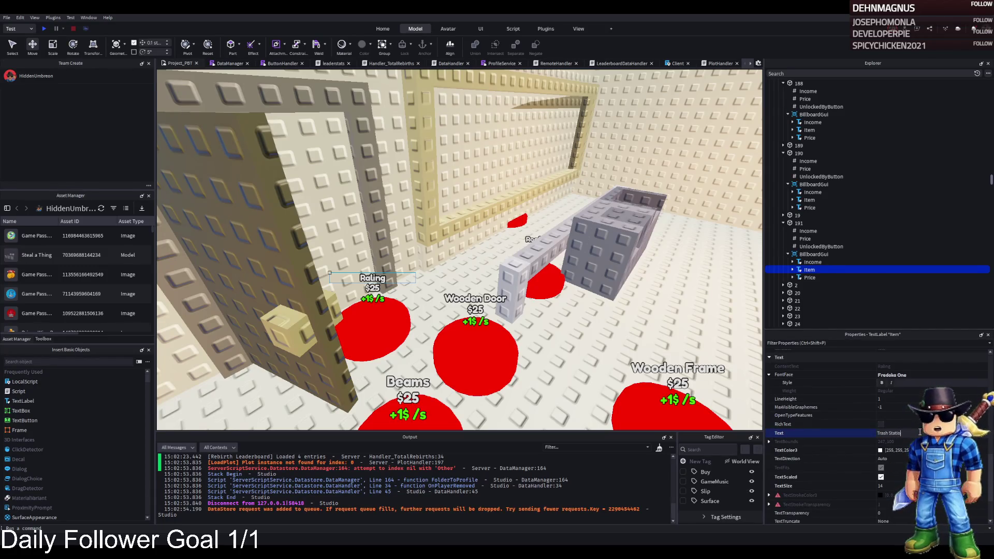
# Slide pad 191 off the Railing pad onto its own spot on the floor
pyautogui.click(799, 224)
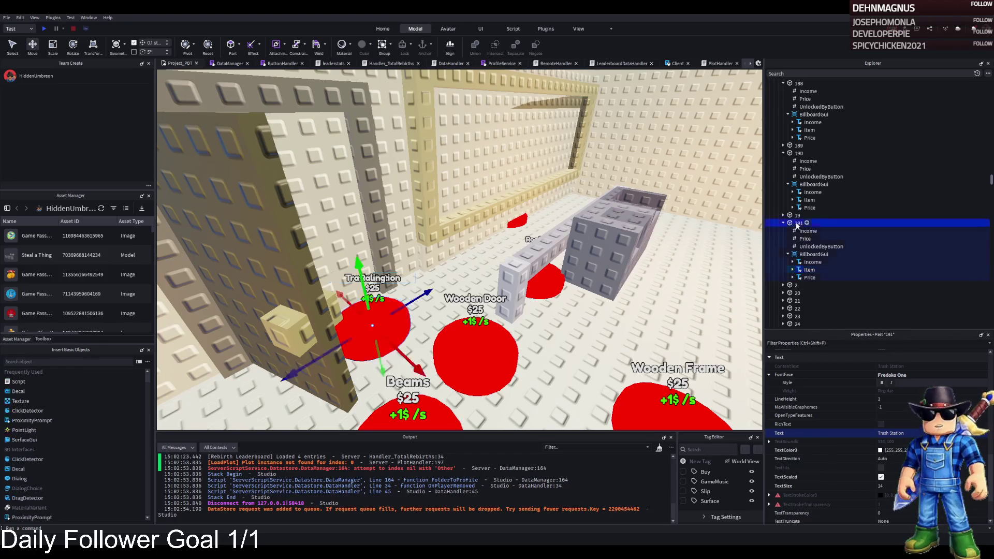
pyautogui.moveTo(400, 352)
pyautogui.mouseDown()
pyautogui.moveTo(408, 367)
pyautogui.moveTo(458, 345)
pyautogui.mouseUp()
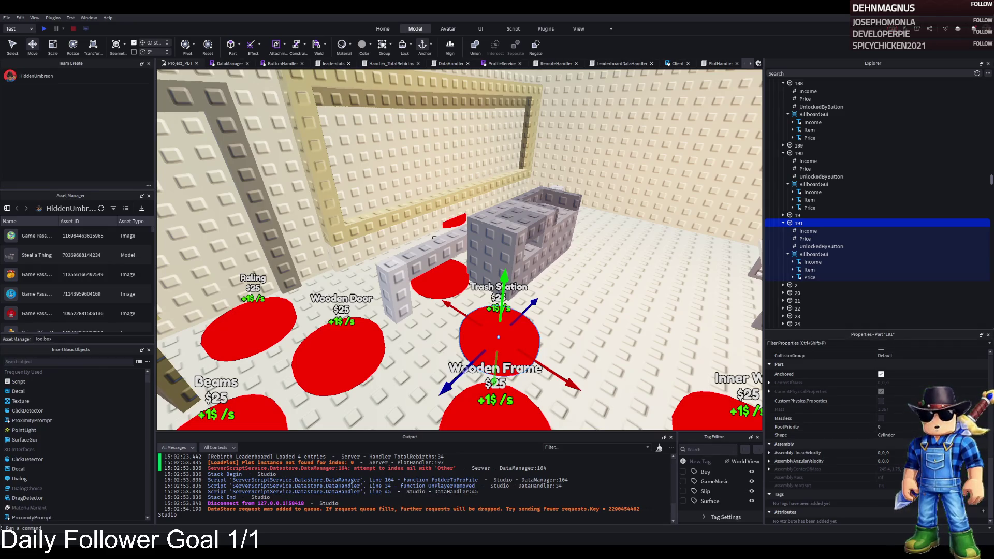
pyautogui.click(806, 239)
# Duplicate the Trash Station pad 191 and move the copy near the Wooden Door pad
pyautogui.click(885, 405)
pyautogui.click(799, 223)
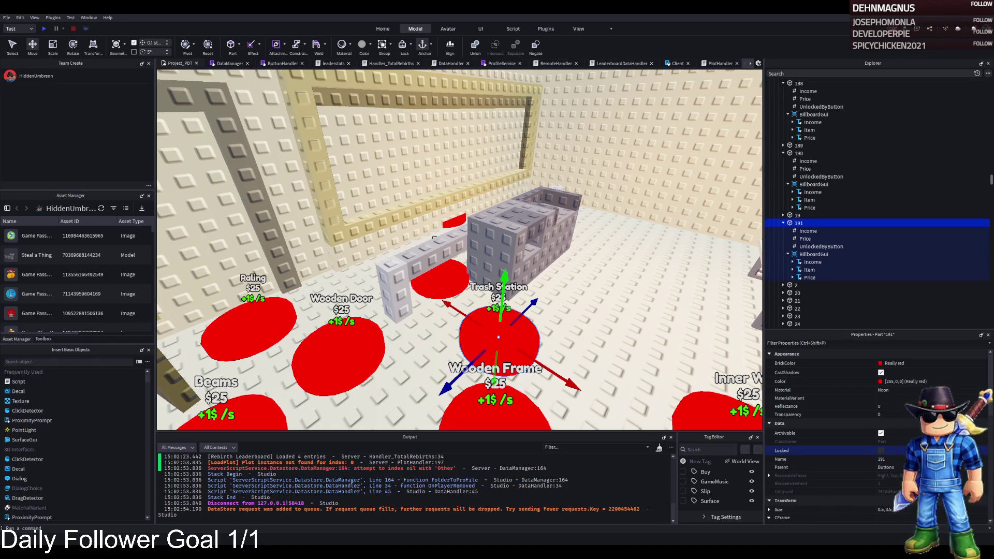
pyautogui.press('w')
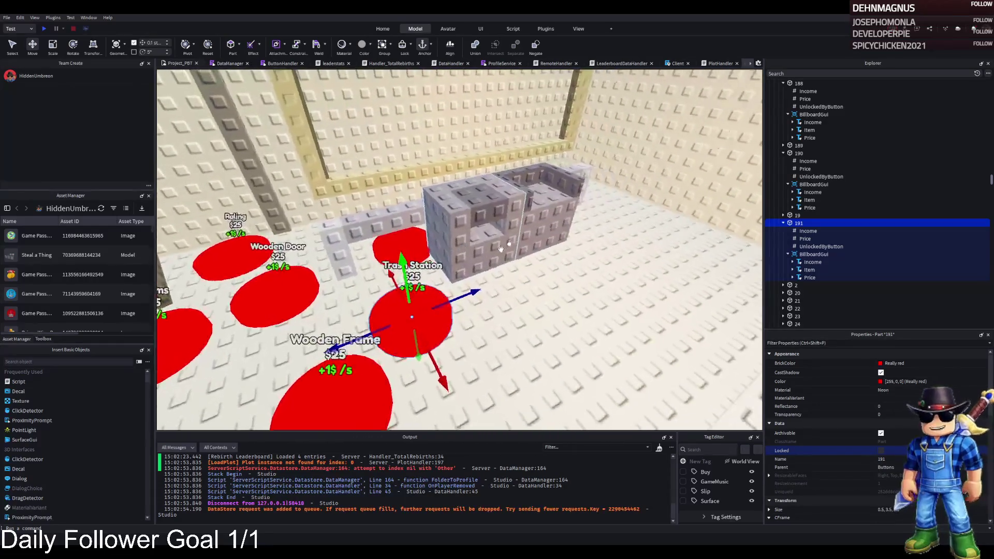
pyautogui.press('d')
pyautogui.hotkey('ctrl', 'd')
pyautogui.moveTo(412, 301)
pyautogui.mouseDown()
pyautogui.moveTo(523, 259)
pyautogui.moveTo(533, 281)
pyautogui.moveTo(543, 278)
pyautogui.moveTo(460, 285)
pyautogui.mouseUp()
pyautogui.press('s')
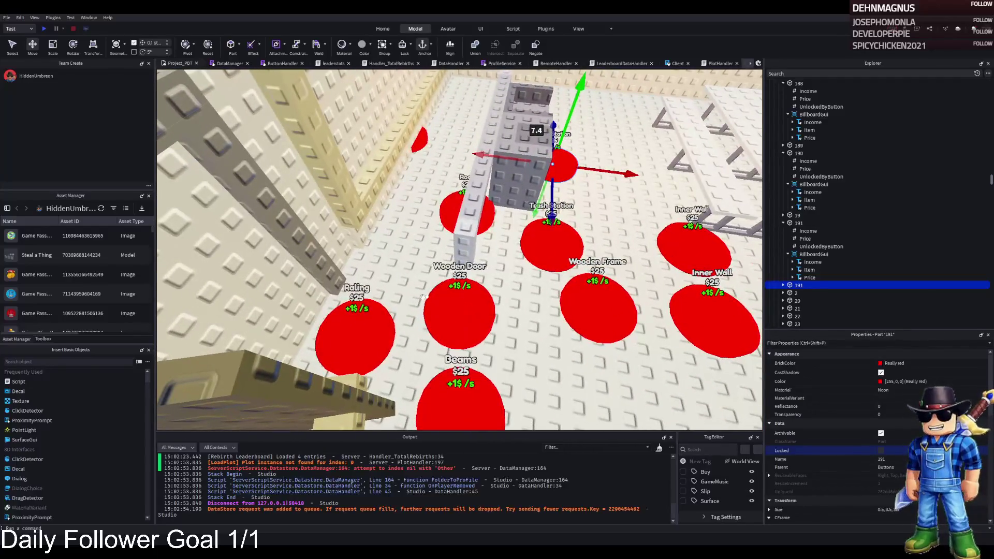
pyautogui.moveTo(535, 255)
pyautogui.mouseDown()
pyautogui.moveTo(394, 254)
pyautogui.moveTo(461, 166)
pyautogui.mouseUp()
# Name the copy 192; place it by Inner Wall and pad 191 by Wooden Door
pyautogui.hotkey('ctrl', 'd')
pyautogui.press('F2')
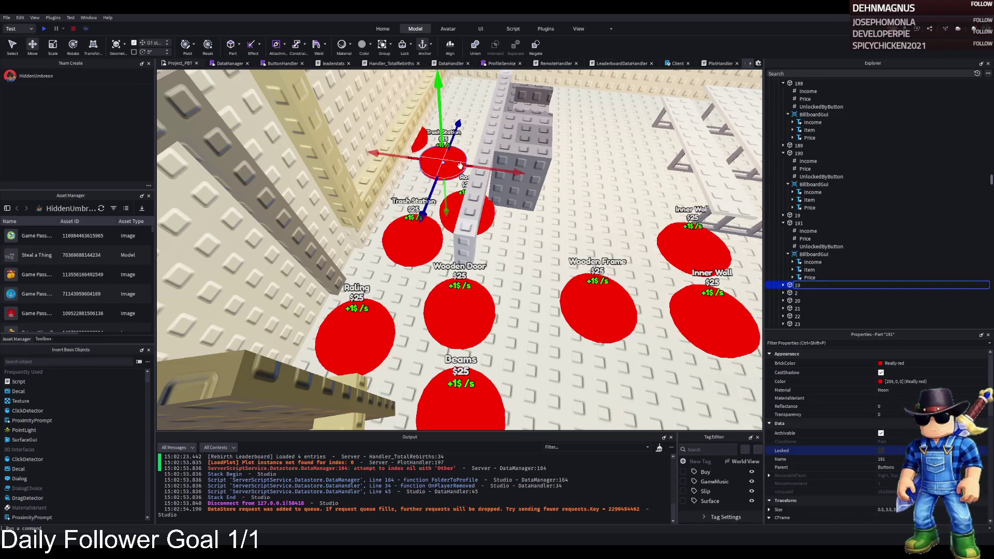
pyautogui.write('2')
pyautogui.press('Return')
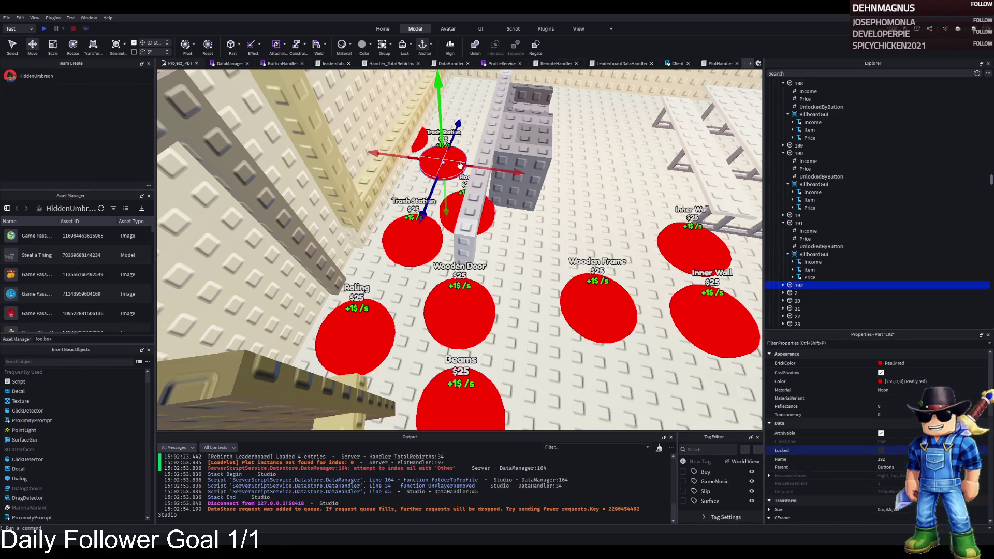
pyautogui.moveTo(450, 165)
pyautogui.mouseDown()
pyautogui.moveTo(619, 178)
pyautogui.moveTo(630, 192)
pyautogui.moveTo(612, 246)
pyautogui.mouseUp()
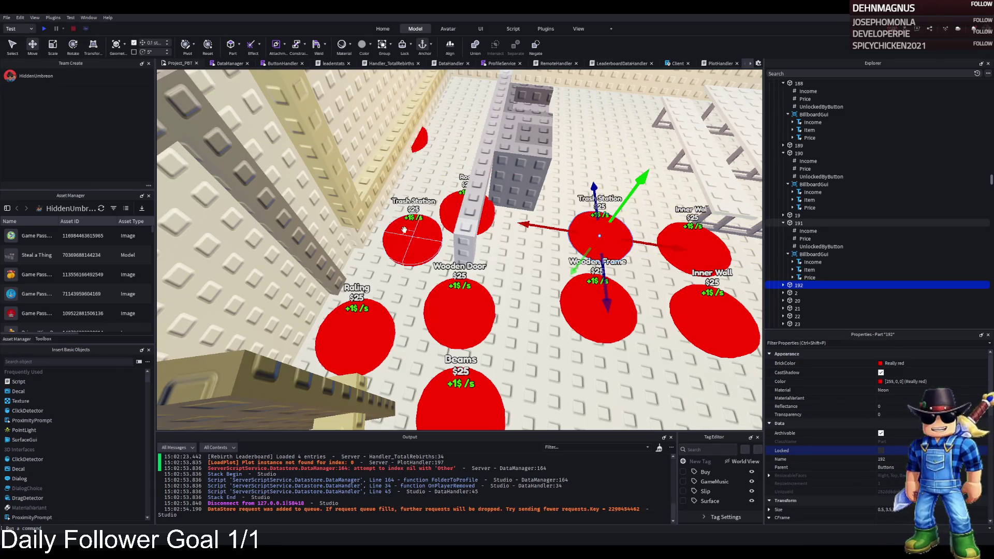
pyautogui.moveTo(407, 231); pyautogui.dragTo(511, 249)
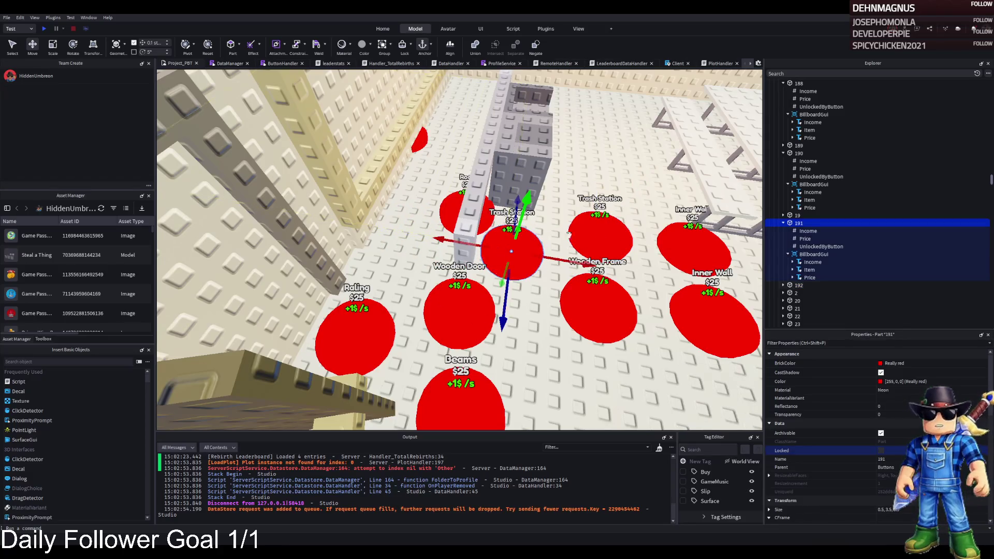
pyautogui.moveTo(617, 225); pyautogui.dragTo(630, 217)
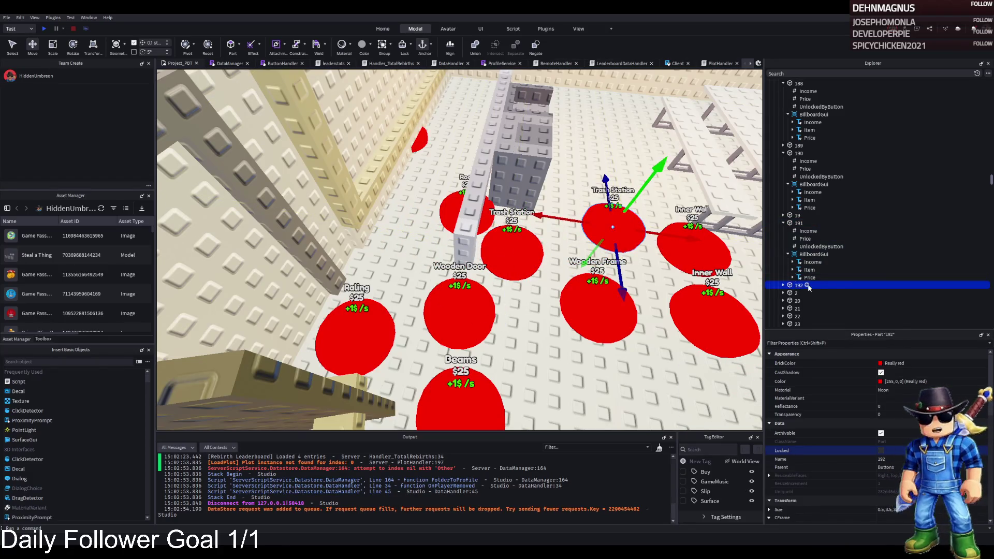
# Label pad 192's billboard Item text as Metal Structure
pyautogui.press('d')
pyautogui.click(783, 285)
pyautogui.click(814, 316)
pyautogui.scroll(-2, 808, 274)
pyautogui.click(809, 274)
pyautogui.scroll(-10, 823, 414)
pyautogui.click(933, 384)
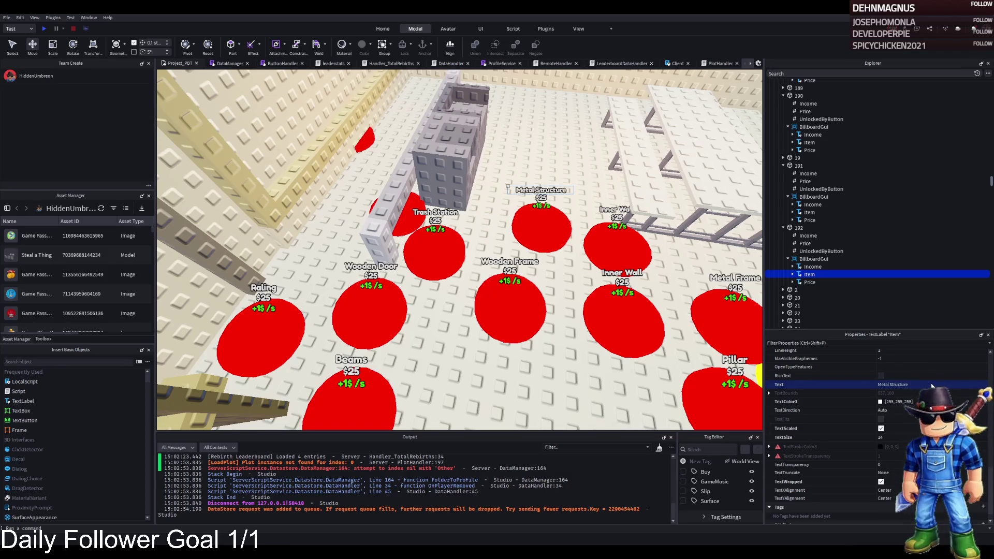
# Set pad 192's UnlockedByButton to 191 and pad 191's to 190
pyautogui.click(799, 227)
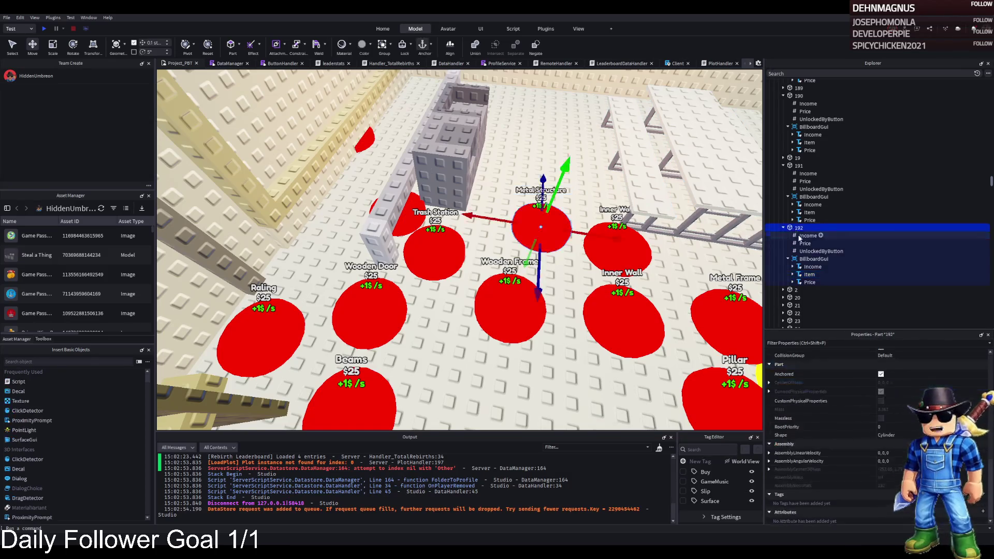
pyautogui.click(822, 251)
pyautogui.click(908, 405)
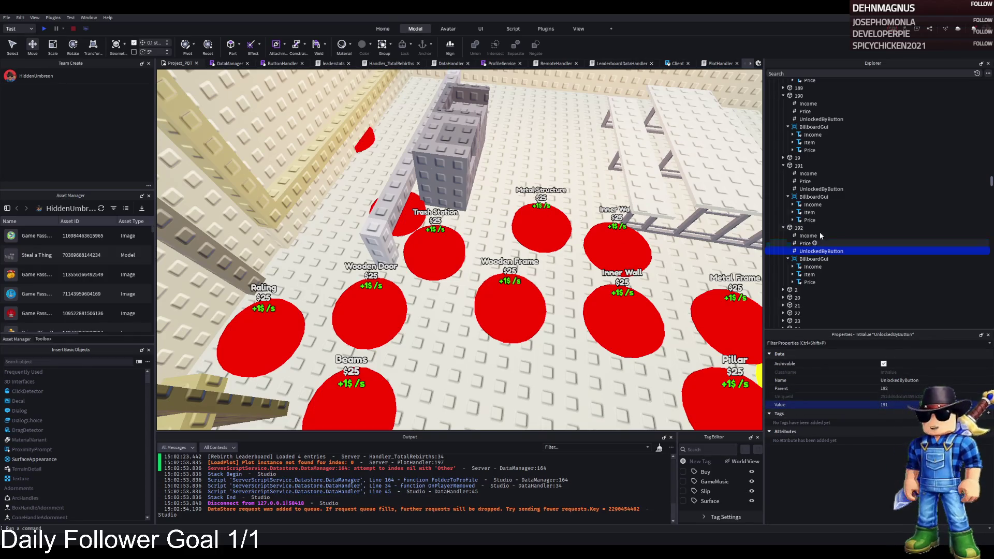
pyautogui.click(821, 189)
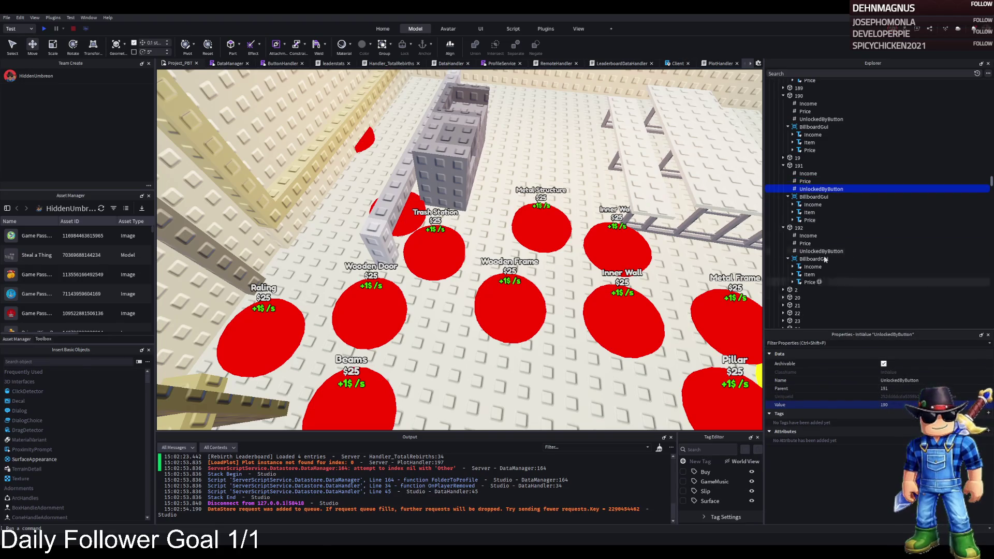
pyautogui.click(799, 95)
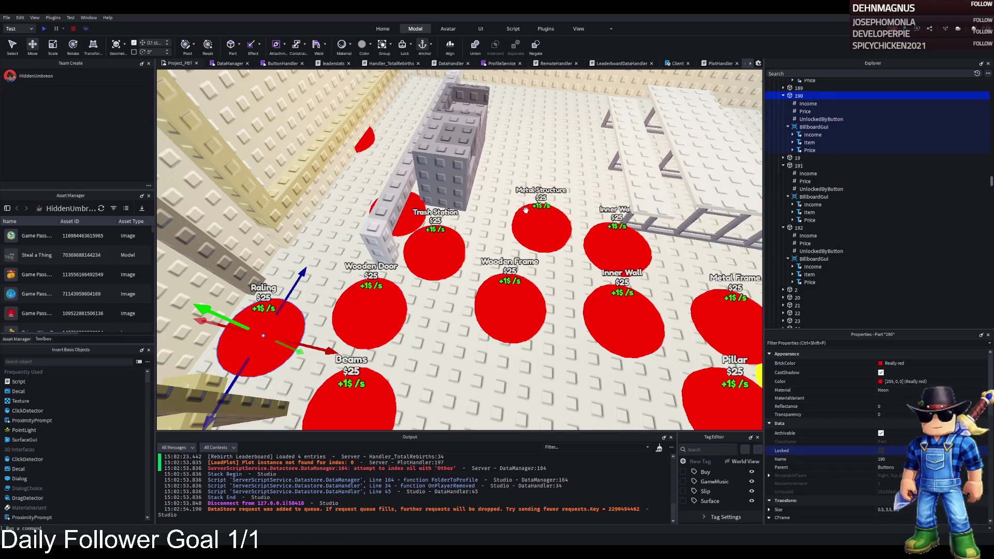
pyautogui.click(806, 189)
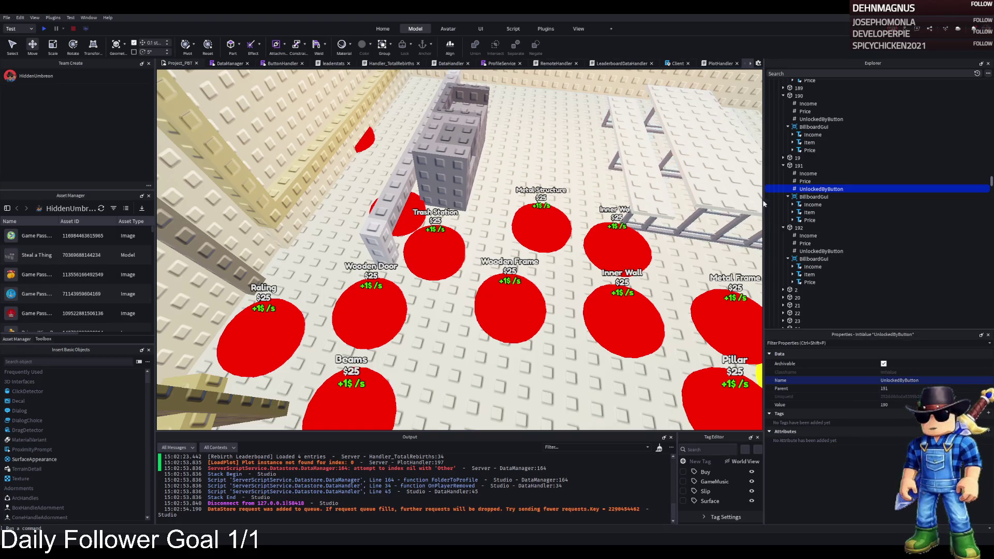
pyautogui.click(800, 174)
pyautogui.click(802, 182)
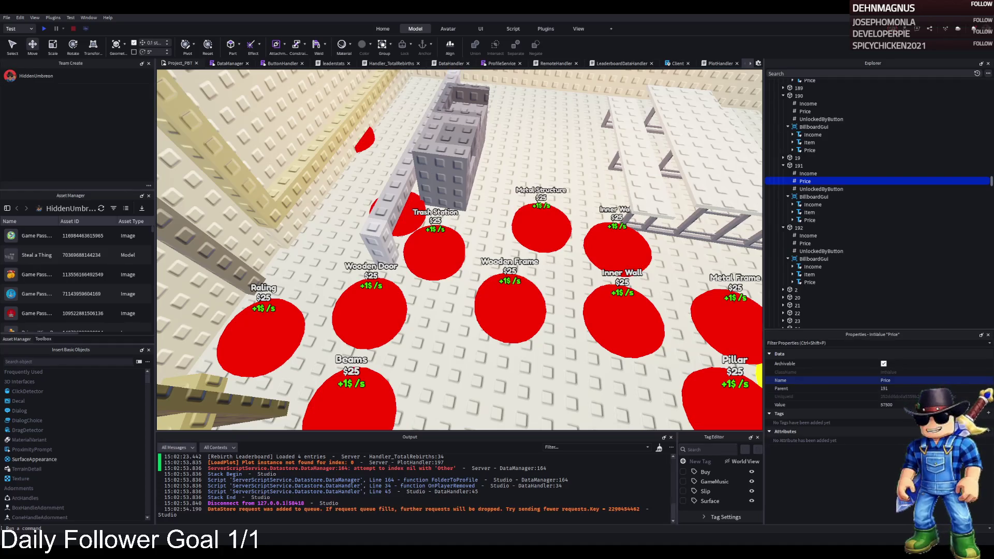
# Recheck pad 192's price and unlock values, then select the pad 192 model
pyautogui.hotkey('ctrl', '2')
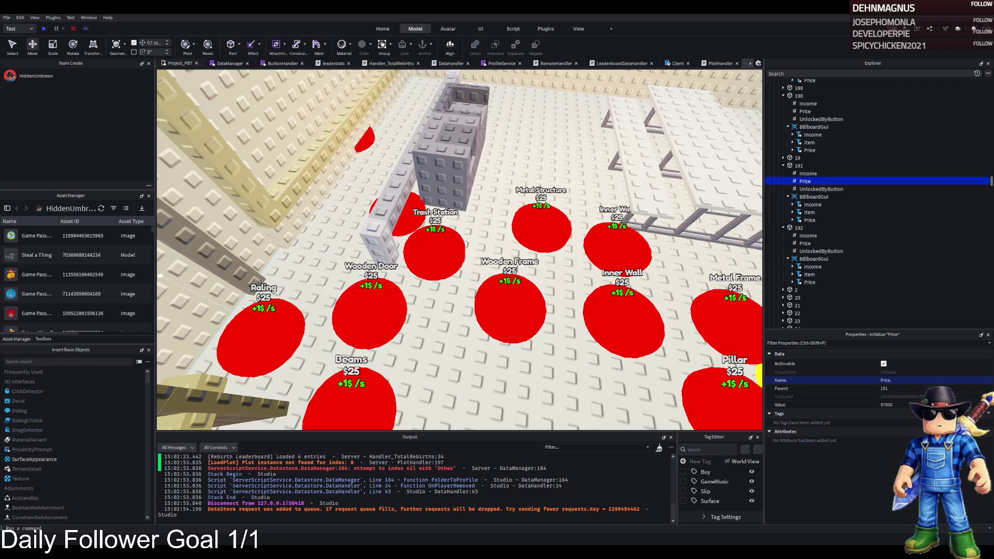
pyautogui.click(799, 228)
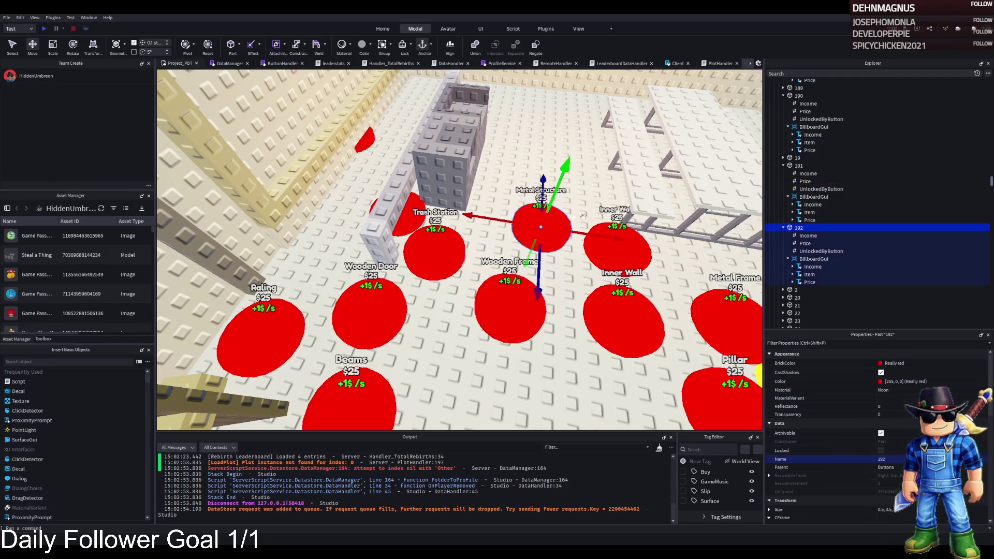
pyautogui.click(805, 243)
pyautogui.click(810, 251)
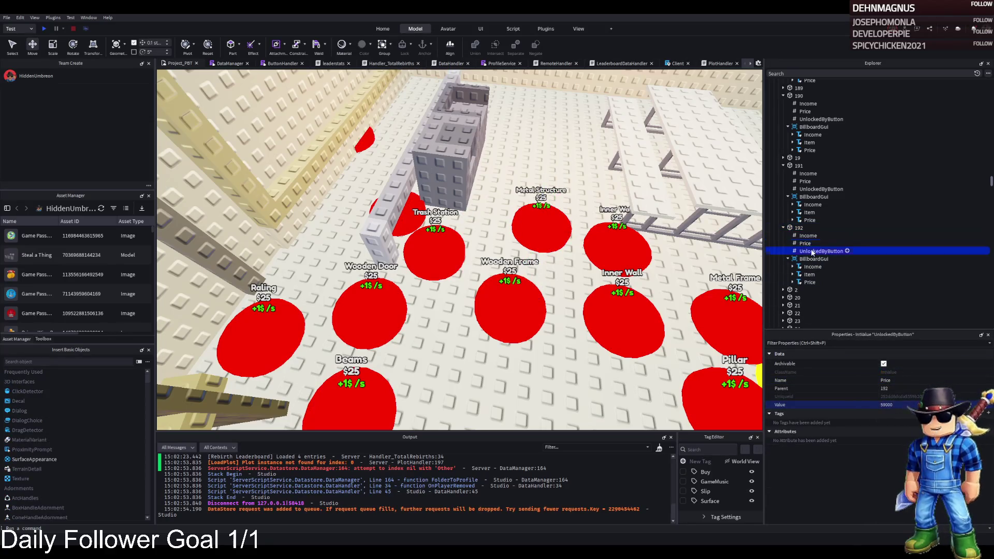
pyautogui.click(799, 228)
# Focus on the Metal Structure pad 192 and move it to a new spot
pyautogui.press('f')
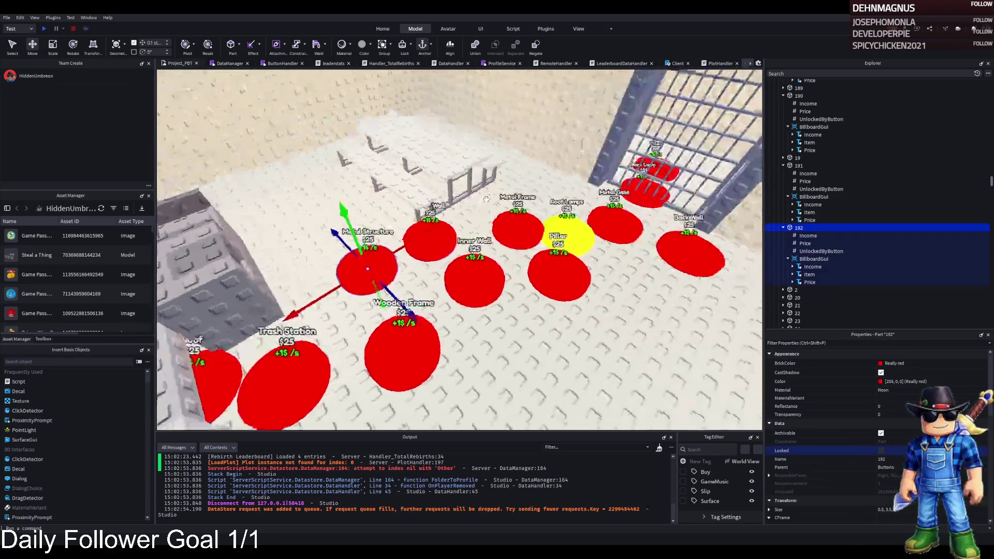
pyautogui.click(326, 363)
pyautogui.press('f')
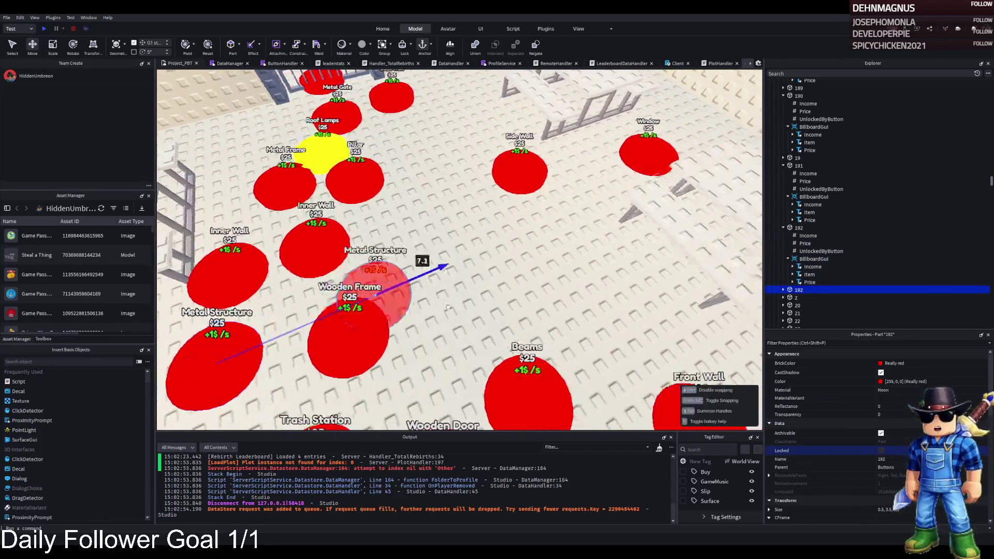
pyautogui.moveTo(438, 258)
pyautogui.mouseDown()
pyautogui.moveTo(513, 311)
pyautogui.moveTo(429, 192)
pyautogui.moveTo(506, 317)
pyautogui.moveTo(476, 300)
pyautogui.moveTo(402, 218)
pyautogui.moveTo(341, 218)
pyautogui.moveTo(414, 248)
pyautogui.moveTo(497, 305)
pyautogui.mouseUp()
# Duplicate the Metal Structure pad in front of the Inner Wall pad and name the copy 193
pyautogui.hotkey('ctrl', 'd')
pyautogui.write('194')
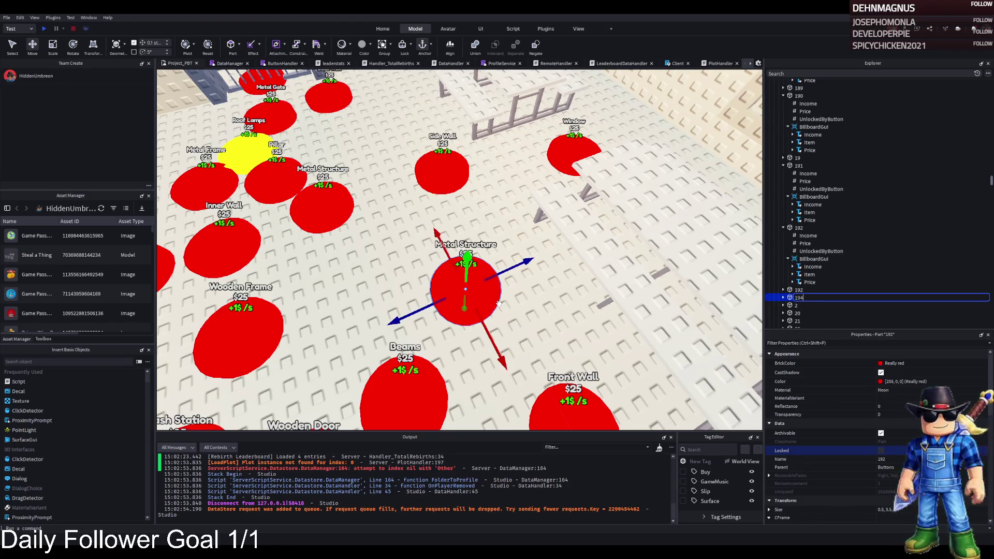
pyautogui.press('F2')
pyautogui.write('193')
pyautogui.press('Return')
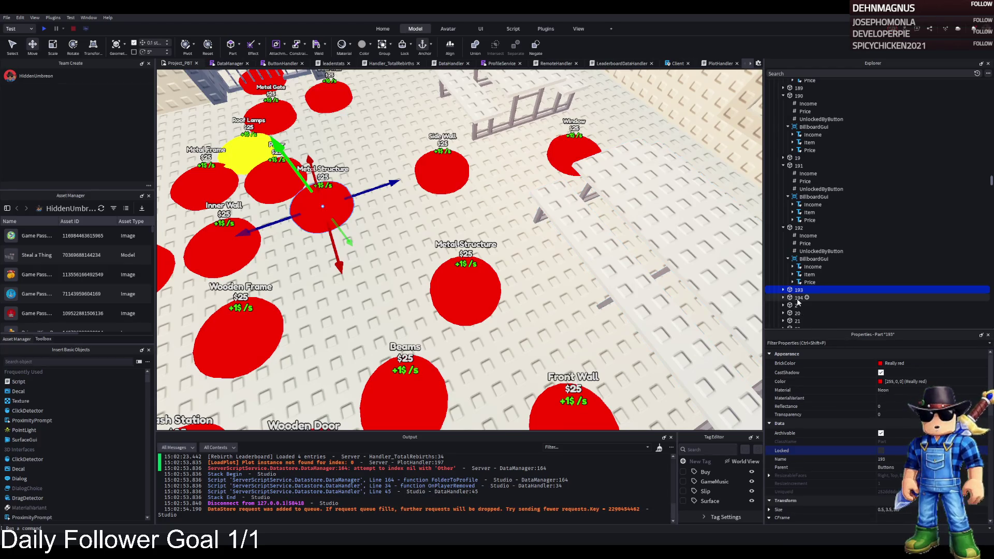
pyautogui.scroll(-5, 425, 218)
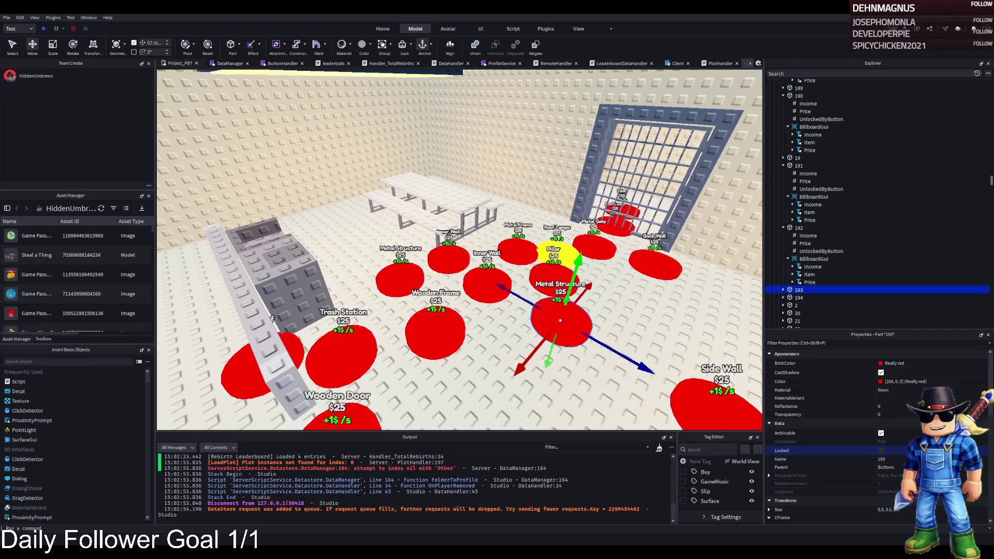
pyautogui.scroll(5, 511, 275)
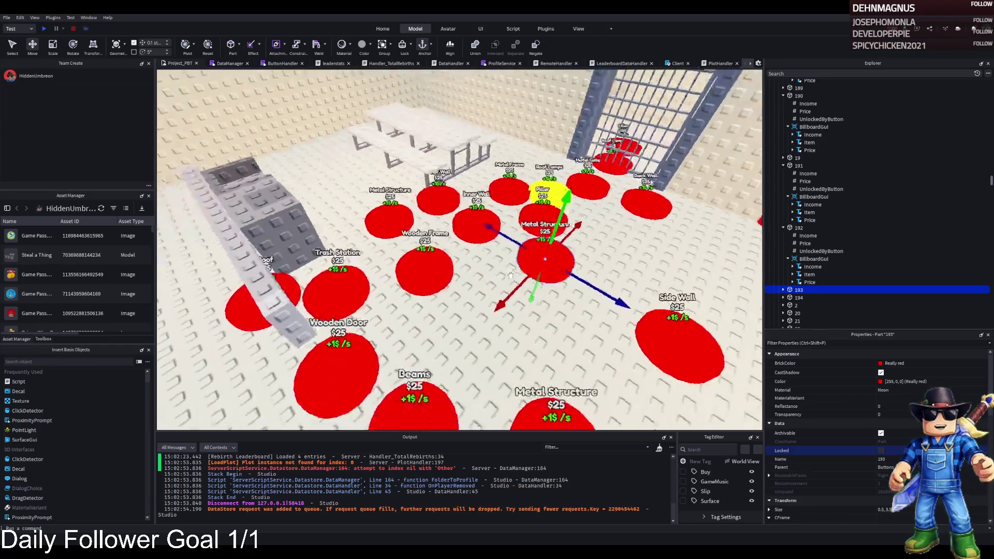
# Move three cafeteria tables into model 189
pyautogui.scroll(-5, 510, 275)
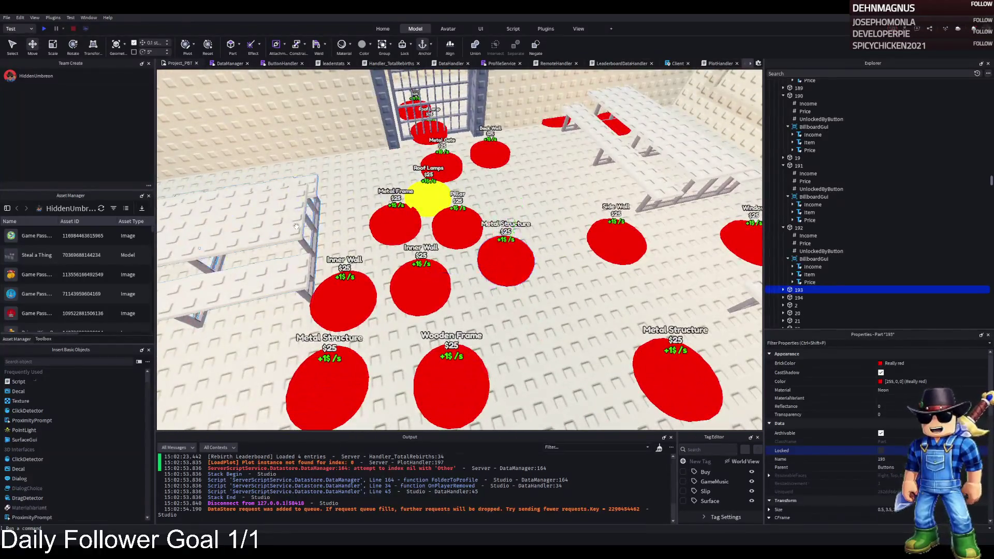
pyautogui.click(296, 227)
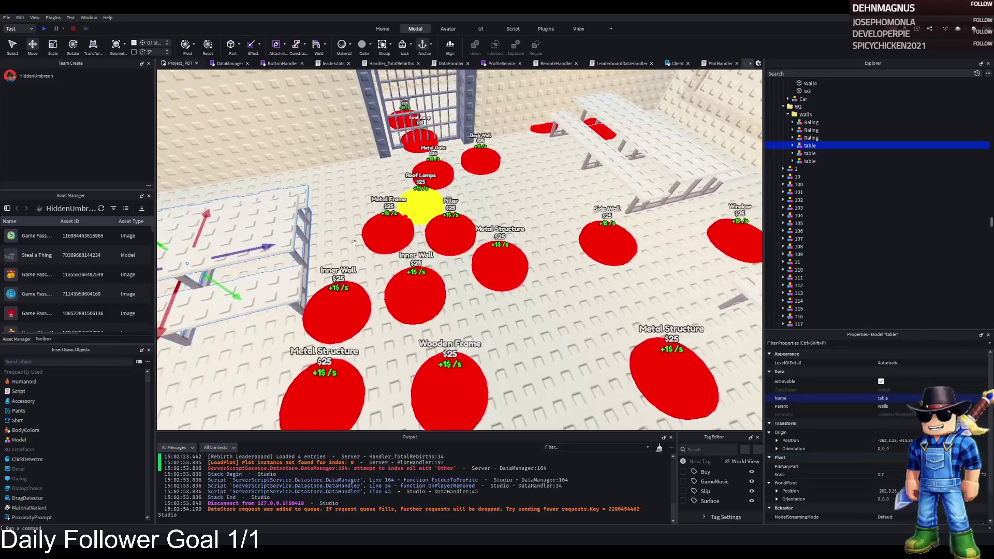
pyautogui.keyDown('ctrl'); pyautogui.click(505, 176); pyautogui.keyUp('ctrl')
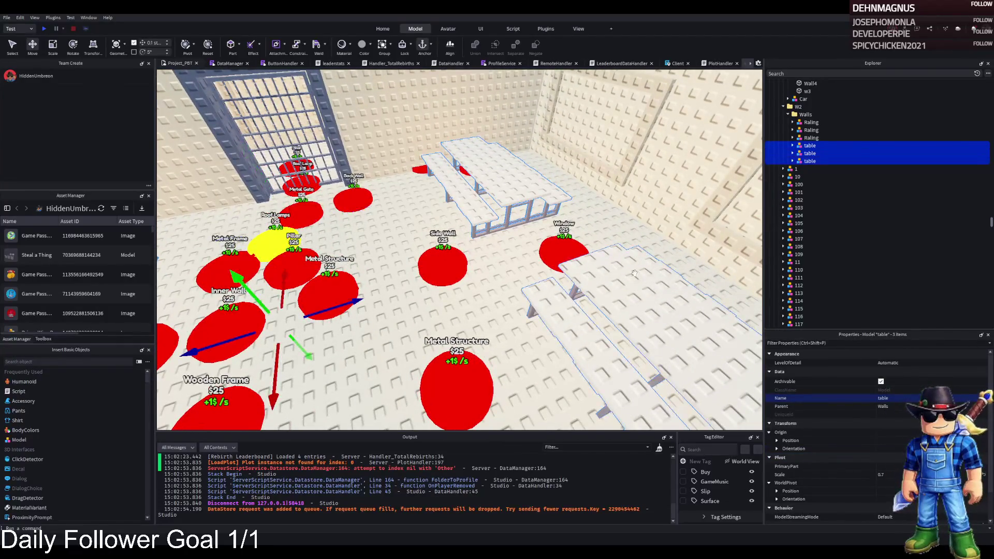
pyautogui.keyDown('ctrl'); pyautogui.click(810, 161); pyautogui.keyUp('ctrl')
pyautogui.moveTo(806, 163)
pyautogui.mouseDown()
pyautogui.moveTo(834, 207)
pyautogui.moveTo(825, 260)
pyautogui.moveTo(836, 278)
pyautogui.moveTo(825, 171)
pyautogui.mouseUp()
# Duplicate model 189 as 190 and delete the five extra models inside it
pyautogui.scroll(-1, 808, 160)
pyautogui.click(797, 148)
pyautogui.hotkey('ctrl', 'd')
pyautogui.press('F2')
pyautogui.write('1')
pyautogui.press('Return')
pyautogui.click(783, 217)
pyautogui.click(807, 225)
pyautogui.keyDown('shift'); pyautogui.click(805, 257); pyautogui.keyUp('shift')
pyautogui.moveTo(805, 256); pyautogui.dragTo(807, 187)
pyautogui.press('f')
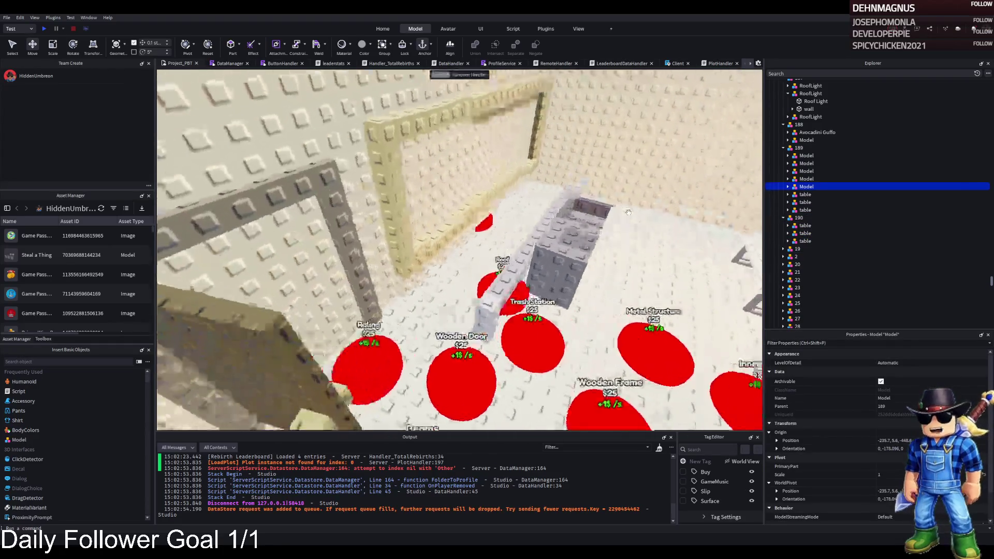
# Select the cafeteria railings, picnic table, tabletop and bench
pyautogui.click(331, 358)
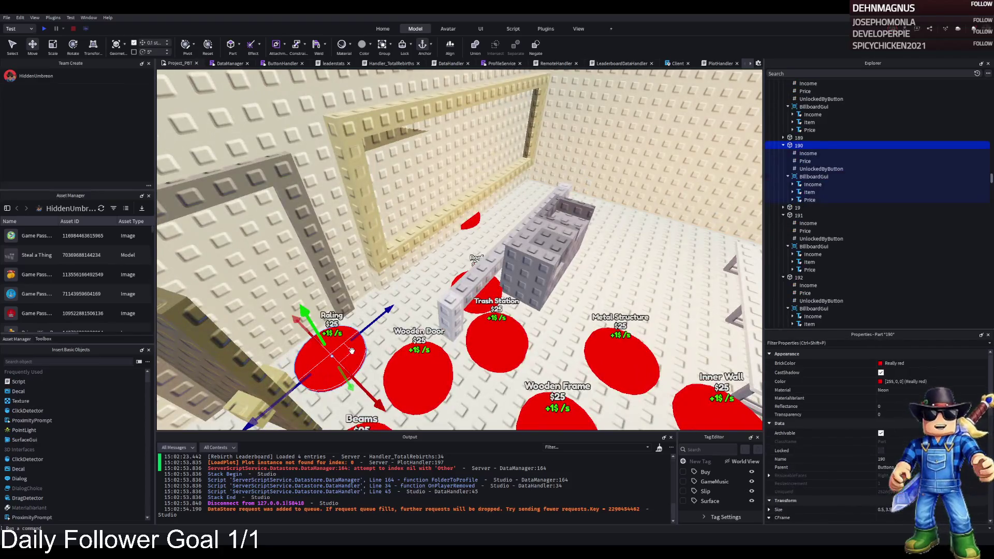
pyautogui.click(467, 297)
pyautogui.click(812, 153)
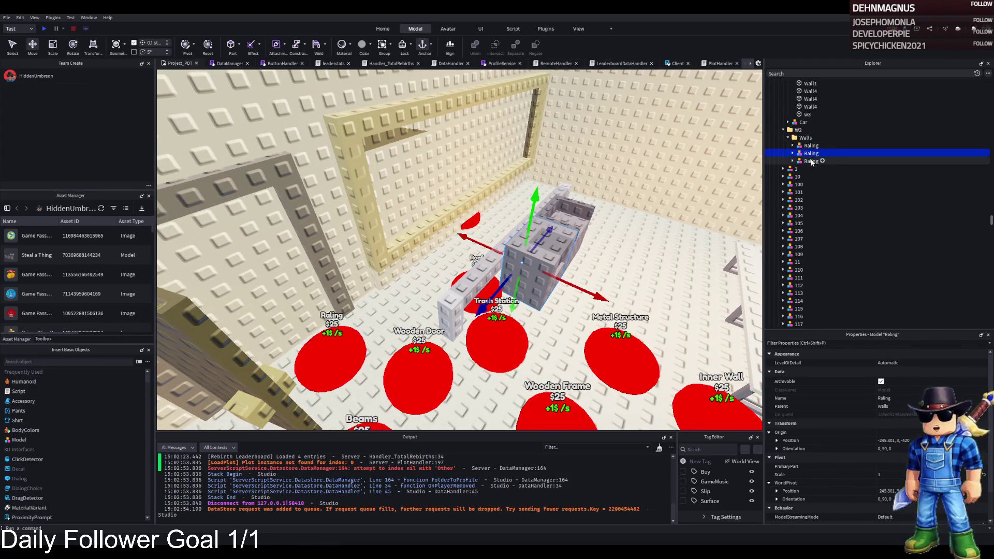
pyautogui.click(804, 138)
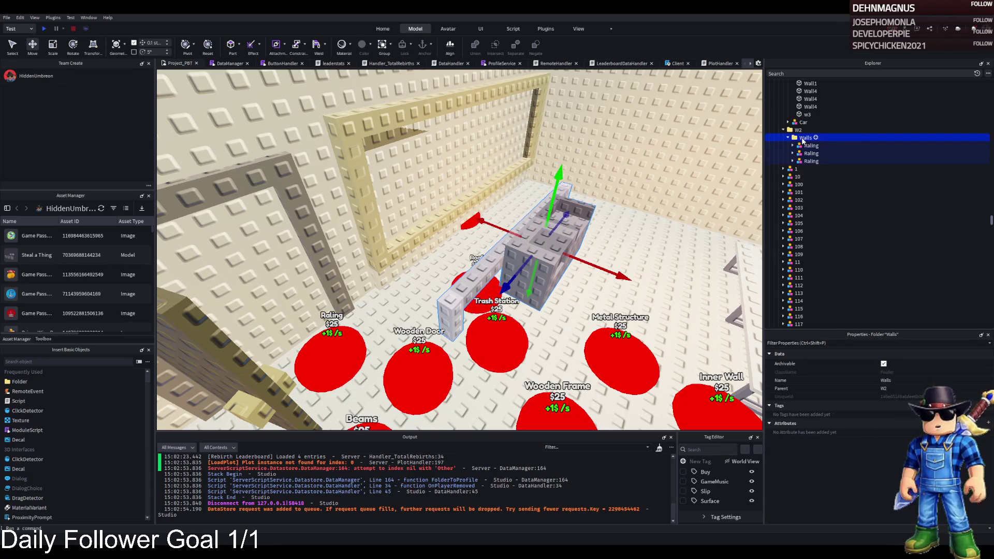
pyautogui.press('f')
pyautogui.keyDown('ctrl'); pyautogui.click(595, 228); pyautogui.keyUp('ctrl')
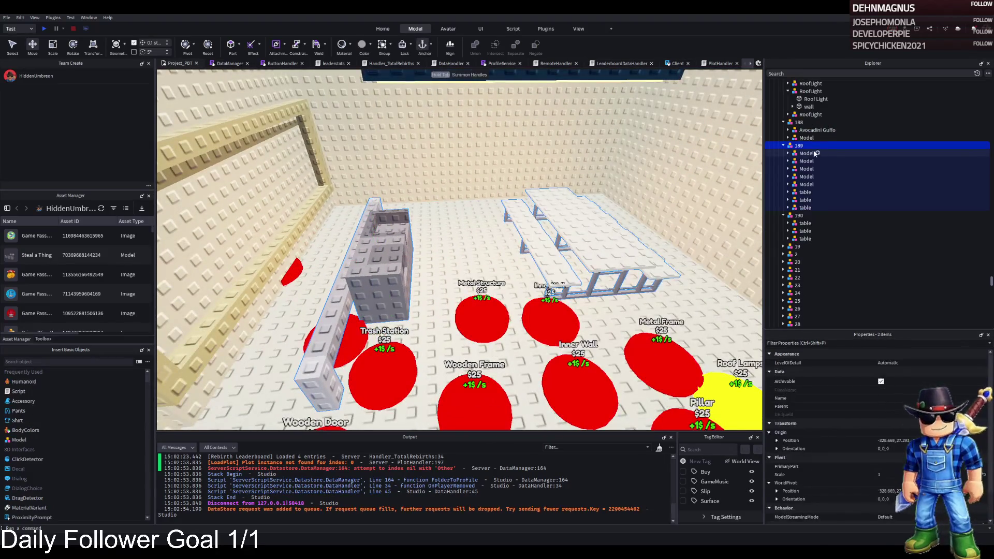
pyautogui.click(558, 202)
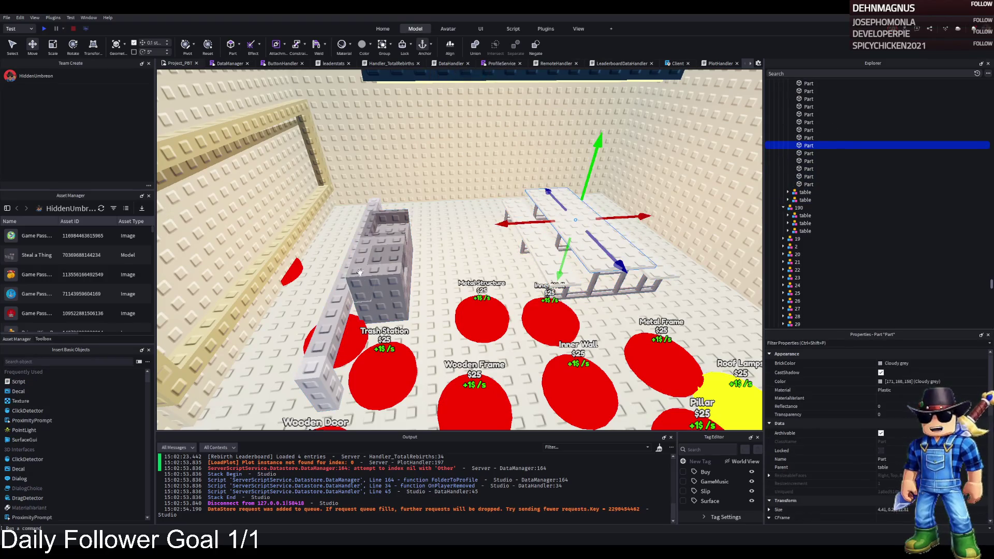
pyautogui.keyDown('ctrl'); pyautogui.click(343, 276); pyautogui.keyUp('ctrl')
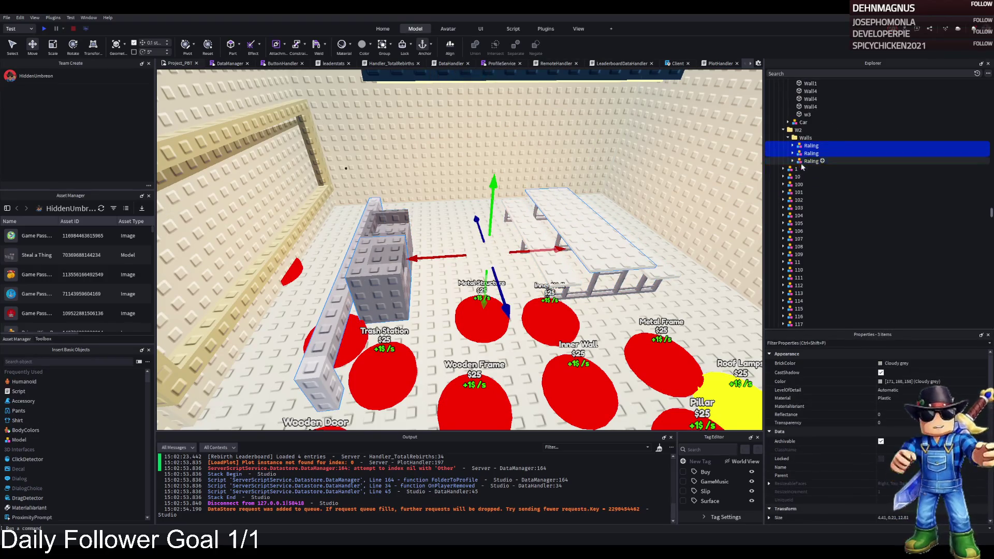
pyautogui.keyDown('ctrl'); pyautogui.click(549, 243); pyautogui.keyUp('ctrl')
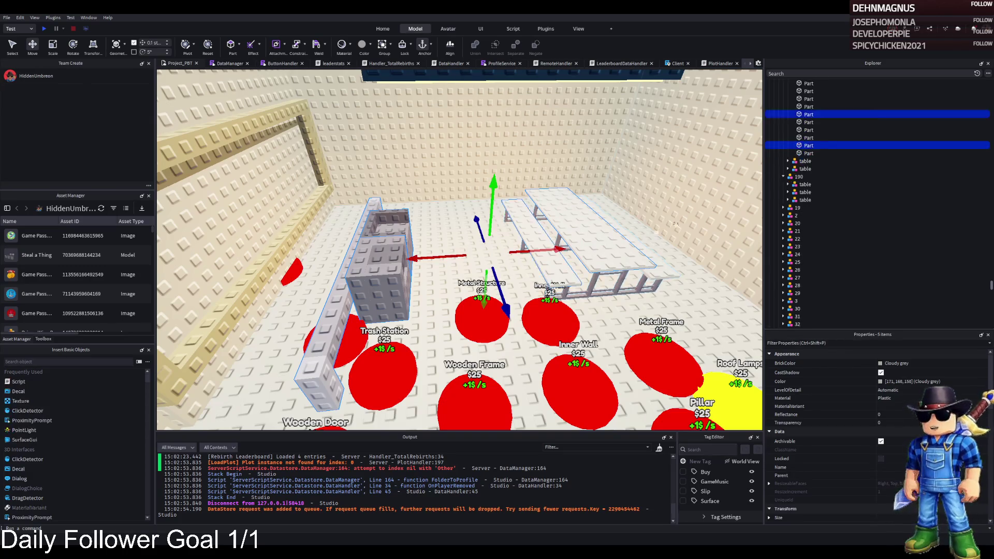
# Select all three railings together in Explorer
pyautogui.scroll(10, 832, 229)
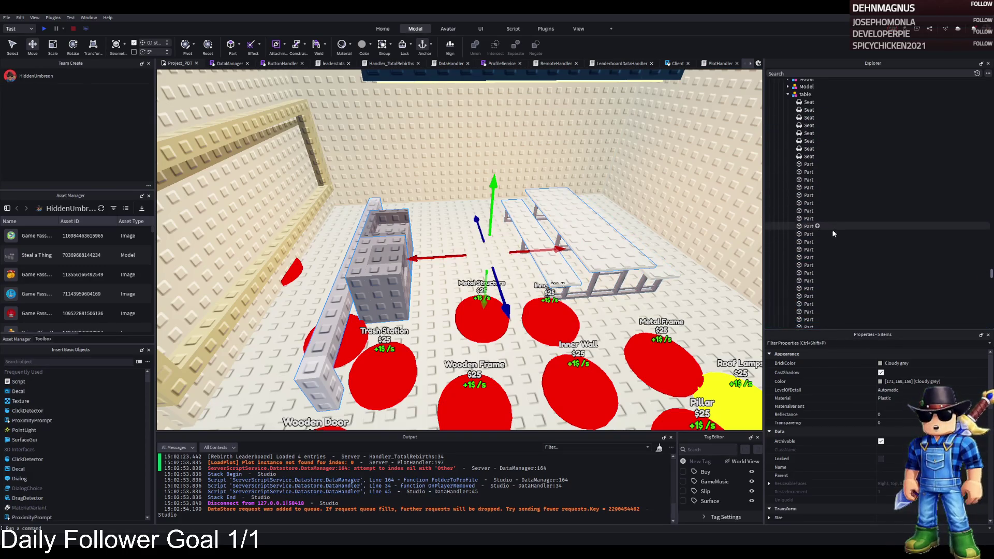
pyautogui.scroll(-5, 829, 228)
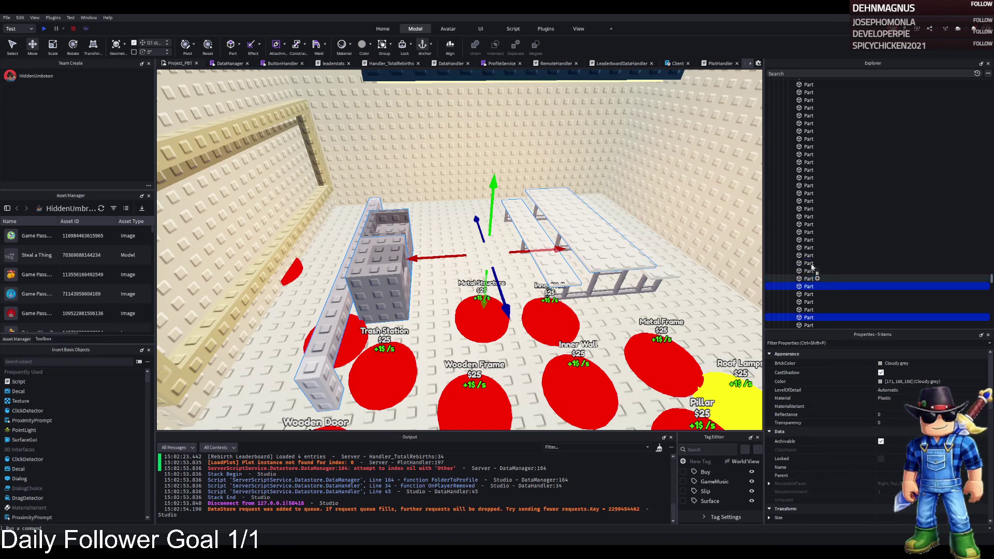
pyautogui.scroll(5, 811, 275)
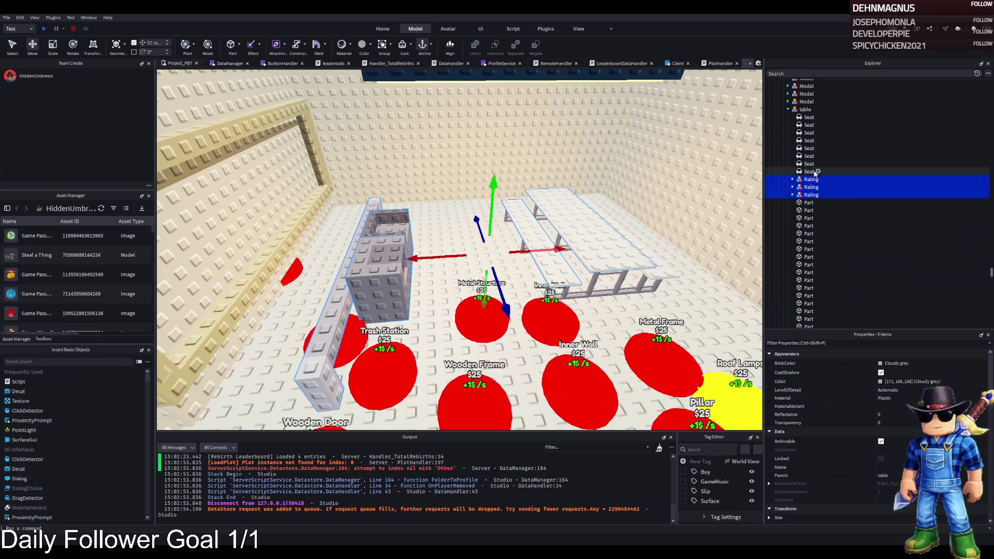
pyautogui.click(810, 172)
pyautogui.click(811, 179)
pyautogui.keyDown('shift'); pyautogui.click(808, 196); pyautogui.keyUp('shift')
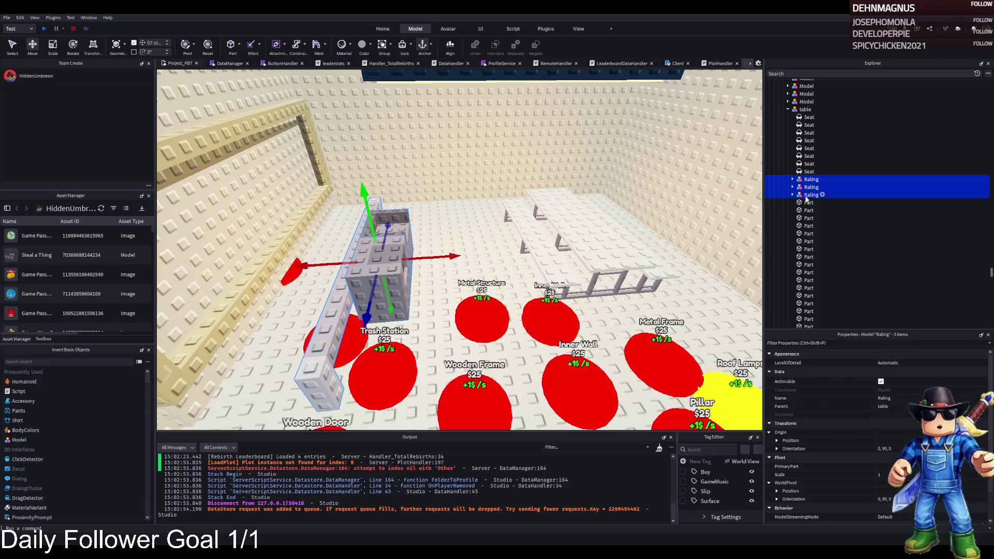
# Select the three tables inside 189, then collapse model 189
pyautogui.scroll(3, 815, 182)
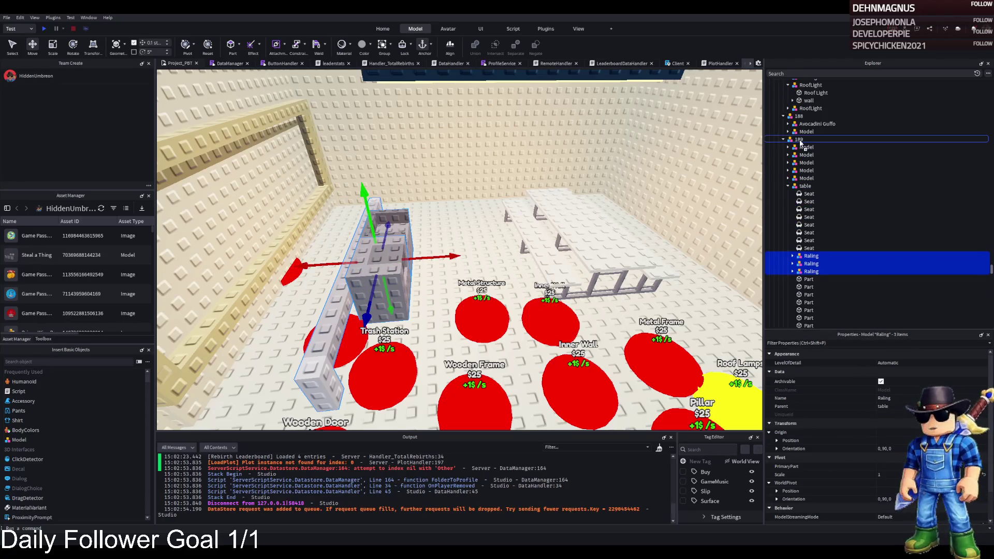
pyautogui.scroll(-10, 813, 176)
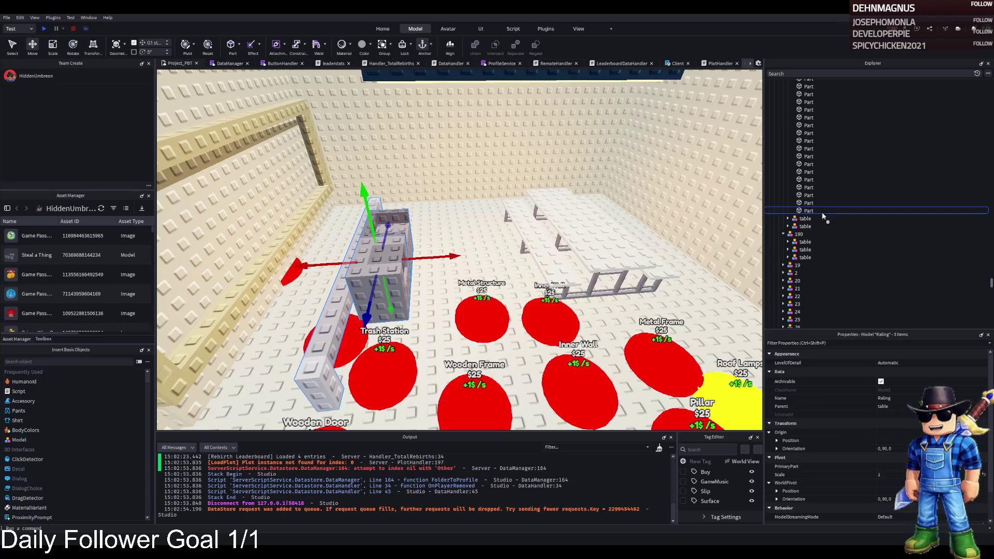
pyautogui.scroll(3, 802, 233)
pyautogui.click(806, 185)
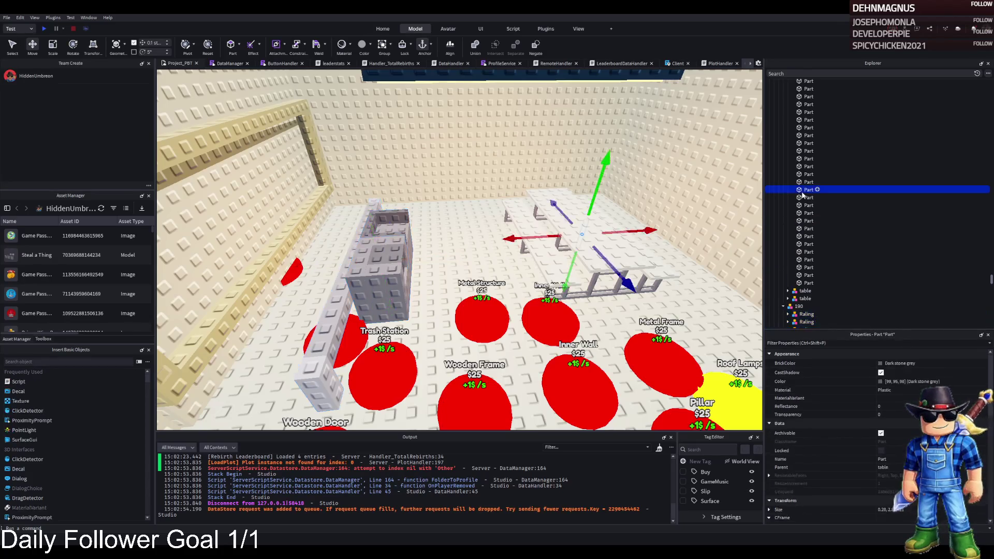
pyautogui.scroll(-2, 810, 166)
pyautogui.keyDown('shift'); pyautogui.click(815, 161); pyautogui.keyUp('shift')
pyautogui.click(799, 99)
pyautogui.press('Left')
# Duplicate model 190 as 191 and delete its six railing and table children
pyautogui.click(799, 107)
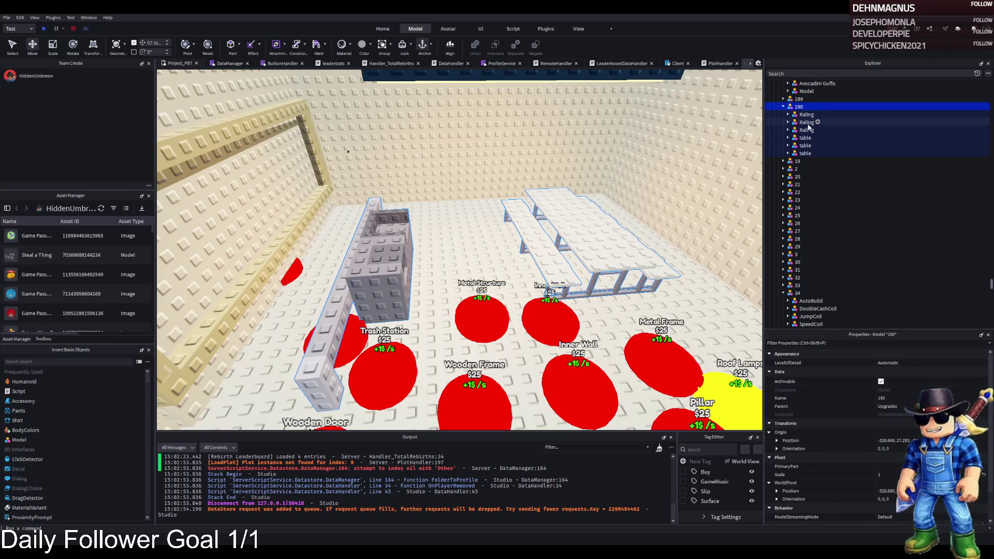
pyautogui.hotkey('ctrl', 'd')
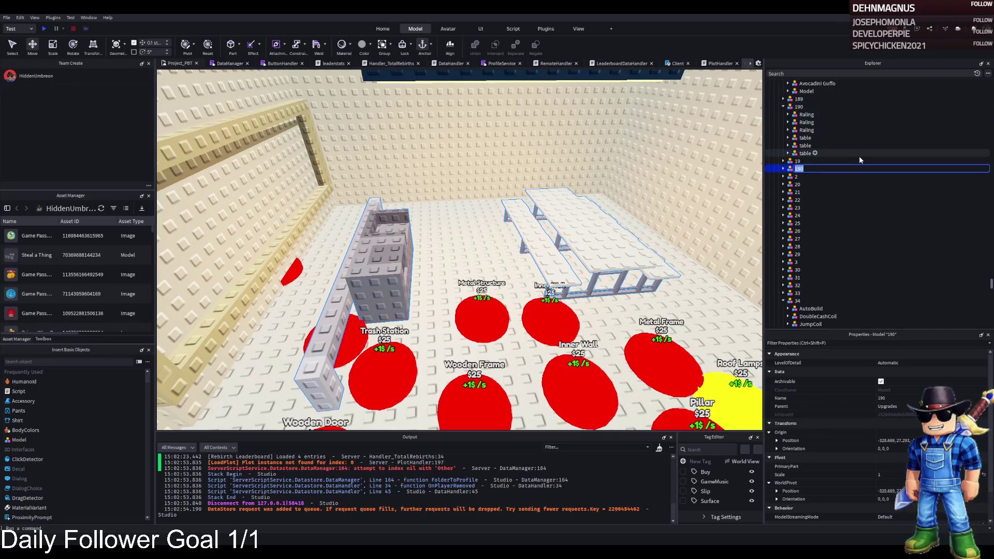
pyautogui.press('Right')
pyautogui.click(807, 177)
pyautogui.keyDown('shift'); pyautogui.click(809, 215); pyautogui.keyUp('shift')
pyautogui.press('Delete')
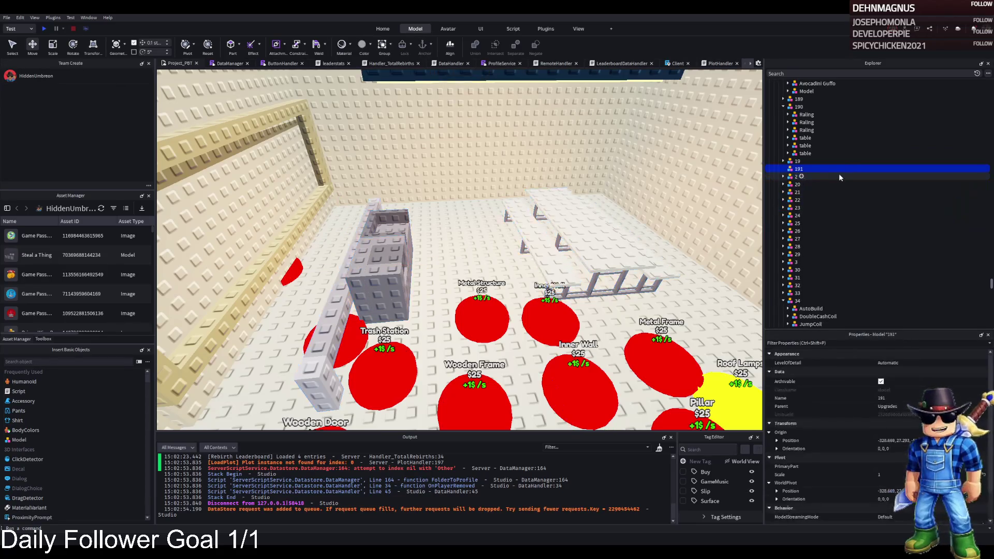
# Create empty groups numbered 192, 193 and 194 from the copied group
pyautogui.click(839, 173)
pyautogui.press('BackSpace')
pyautogui.write('2')
pyautogui.press('Return')
pyautogui.hotkey('ctrl', 'd')
pyautogui.press('F2')
pyautogui.press('BackSpace')
pyautogui.write('3')
pyautogui.press('Return')
pyautogui.hotkey('ctrl', 'd')
pyautogui.press('F2')
pyautogui.press('BackSpace')
pyautogui.write('4')
pyautogui.press('Return')
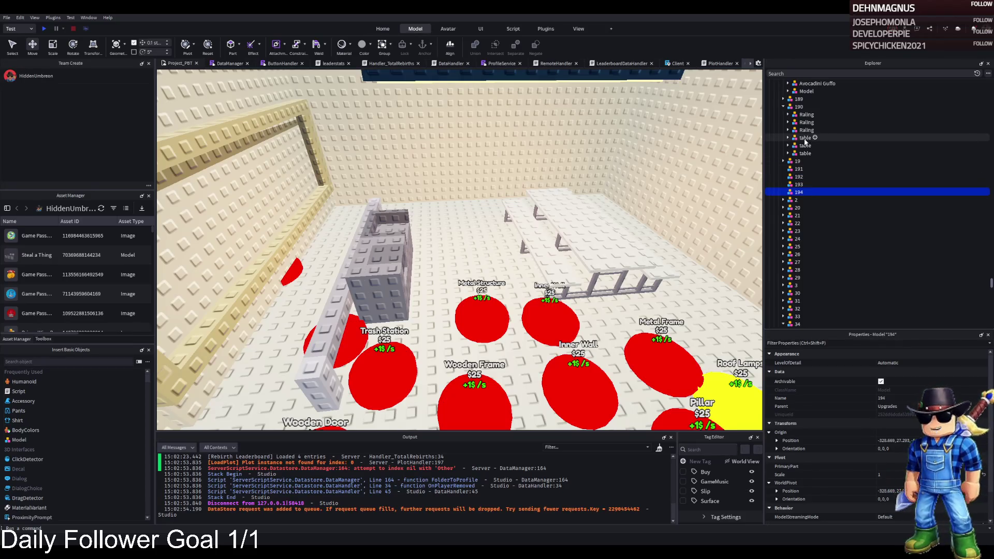
# Move two railings from 190 into 191 and a table into its own numbered group
pyautogui.click(805, 138)
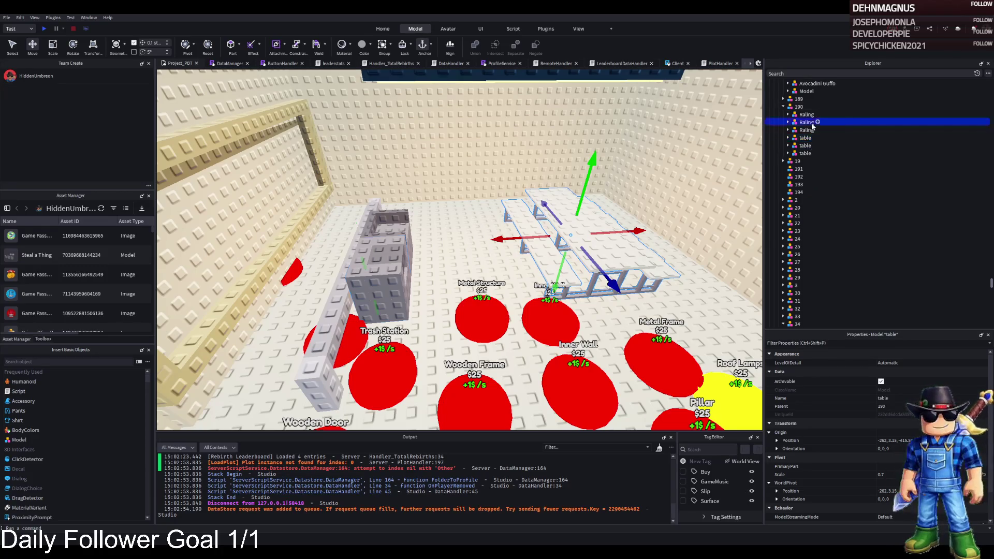
pyautogui.click(807, 123)
pyautogui.keyDown('ctrl'); pyautogui.click(808, 131); pyautogui.keyUp('ctrl')
pyautogui.moveTo(808, 130); pyautogui.dragTo(806, 171)
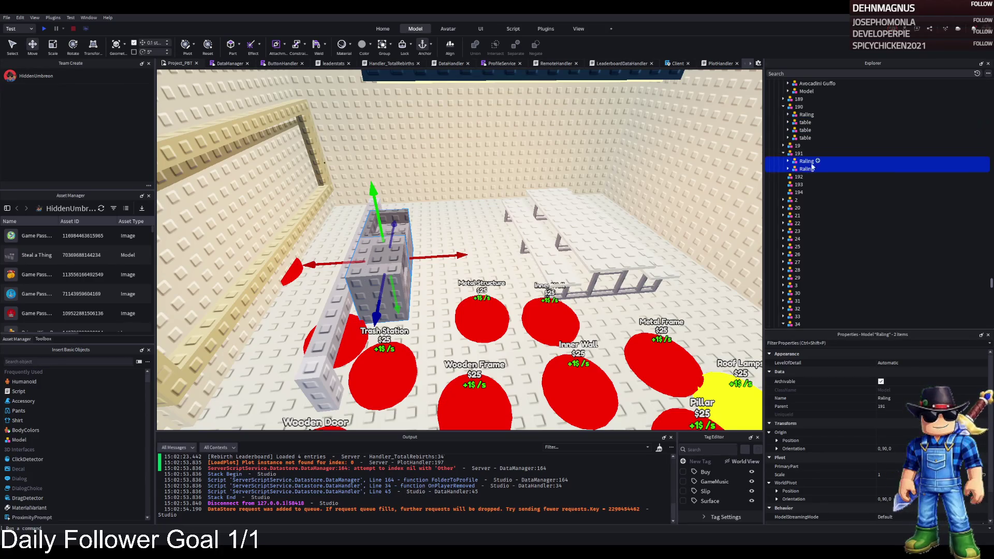
pyautogui.click(805, 124)
pyautogui.moveTo(806, 124)
pyautogui.mouseDown()
pyautogui.moveTo(814, 177)
pyautogui.moveTo(801, 192)
pyautogui.mouseUp()
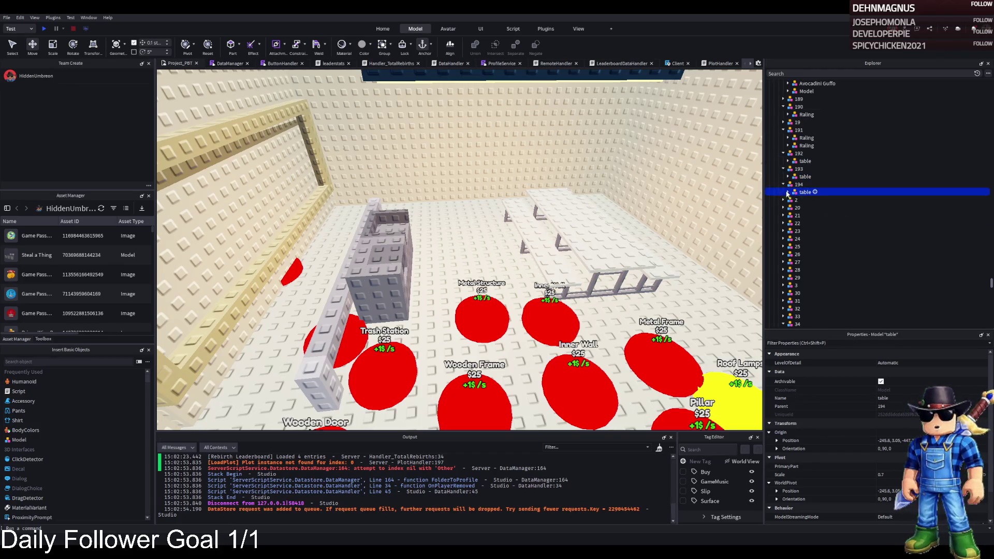
pyautogui.press('f')
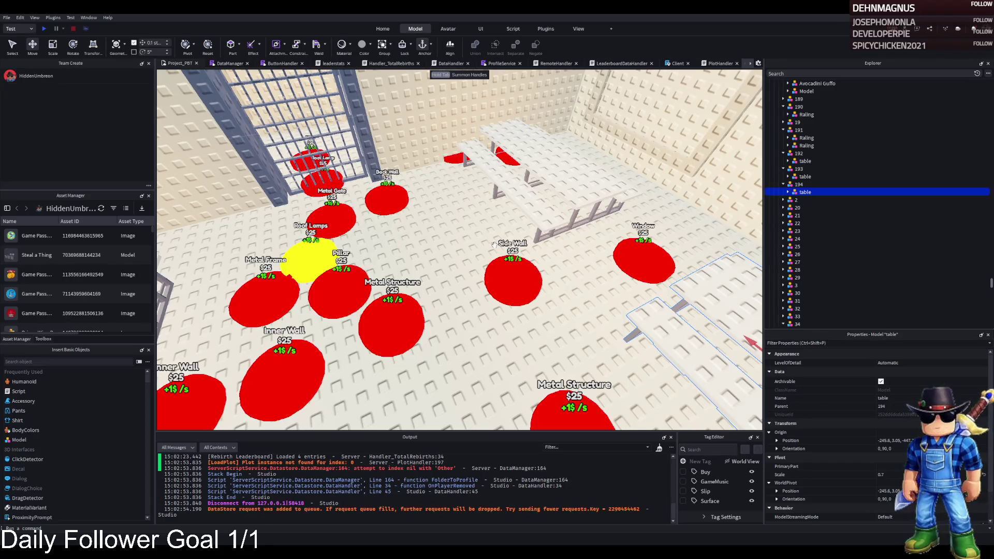
# Rename the Metal Structure purchase pad part to 195
pyautogui.scroll(3, 534, 271)
pyautogui.click(534, 271)
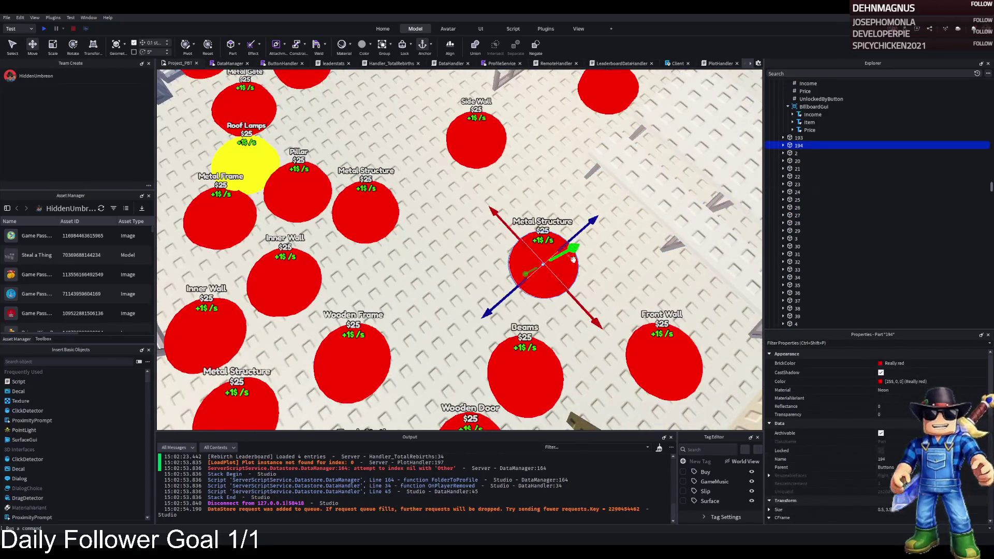
pyautogui.press('F2')
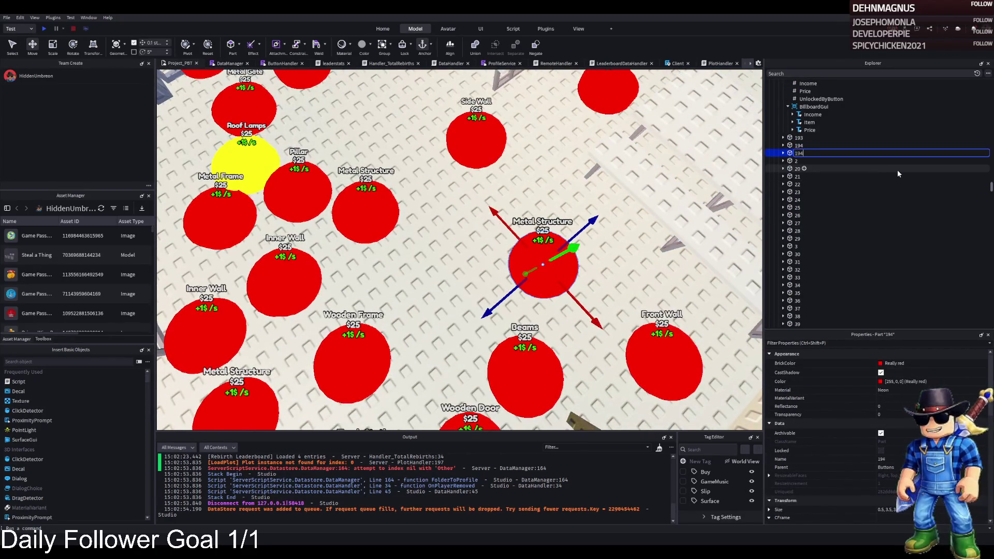
pyautogui.write('195')
pyautogui.press('Return')
pyautogui.press('Right')
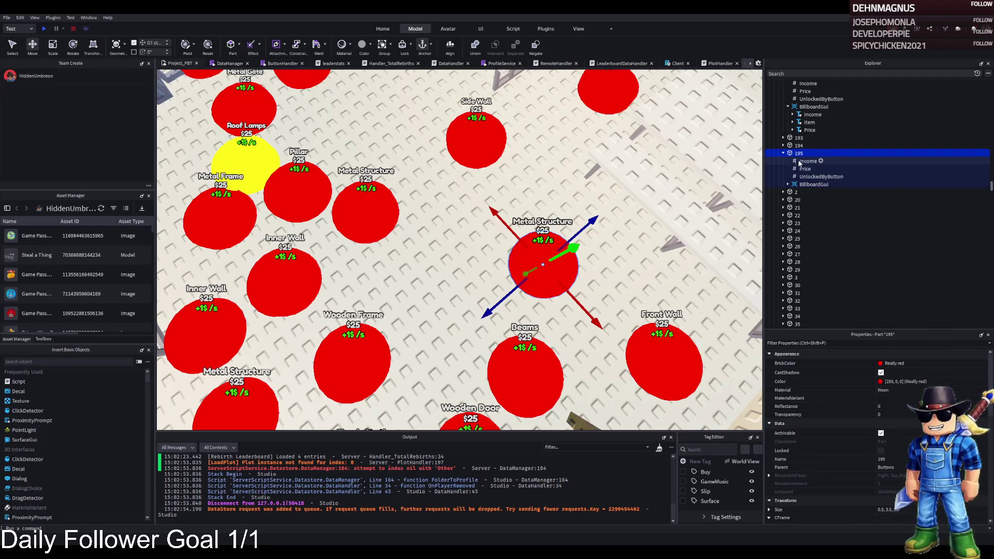
# Add an UnlockedByButton folder under 195, move the unlock value into it, and rename it Value
pyautogui.scroll(1, 811, 185)
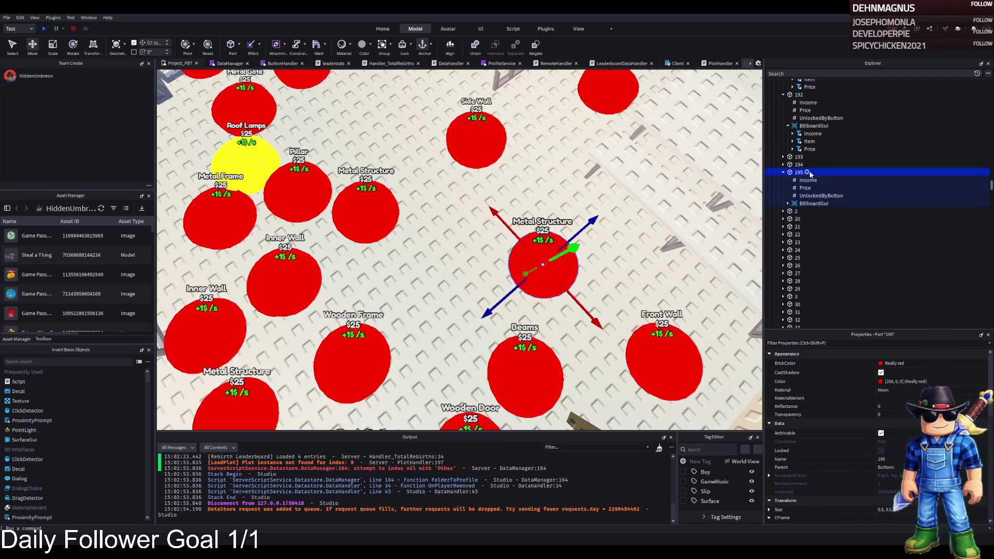
pyautogui.click(822, 195)
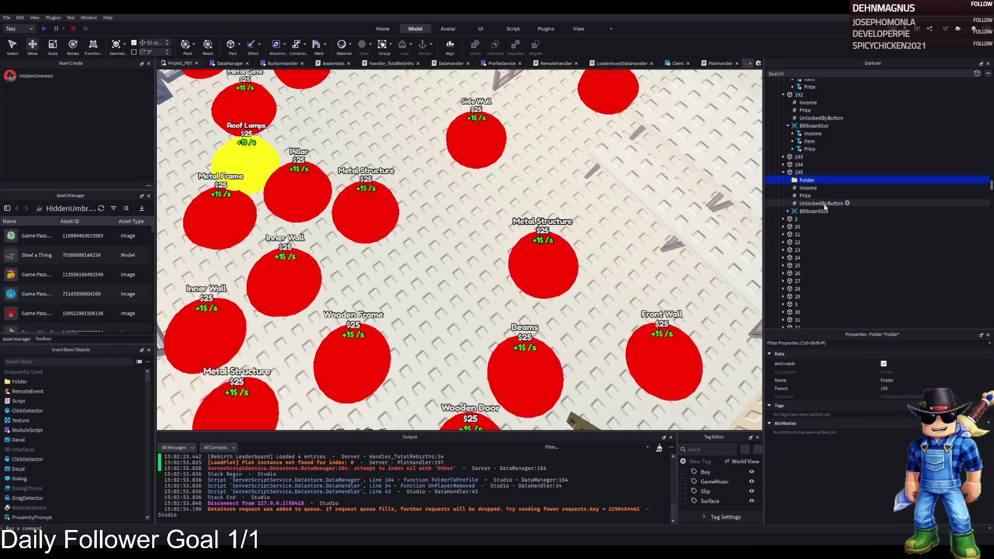
pyautogui.press('F2')
pyautogui.write('UnlockedByButton')
pyautogui.press('Return')
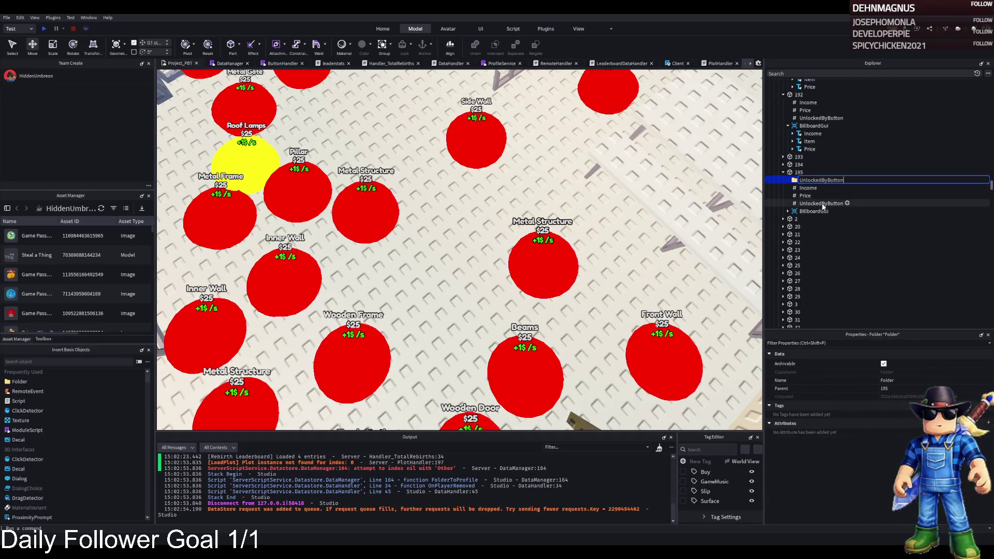
pyautogui.moveTo(815, 202); pyautogui.dragTo(809, 182)
pyautogui.press('F2')
pyautogui.write('vue')
pyautogui.press('Return')
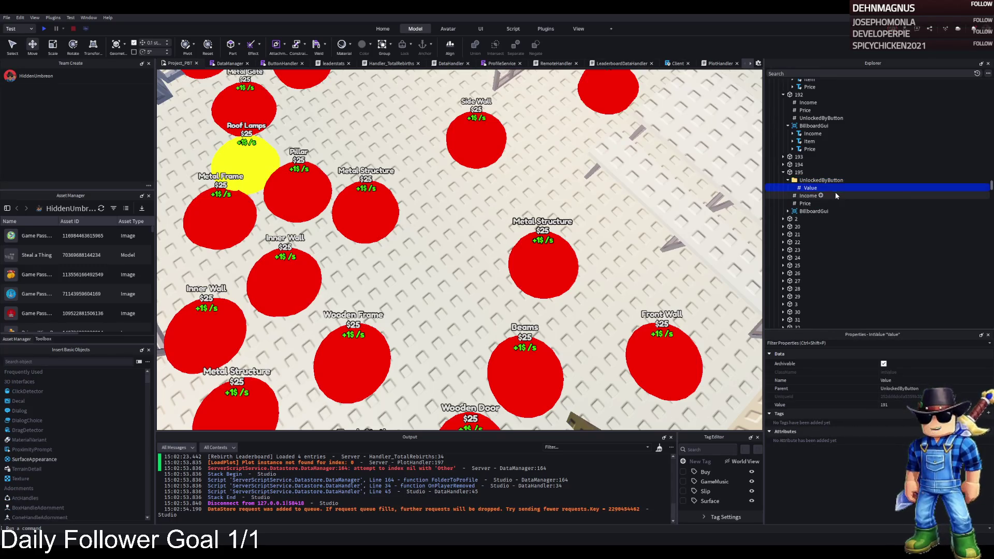
# Slide pad 195 leftward across the plot
pyautogui.scroll(5, 642, 162)
pyautogui.scroll(-5, 642, 161)
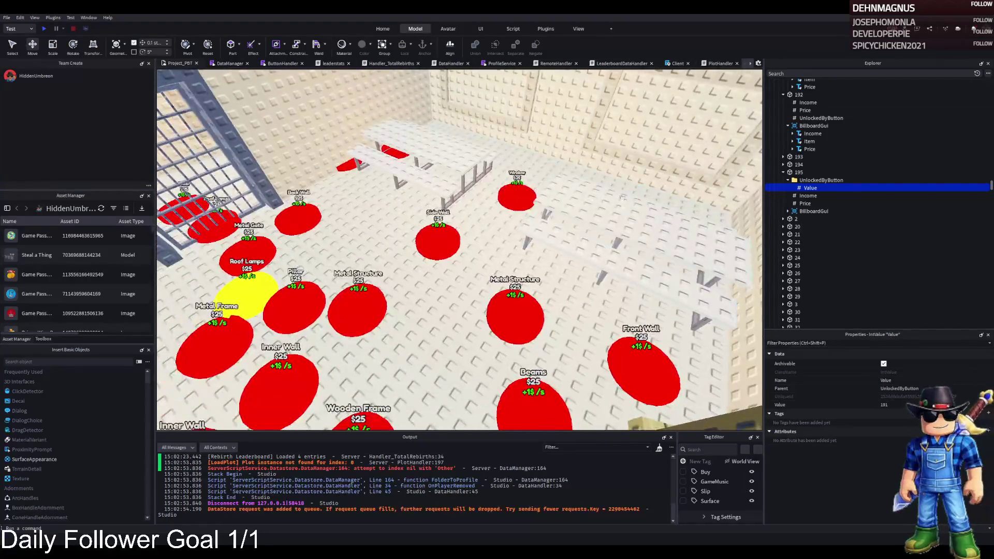
pyautogui.click(799, 172)
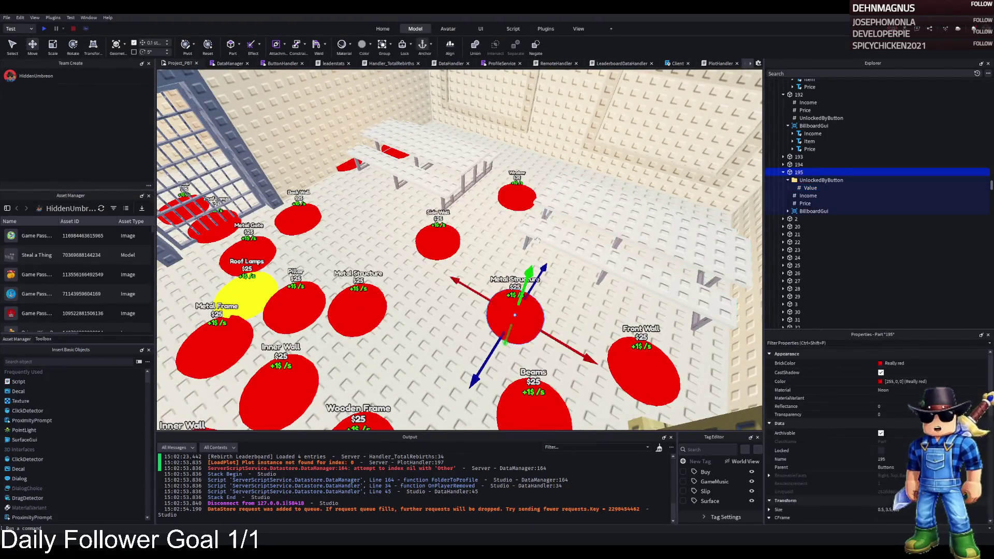
pyautogui.press('f')
pyautogui.moveTo(489, 248); pyautogui.dragTo(379, 242)
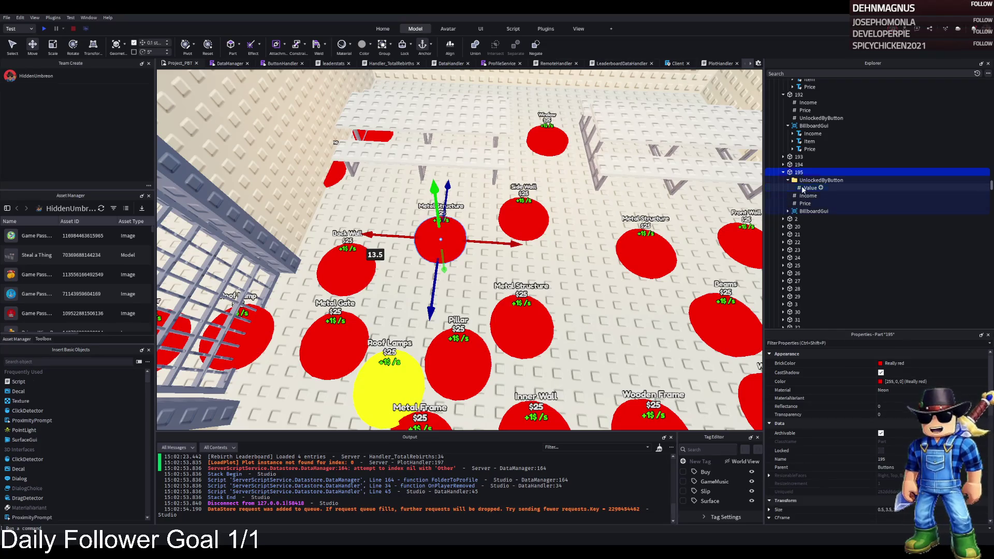
# Duplicate the Value entry several times, setting a copy to 192
pyautogui.click(875, 188)
pyautogui.hotkey('ctrl', 'd')
pyautogui.click(909, 404)
pyautogui.press('Return')
pyautogui.hotkey('ctrl', 'd')
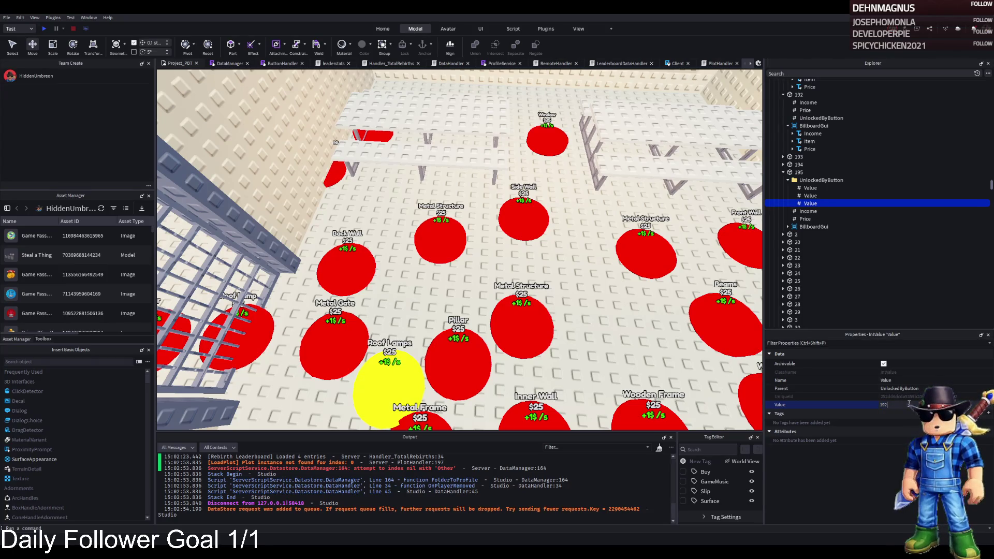
pyautogui.press('Return')
pyautogui.hotkey('ctrl', 'd')
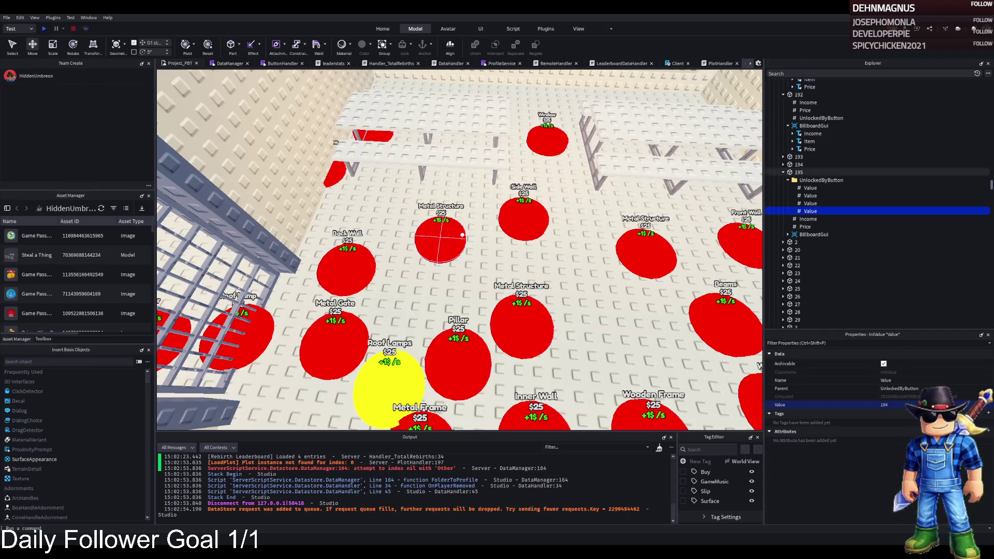
# Change pad 195's billboard Item label text from Metal Structure to Planks
pyautogui.press('d')
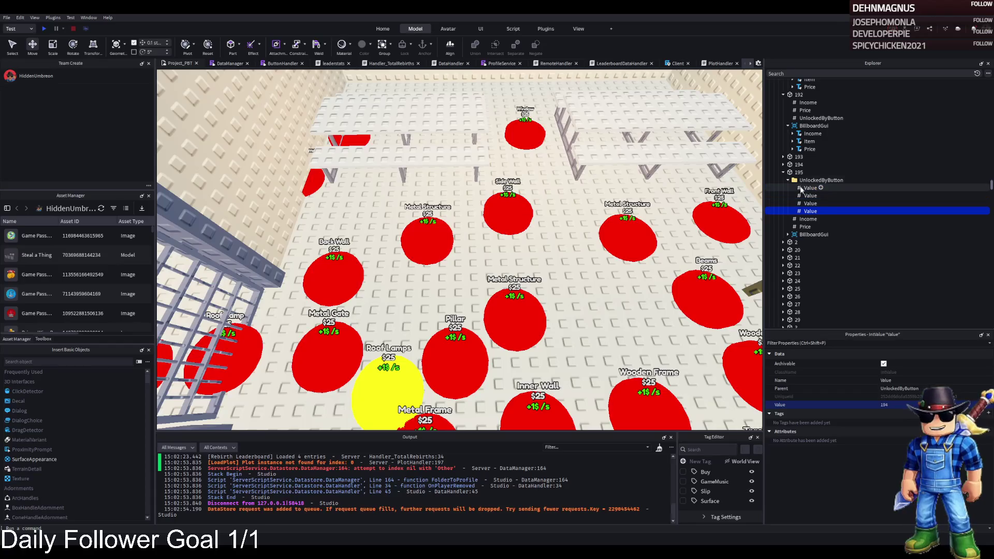
pyautogui.click(427, 238)
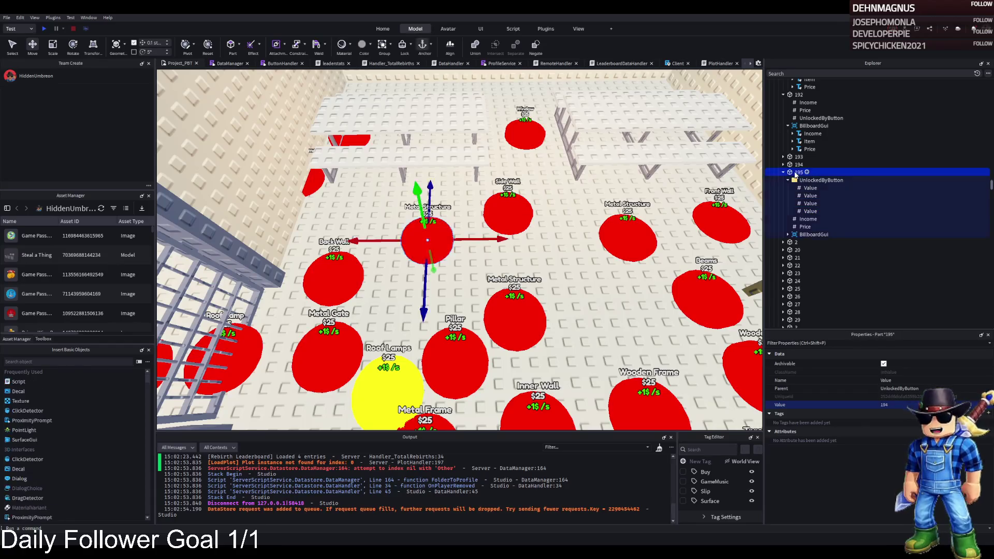
pyautogui.click(789, 234)
pyautogui.click(809, 250)
pyautogui.scroll(-10, 880, 414)
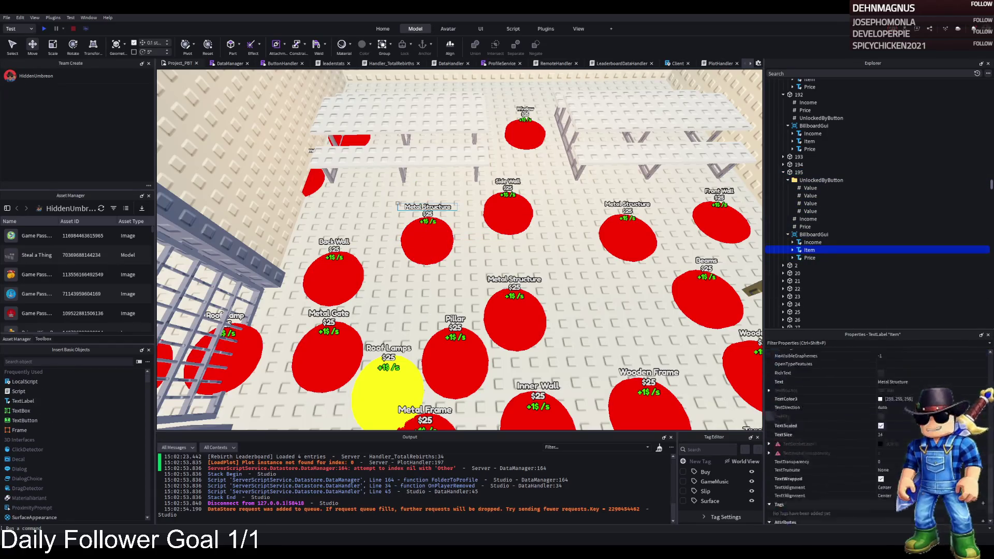
pyautogui.click(933, 371)
pyautogui.hotkey('ctrl', 'a')
pyautogui.write('Planks')
pyautogui.press('Return')
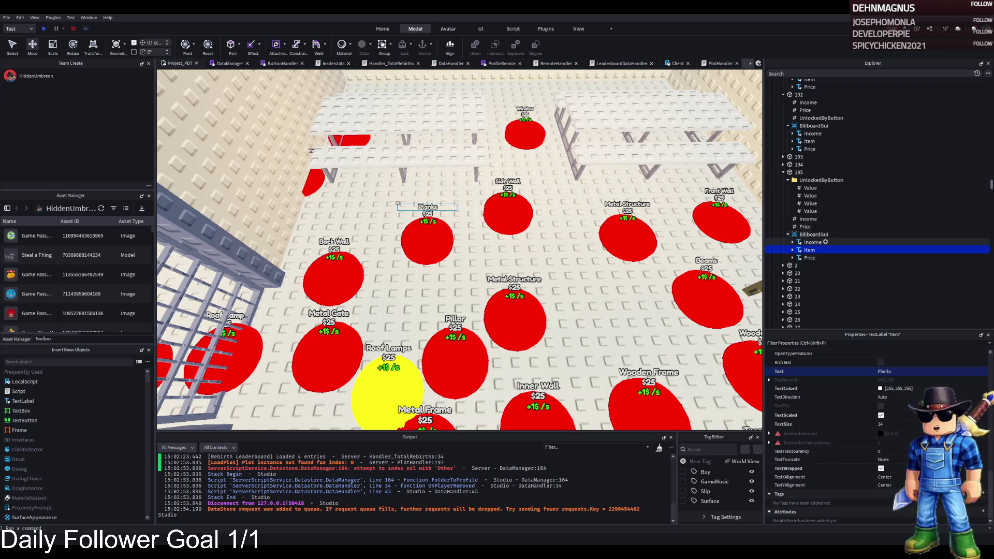
# Check button 195's Price value and focus the view on the Planks pad
pyautogui.click(805, 227)
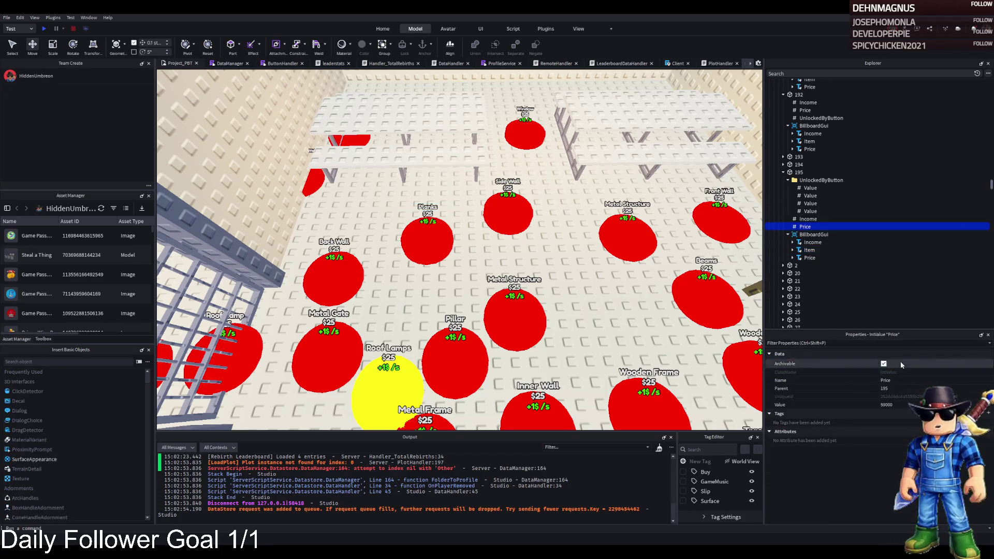
pyautogui.click(799, 172)
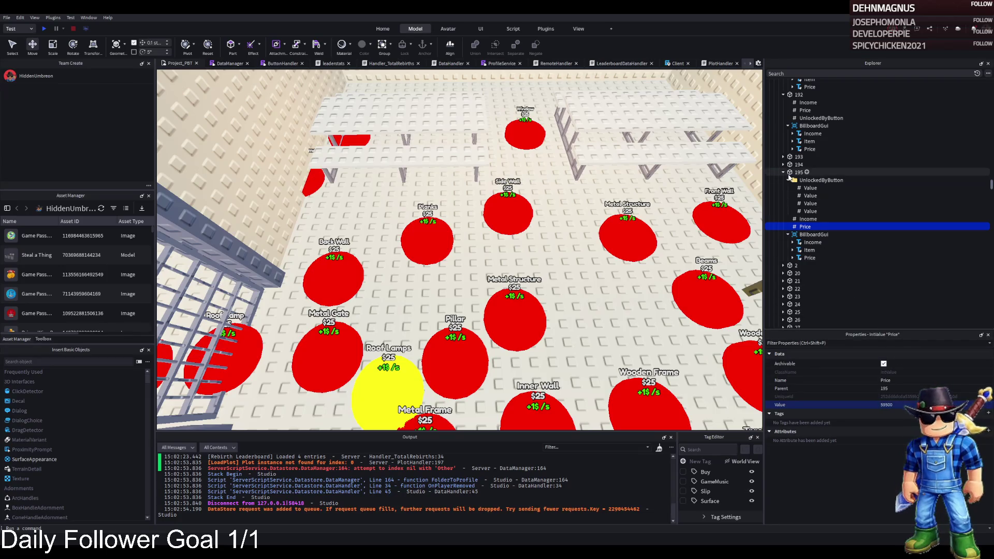
pyautogui.press('f')
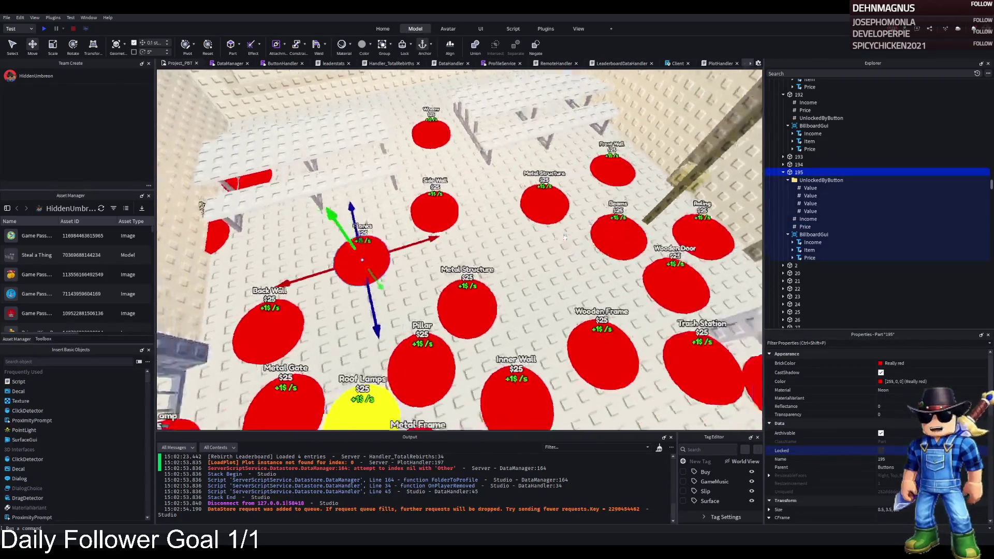
# Move the Planks pad toward Roof Lamps and place a duplicate beside the Wooden Frame pad
pyautogui.moveTo(460, 371)
pyautogui.mouseDown()
pyautogui.moveTo(538, 326)
pyautogui.moveTo(619, 326)
pyautogui.moveTo(554, 321)
pyautogui.moveTo(520, 258)
pyautogui.moveTo(552, 322)
pyautogui.mouseUp()
pyautogui.hotkey('ctrl', 'd')
pyautogui.moveTo(568, 359)
pyautogui.mouseDown()
pyautogui.moveTo(591, 293)
pyautogui.moveTo(469, 196)
pyautogui.mouseUp()
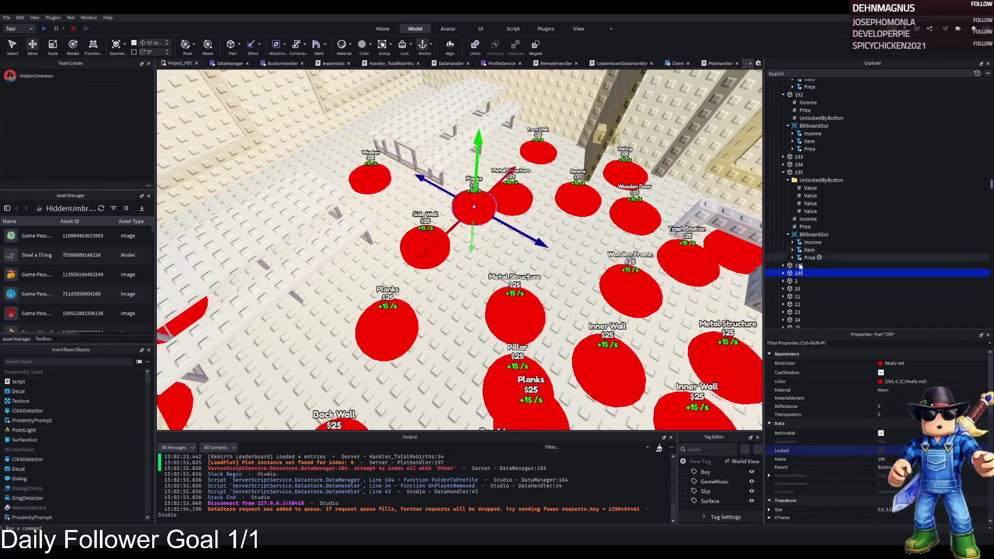
# Rename the two 195 entries to 196 and 197
pyautogui.doubleClick(831, 264)
pyautogui.press('Return')
pyautogui.press('Down')
pyautogui.press('F2')
pyautogui.write('197')
pyautogui.press('Return')
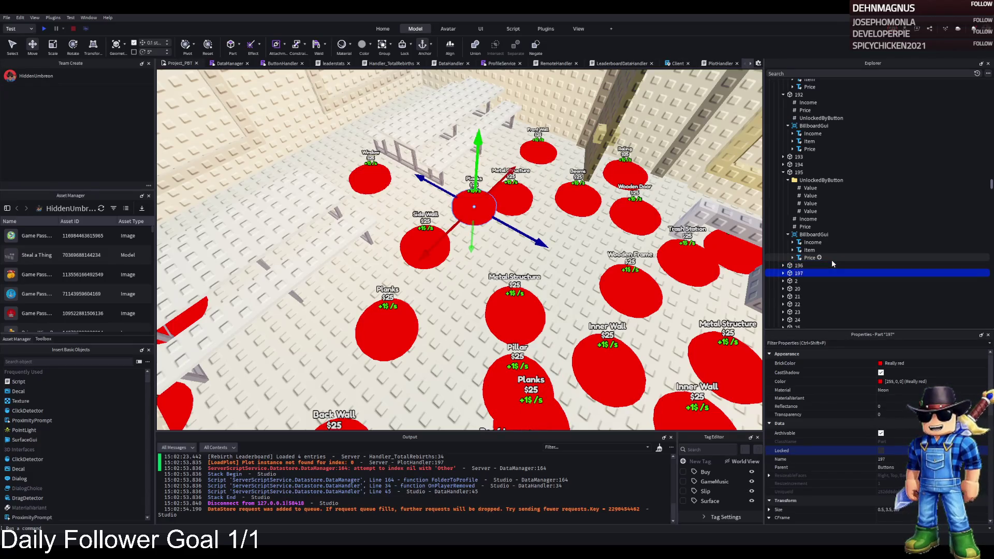
# Inspect the contents of buttons 196 and 197 in Explorer
pyautogui.click(798, 268)
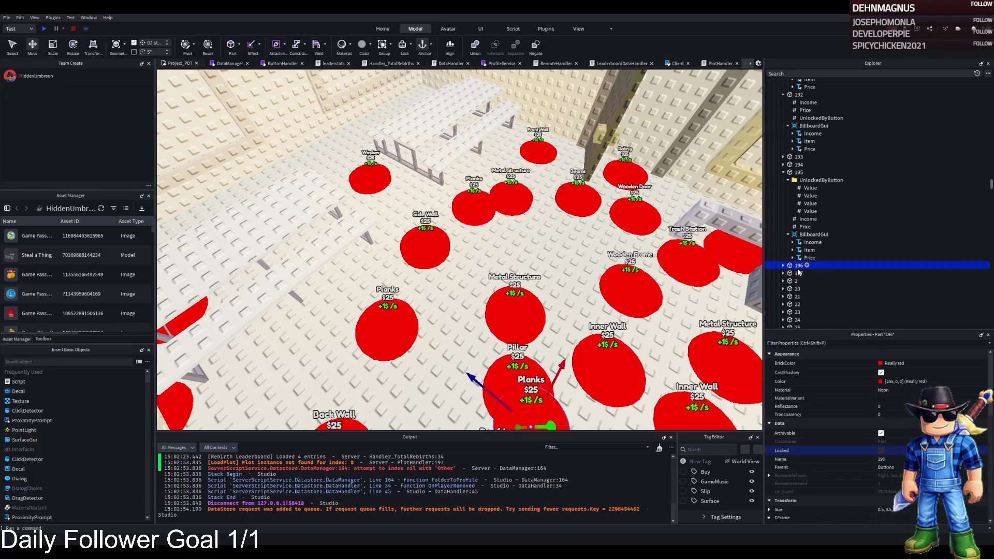
pyautogui.press('Right')
pyautogui.press('Left')
pyautogui.press('Down')
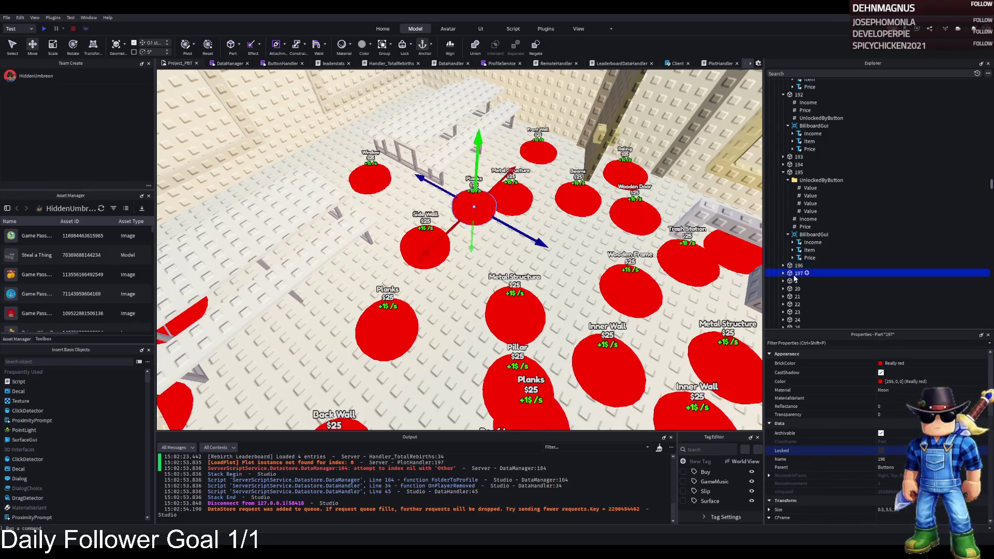
pyautogui.press('Right')
pyautogui.press('Left')
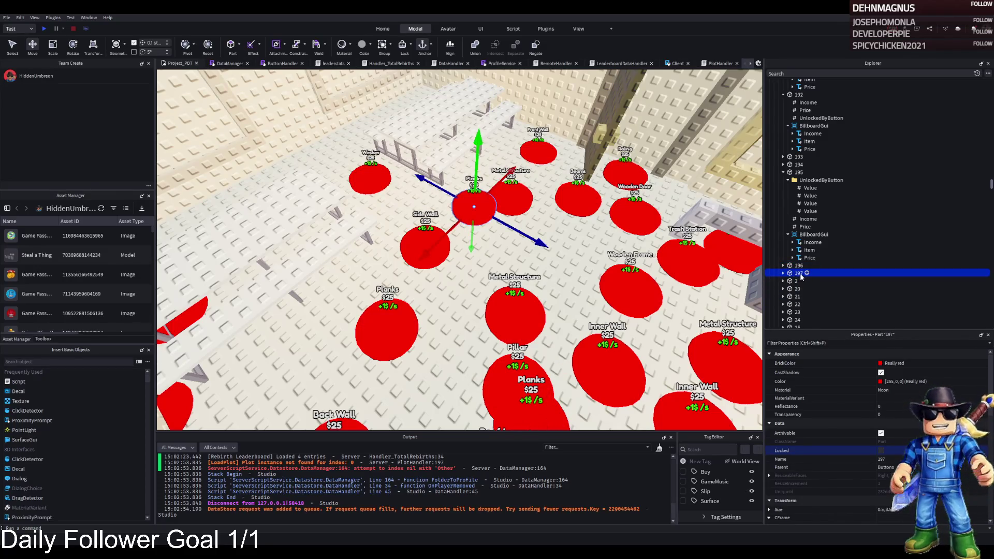
pyautogui.press('Right')
pyautogui.press('Down')
pyautogui.press('Down')
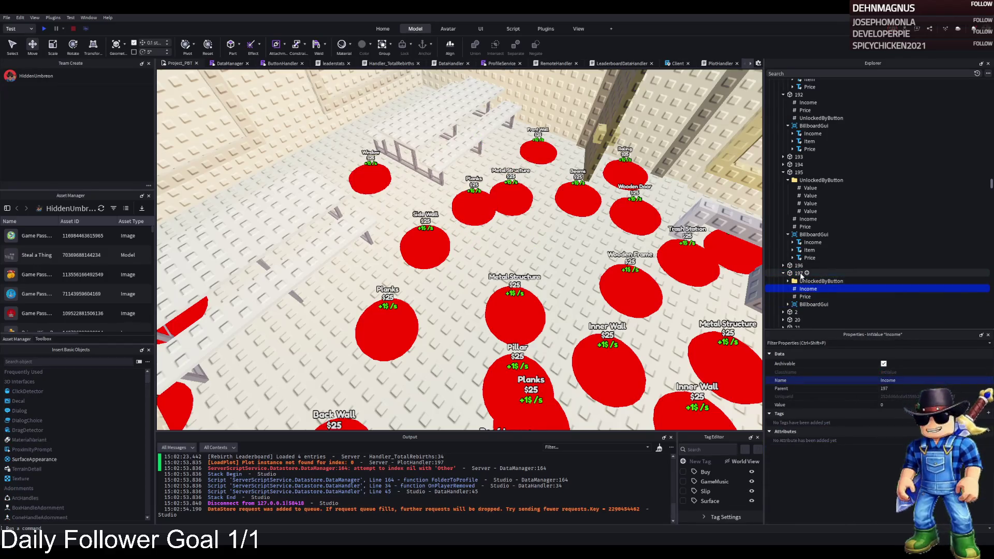
pyautogui.click(800, 276)
pyautogui.press('Left')
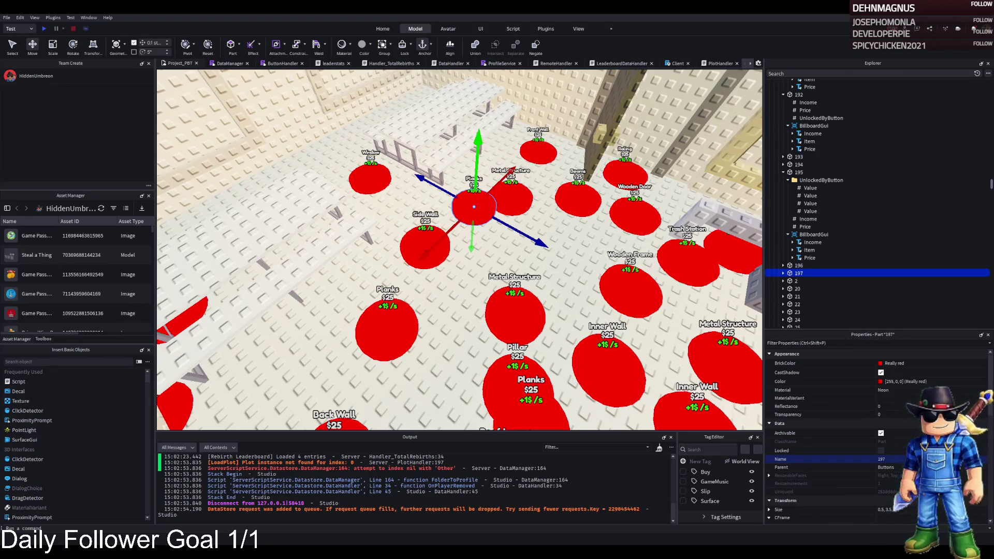
# Duplicate group 194 into empty groups 195, 196 and 197, deleting the copied table
pyautogui.press('w')
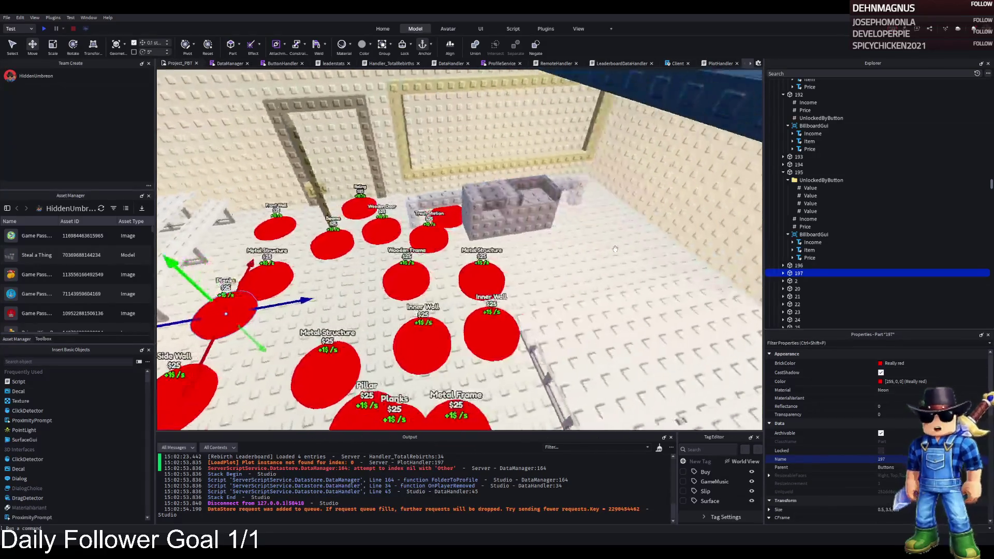
pyautogui.click(615, 249)
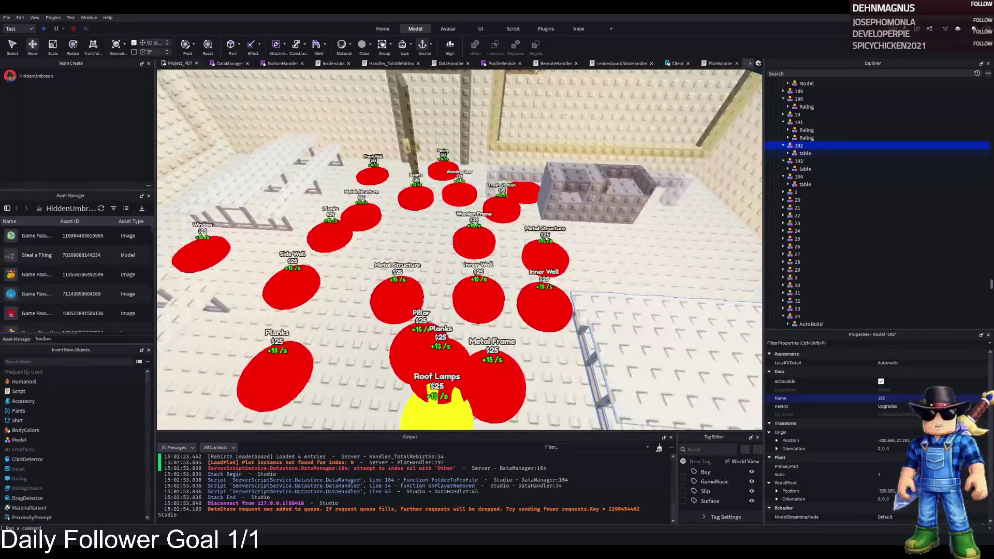
pyautogui.click(804, 168)
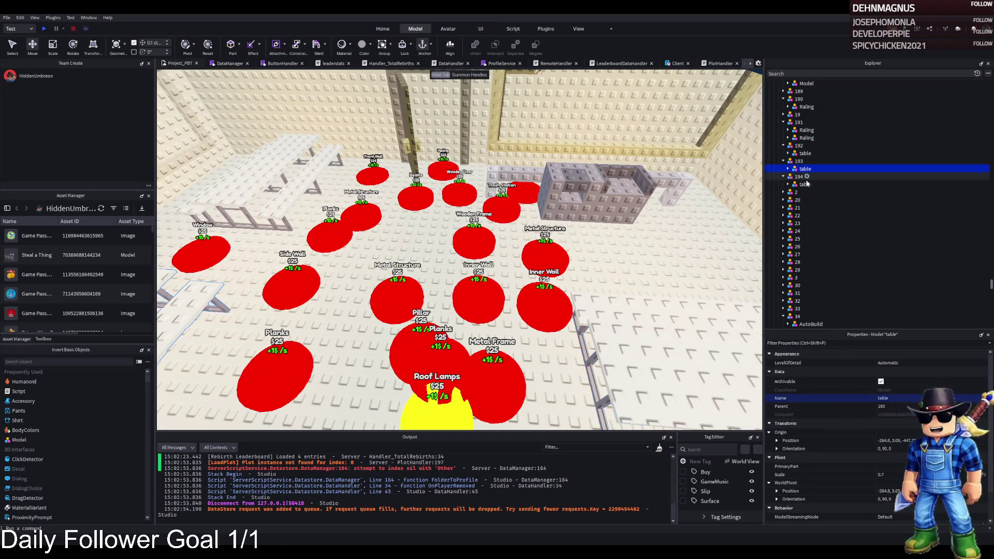
pyautogui.click(813, 177)
pyautogui.hotkey('ctrl', 'd')
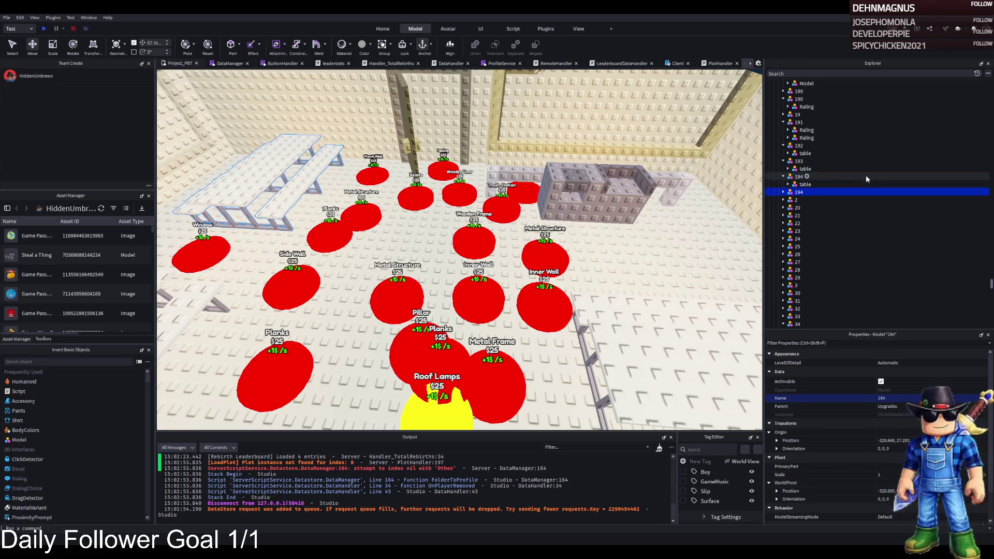
pyautogui.press('Down')
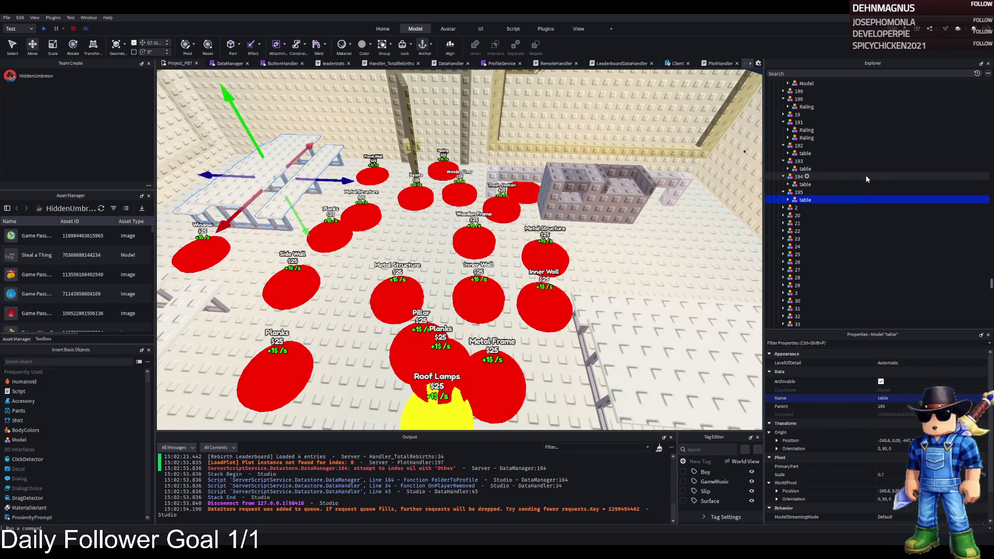
pyautogui.press('Delete')
pyautogui.click(864, 192)
pyautogui.hotkey('ctrl', 'd')
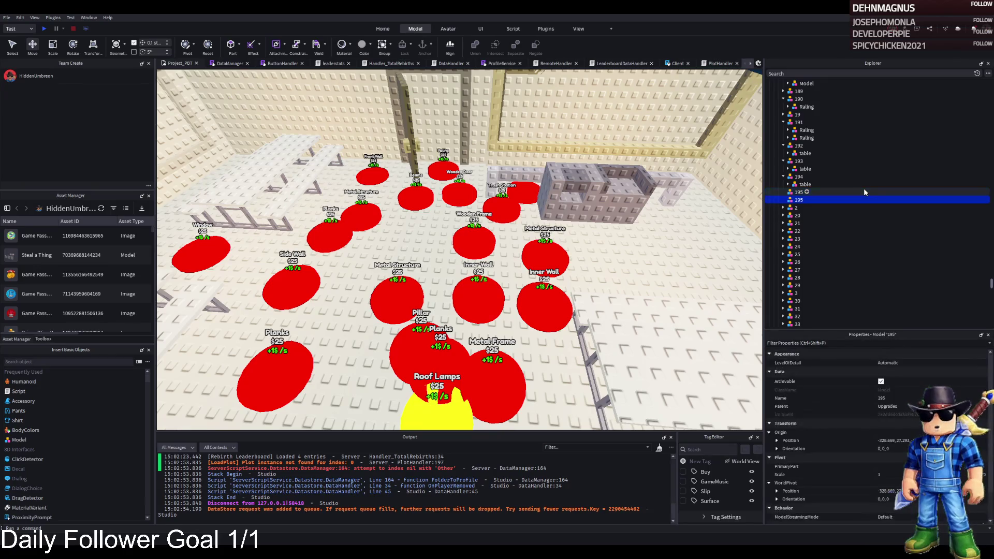
pyautogui.hotkey('ctrl', 'd')
pyautogui.press('F2')
pyautogui.write('197')
pyautogui.press('Return')
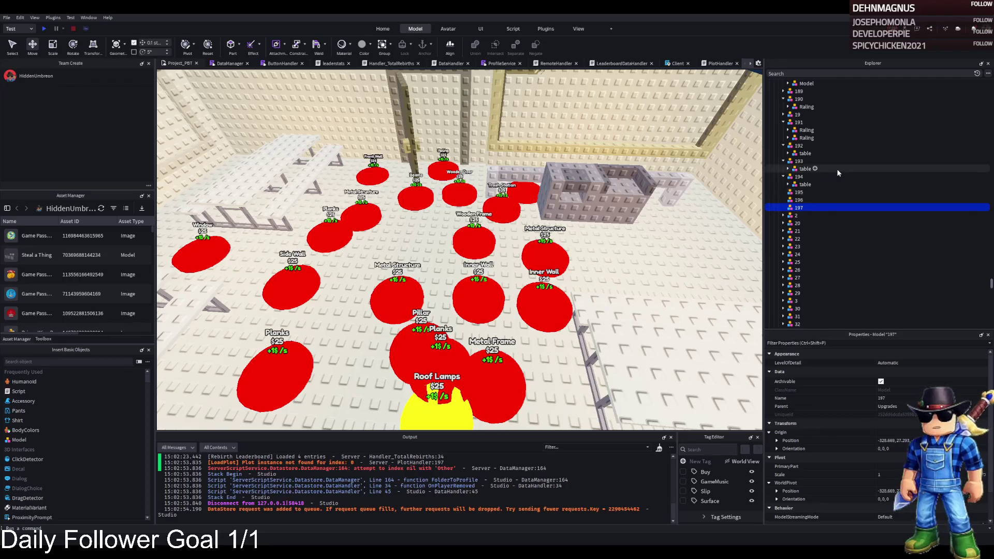
# Delete all the seats from the table in group 193
pyautogui.click(805, 169)
pyautogui.click(788, 169)
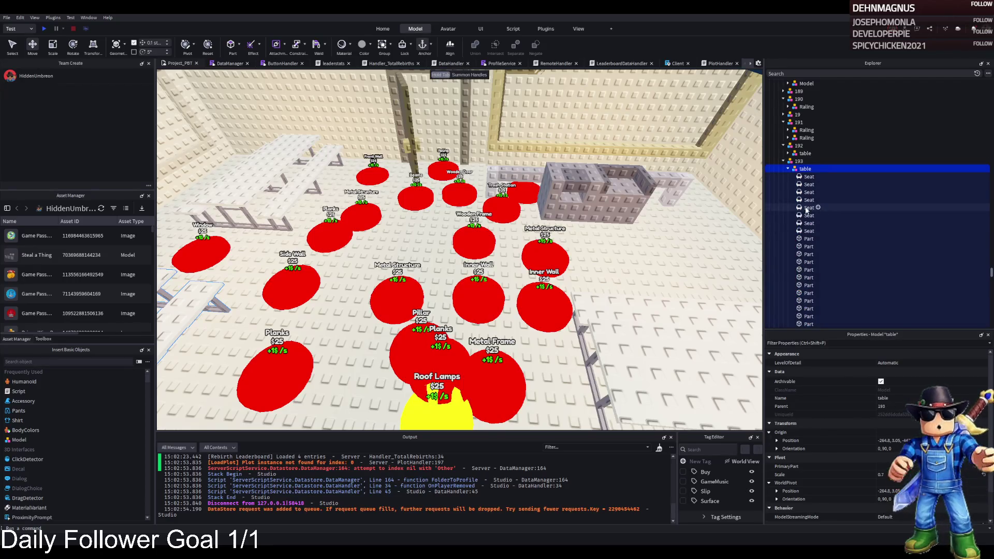
pyautogui.click(809, 177)
pyautogui.keyDown('shift'); pyautogui.click(807, 232); pyautogui.keyUp('shift')
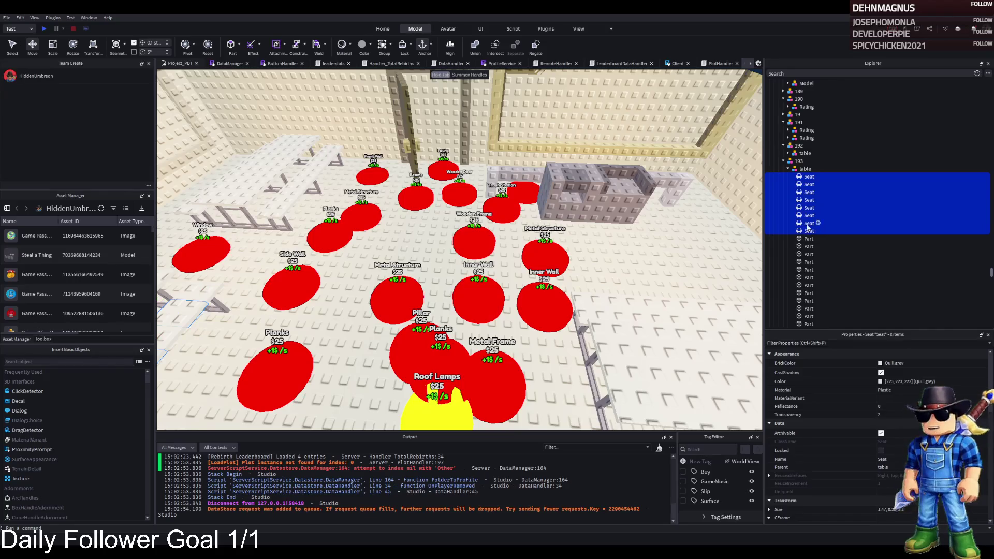
pyautogui.press('Delete')
# Raise the tabletop and both benches by 3.9 studs
pyautogui.click(485, 188)
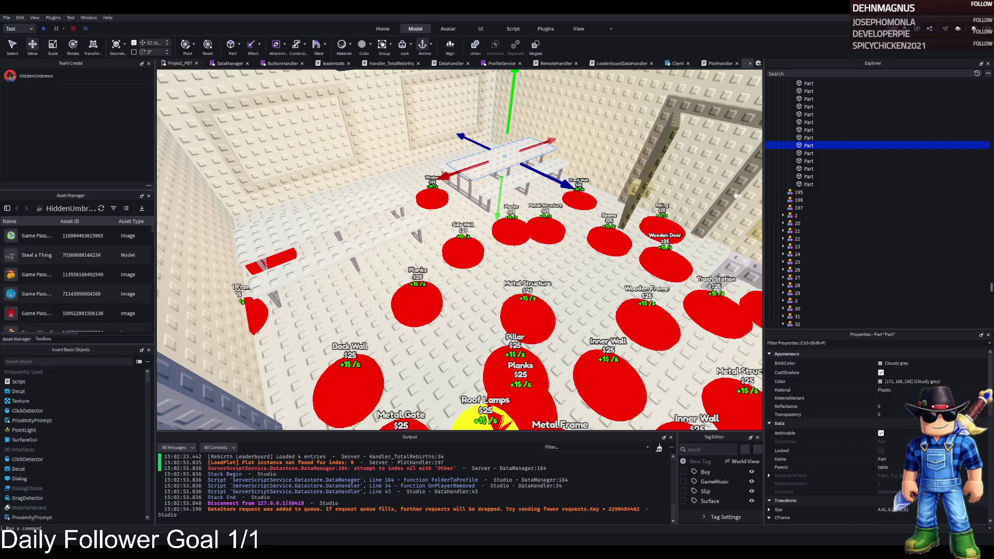
pyautogui.press('f')
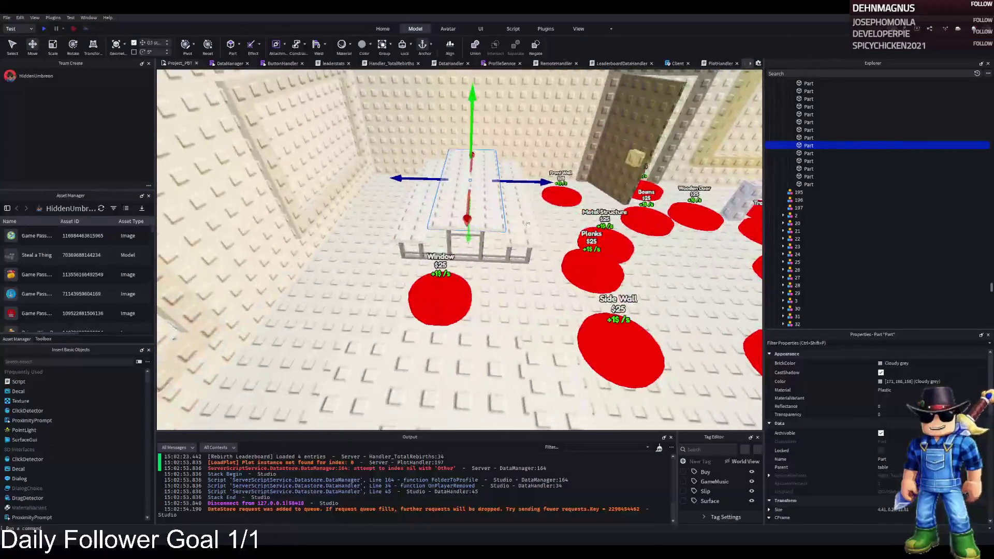
pyautogui.keyDown('ctrl'); pyautogui.click(525, 232); pyautogui.keyUp('ctrl')
pyautogui.keyDown('ctrl'); pyautogui.click(396, 232); pyautogui.keyUp('ctrl')
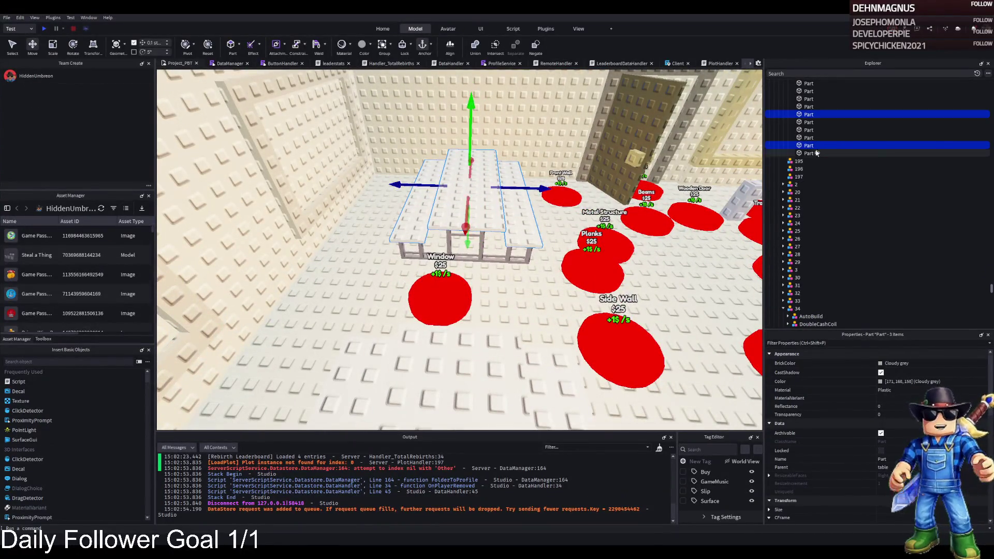
pyautogui.moveTo(471, 103); pyautogui.dragTo(476, 88)
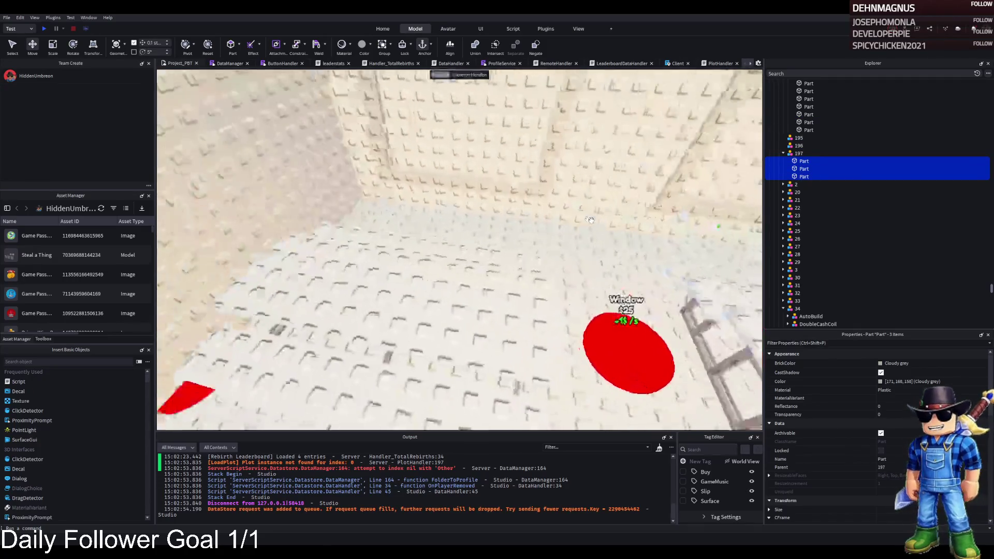
# Move three table strips into group 195
pyautogui.click(549, 248)
pyautogui.keyDown('ctrl'); pyautogui.click(481, 249); pyautogui.keyUp('ctrl')
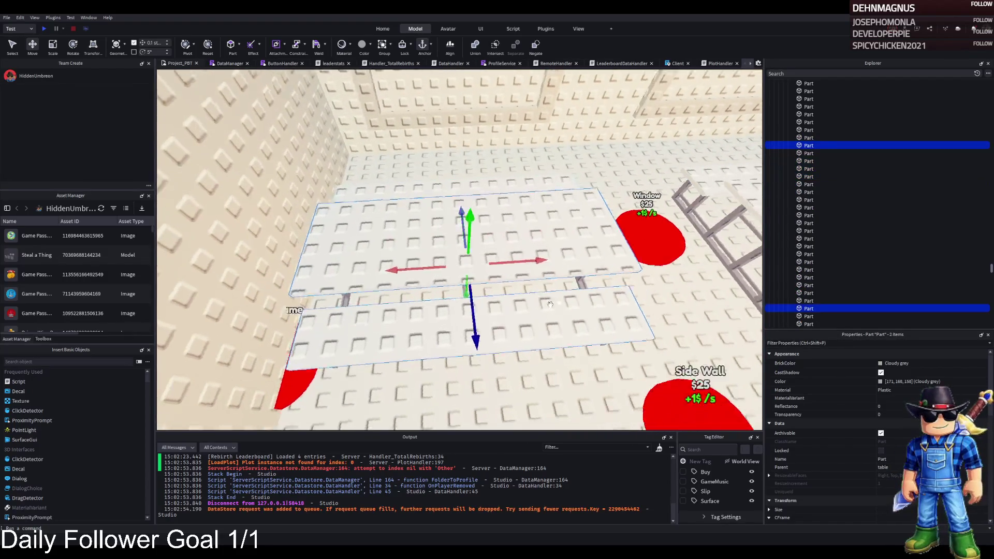
pyautogui.keyDown('ctrl'); pyautogui.click(416, 274); pyautogui.keyUp('ctrl')
pyautogui.click(788, 170)
pyautogui.click(788, 169)
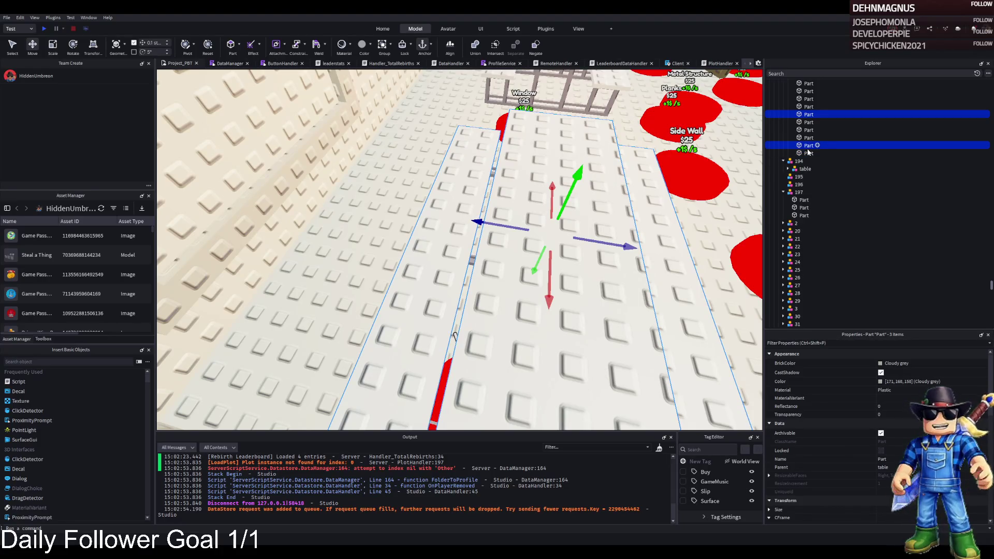
pyautogui.moveTo(808, 150); pyautogui.dragTo(811, 185)
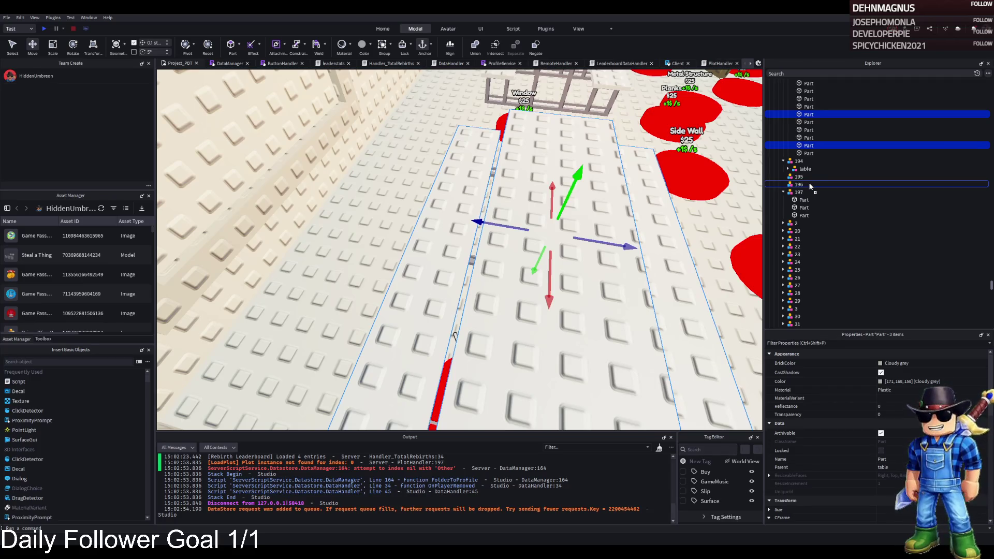
pyautogui.moveTo(811, 185); pyautogui.dragTo(807, 192)
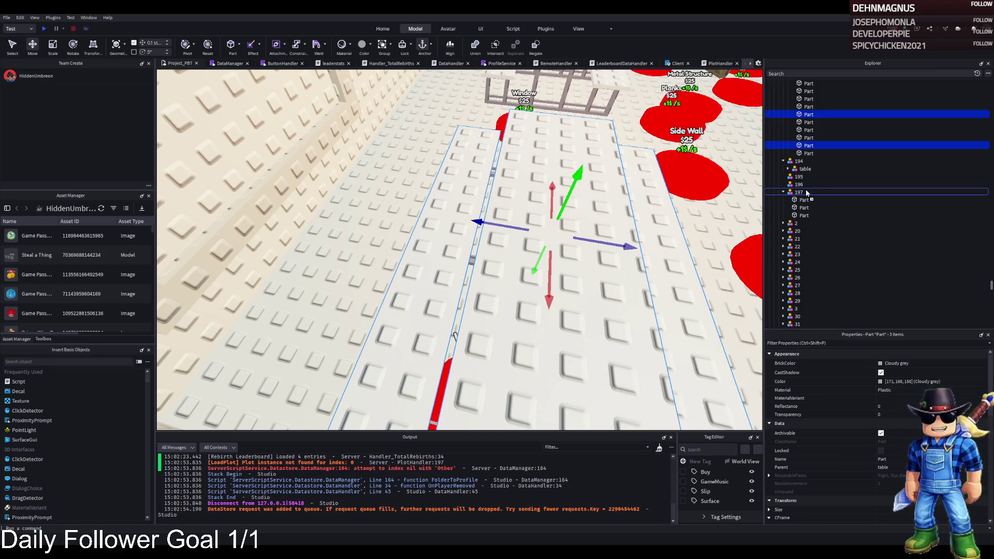
pyautogui.moveTo(807, 192); pyautogui.dragTo(806, 177)
pyautogui.press('f')
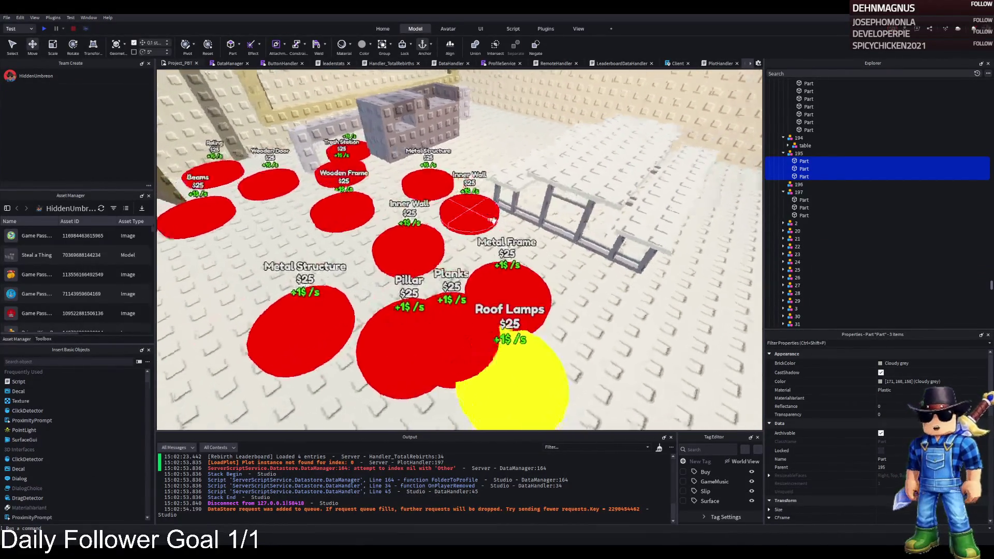
# Focus on a red purchase pad and select the seats of table 192
pyautogui.click(512, 280)
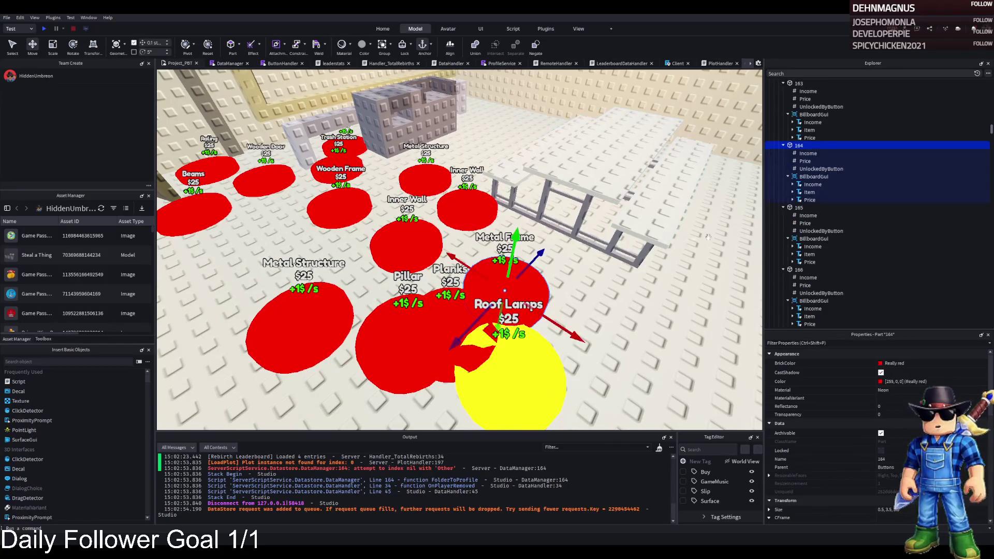
pyautogui.press('f')
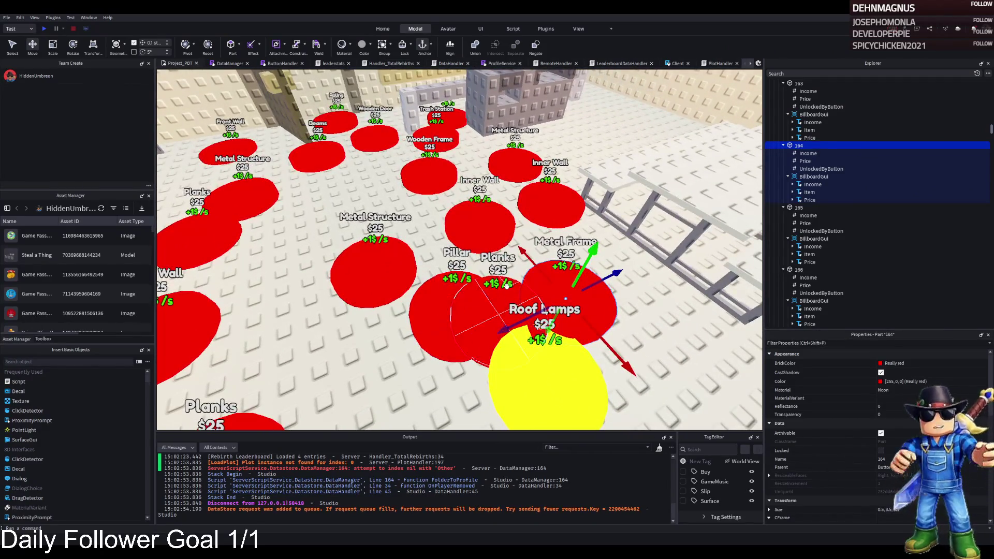
pyautogui.click(500, 286)
pyautogui.click(713, 166)
pyautogui.click(848, 181)
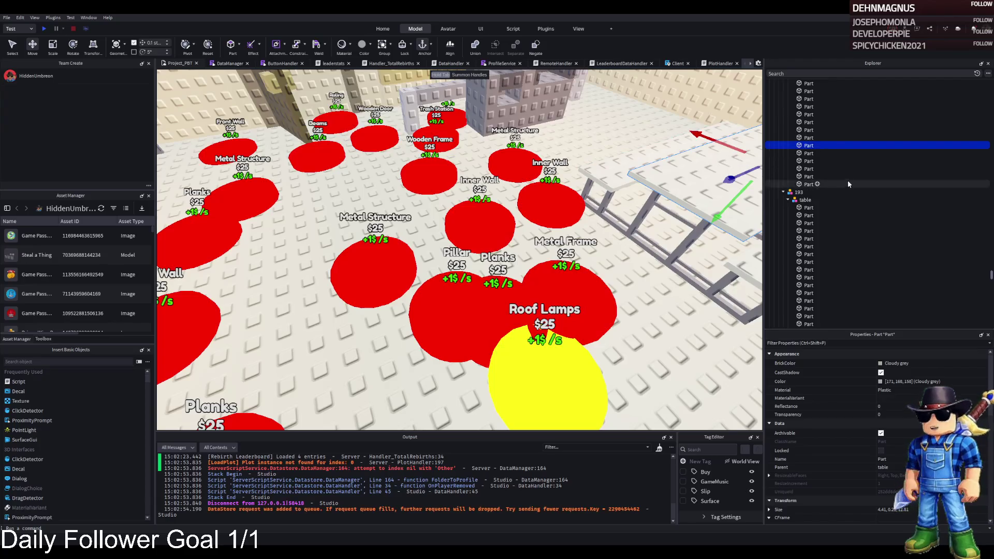
pyautogui.keyDown('ctrl'); pyautogui.click(625, 170); pyautogui.keyUp('ctrl')
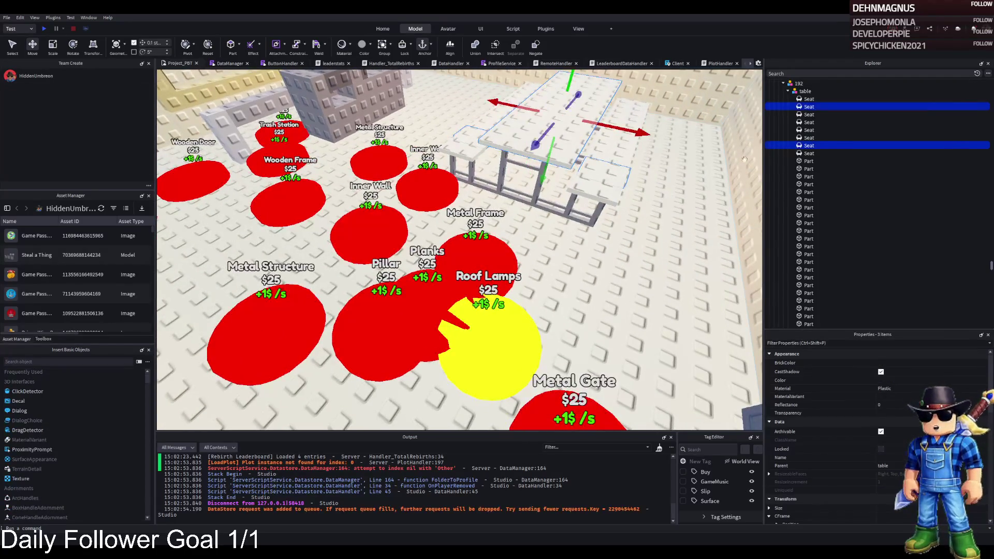
pyautogui.click(616, 147)
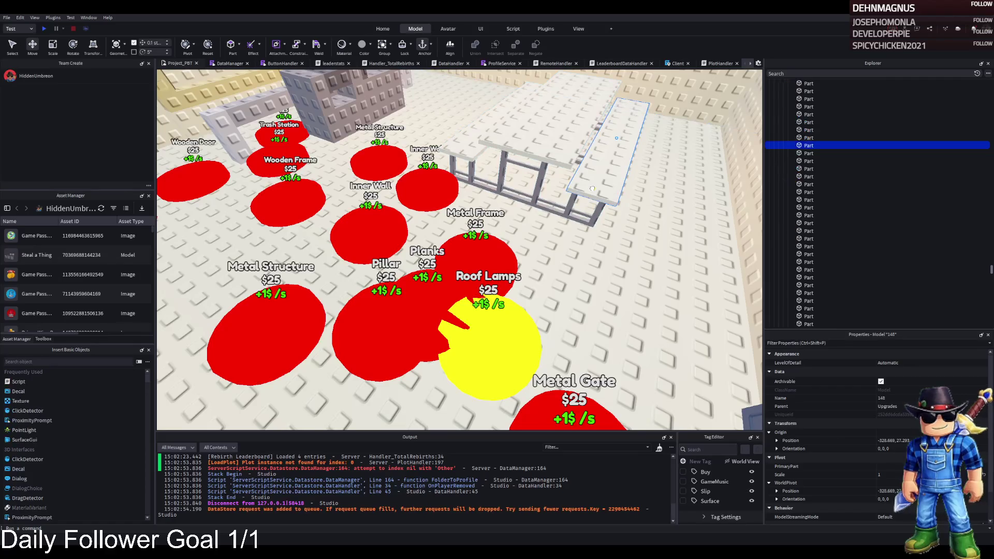
pyautogui.scroll(5, 792, 168)
pyautogui.click(809, 178)
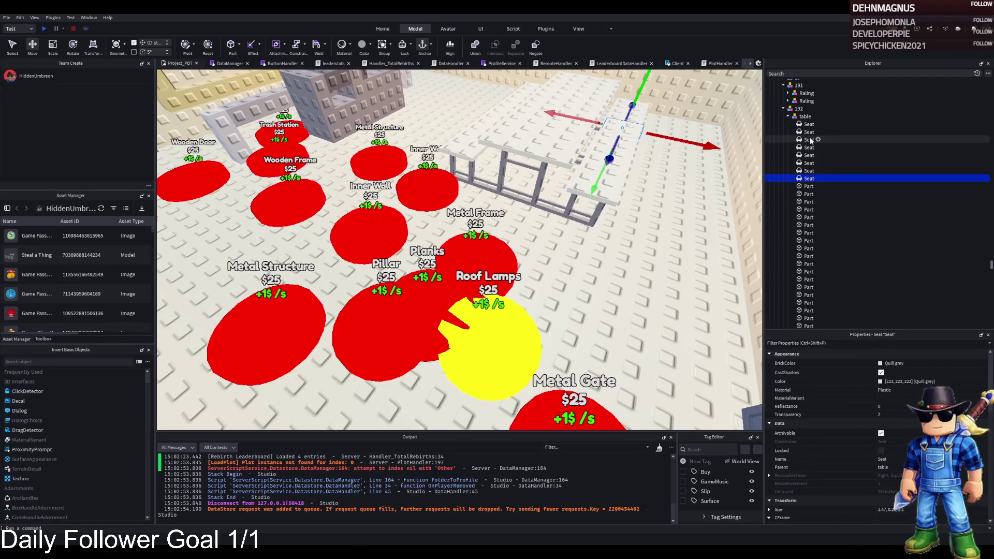
pyautogui.keyDown('shift'); pyautogui.click(809, 125); pyautogui.keyUp('shift')
# Pick three parts of table 192 and drop them into group 196
pyautogui.click(799, 108)
pyautogui.click(570, 134)
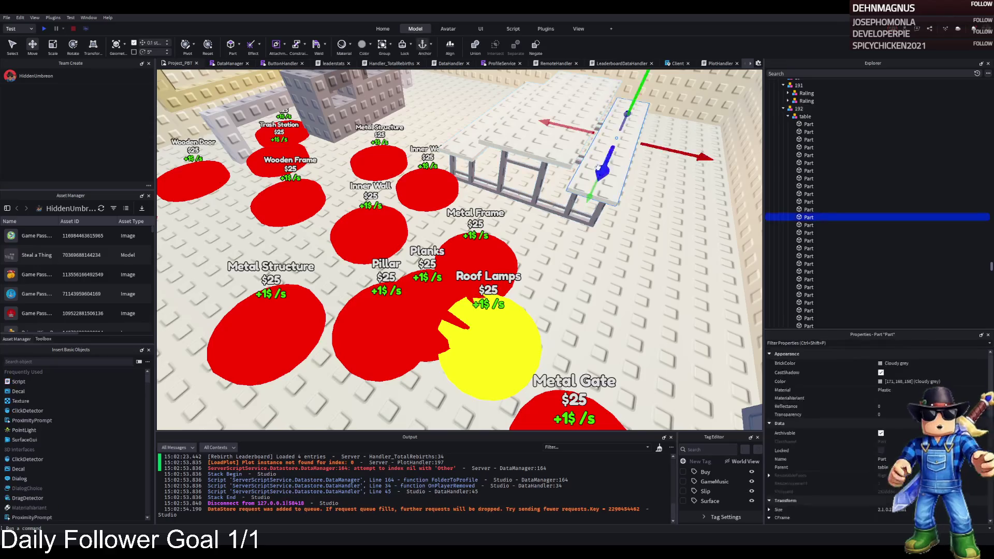
pyautogui.keyDown('ctrl'); pyautogui.click(482, 146); pyautogui.keyUp('ctrl')
pyautogui.keyDown('ctrl'); pyautogui.click(809, 177); pyautogui.keyUp('ctrl')
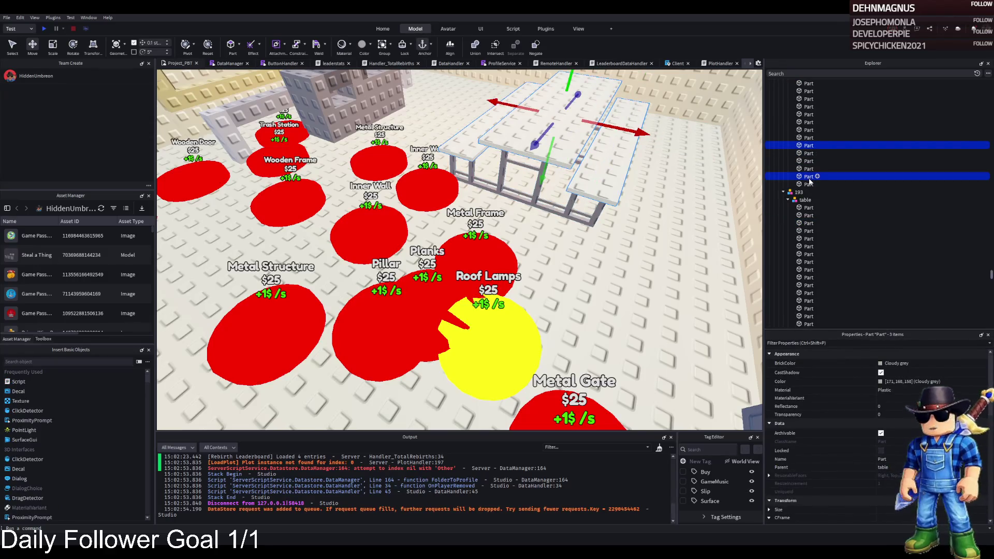
pyautogui.scroll(-5, 811, 187)
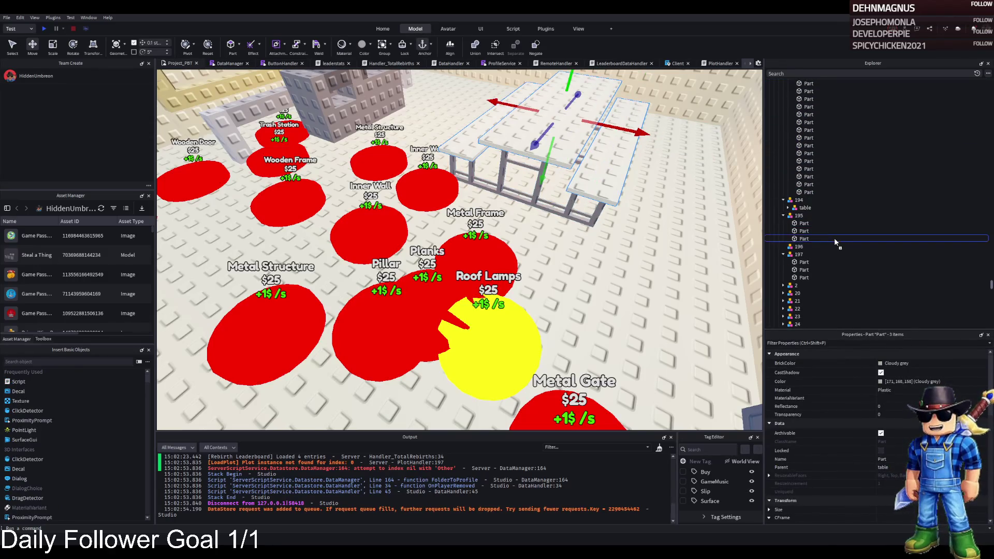
pyautogui.moveTo(815, 248); pyautogui.dragTo(815, 247)
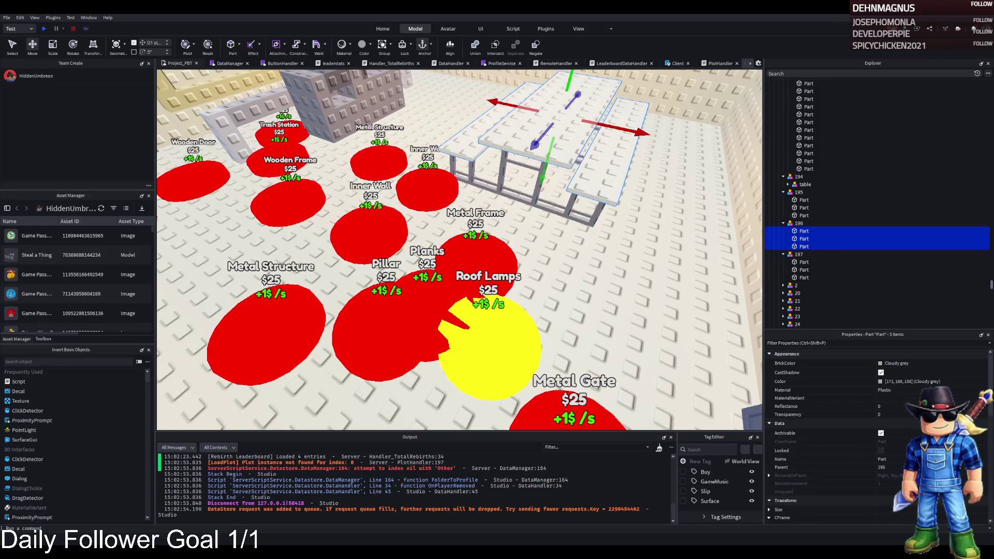
pyautogui.scroll(15, 828, 196)
pyautogui.click(801, 146)
# Playtest the plot, walking through the gate and cell corridor onto the green pad, then stop
pyautogui.press('f')
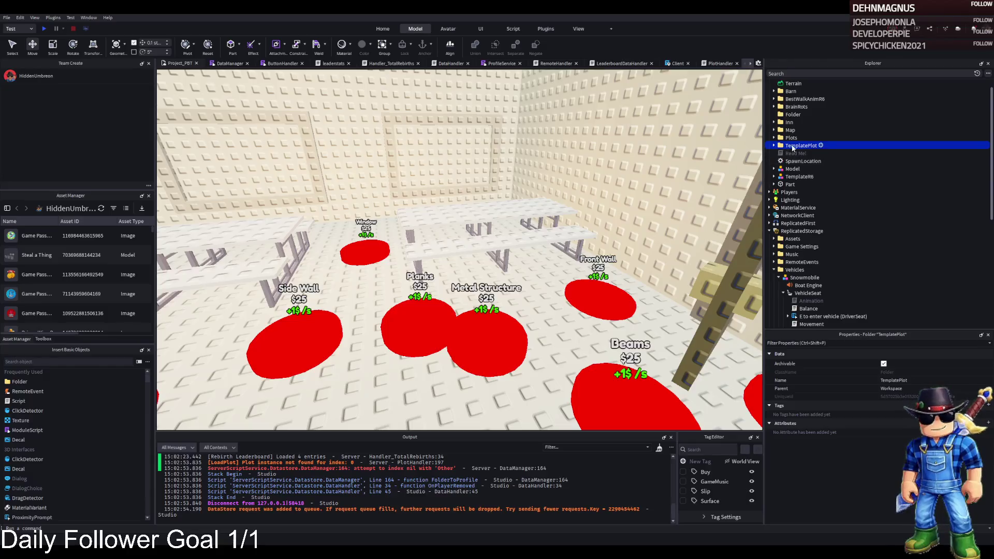
pyautogui.press('F5')
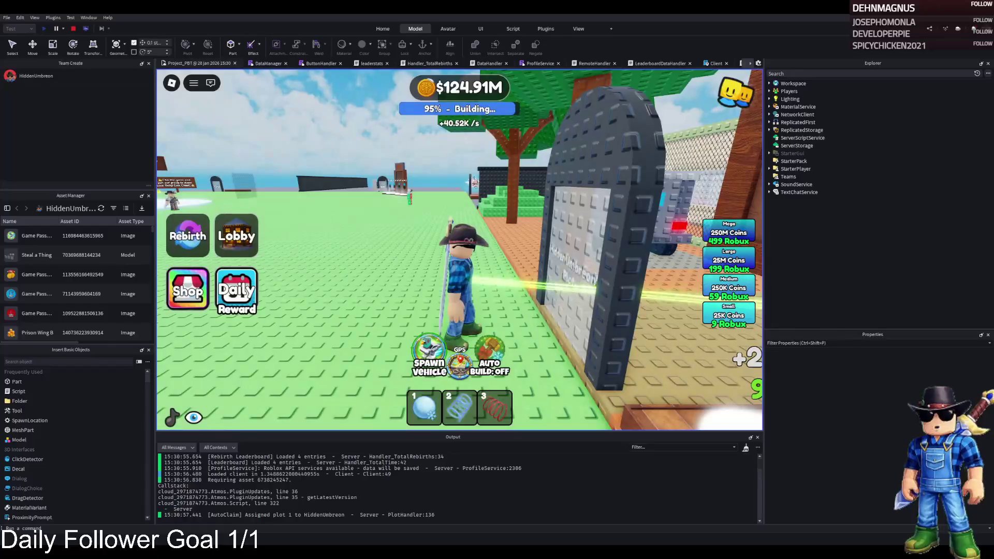
pyautogui.press('w')
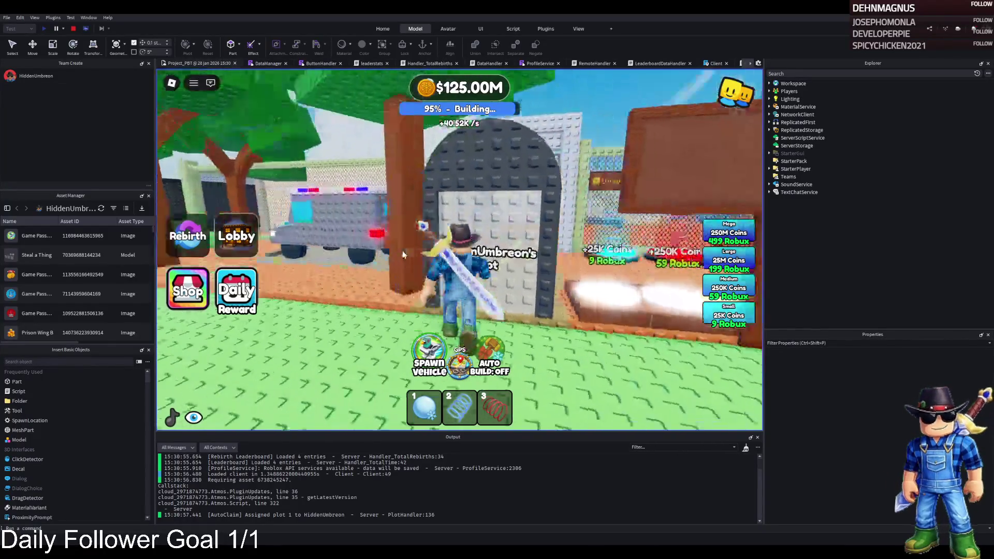
pyautogui.press('w')
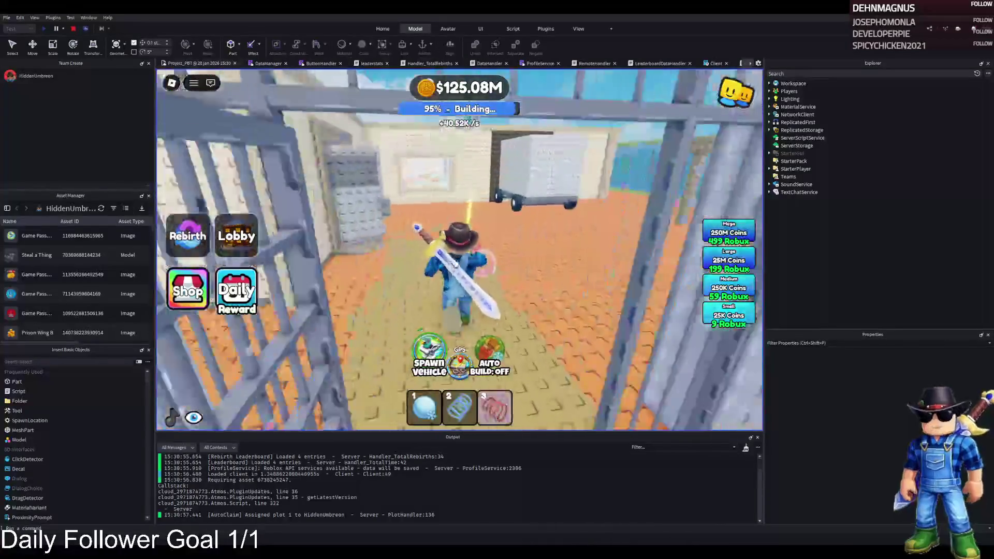
pyautogui.press('w')
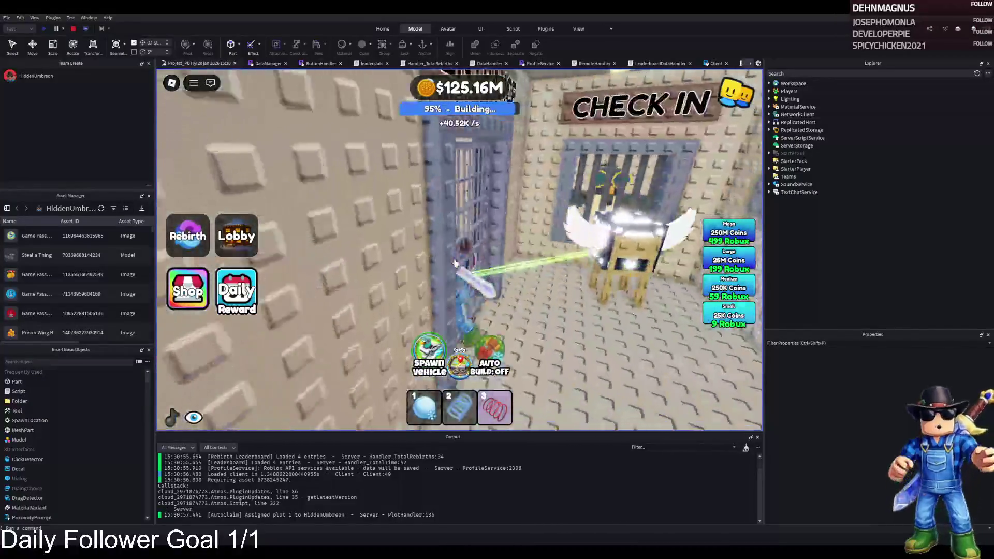
pyautogui.press('w')
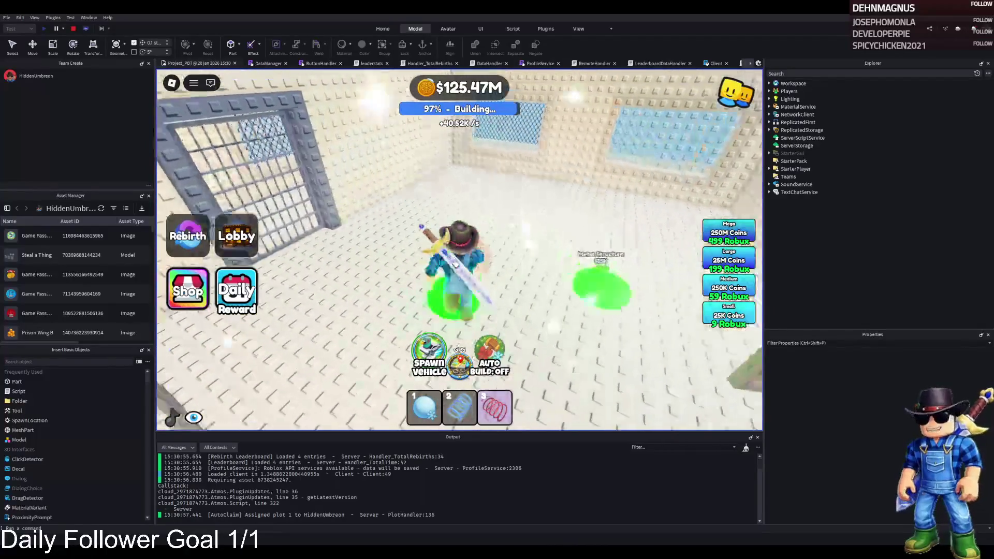
pyautogui.press('w')
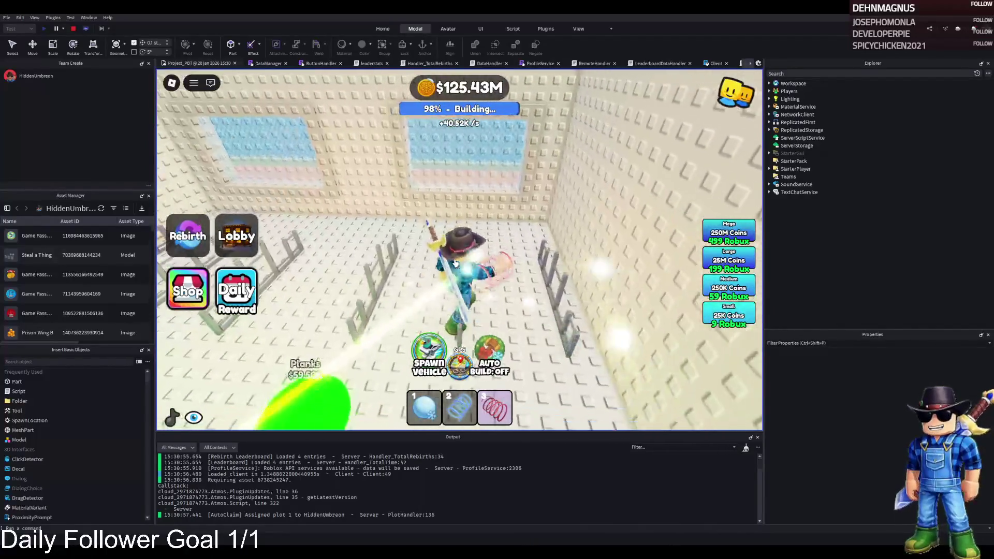
pyautogui.press('w')
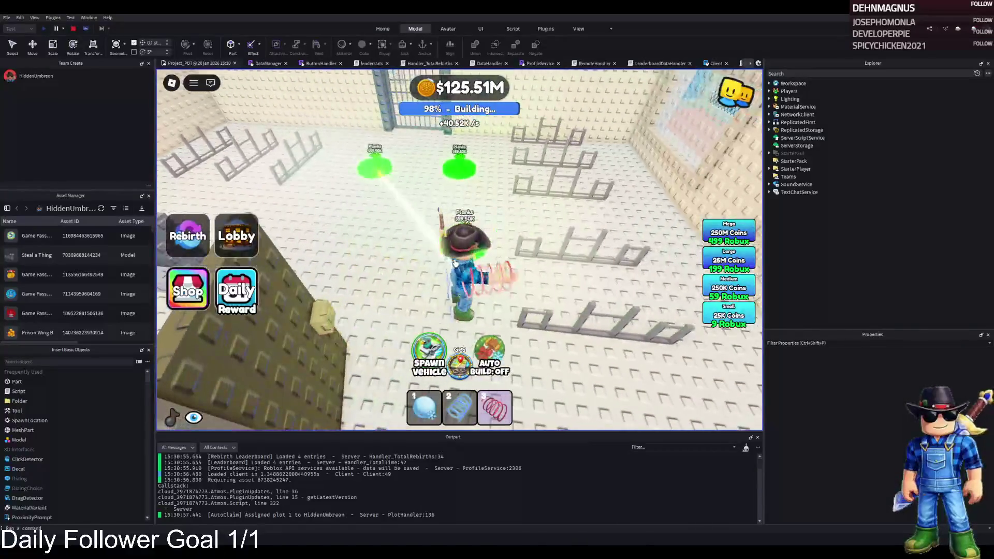
pyautogui.press('w')
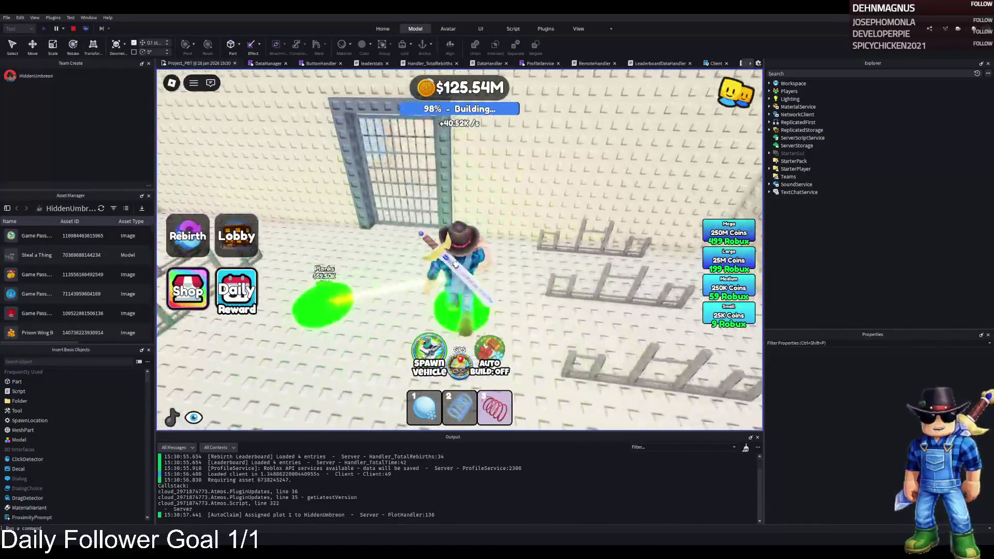
pyautogui.press('w')
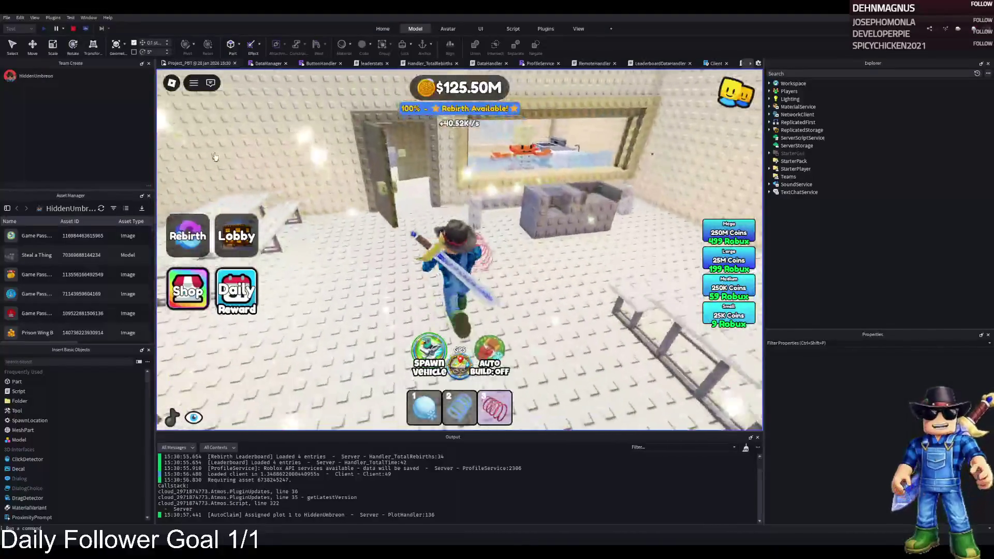
pyautogui.click(73, 29)
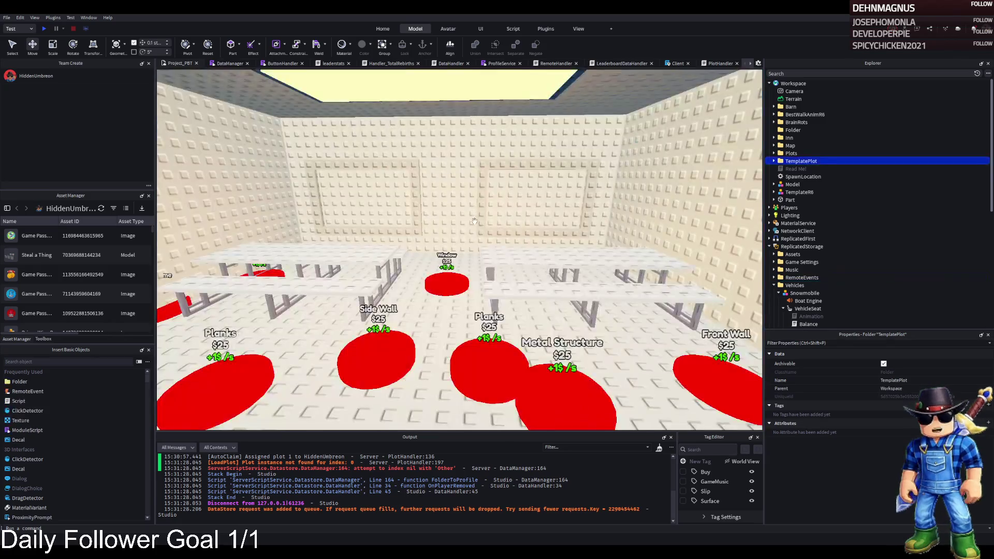
# Select all nine grey planks across both cafeteria tables
pyautogui.click(484, 214)
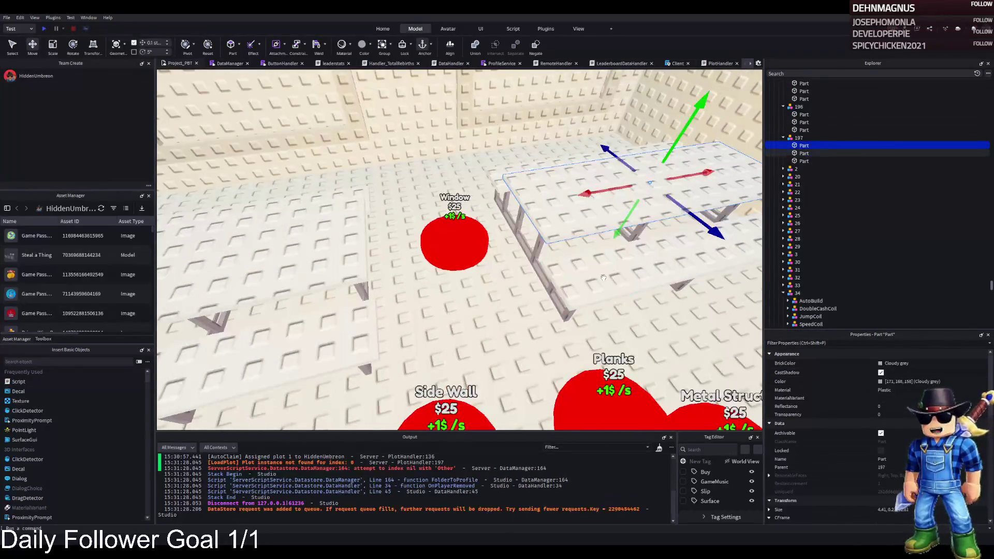
pyautogui.keyDown('shift'); pyautogui.click(684, 243); pyautogui.keyUp('shift')
pyautogui.keyDown('shift'); pyautogui.click(454, 210); pyautogui.keyUp('shift')
pyautogui.scroll(5, 454, 210)
pyautogui.keyDown('shift'); pyautogui.click(442, 270); pyautogui.keyUp('shift')
pyautogui.keyDown('shift'); pyautogui.click(442, 270); pyautogui.keyUp('shift')
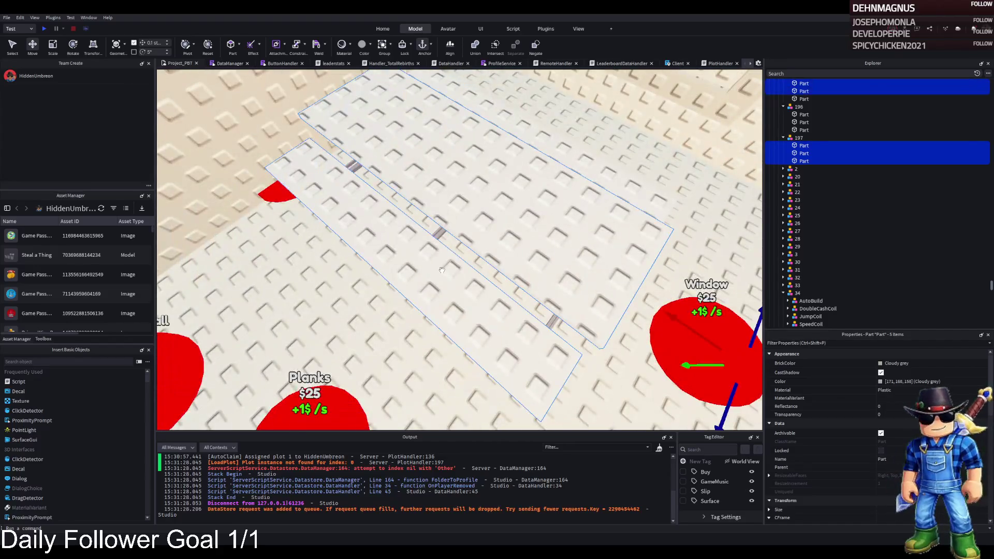
pyautogui.keyDown('shift'); pyautogui.click(409, 207); pyautogui.keyUp('shift')
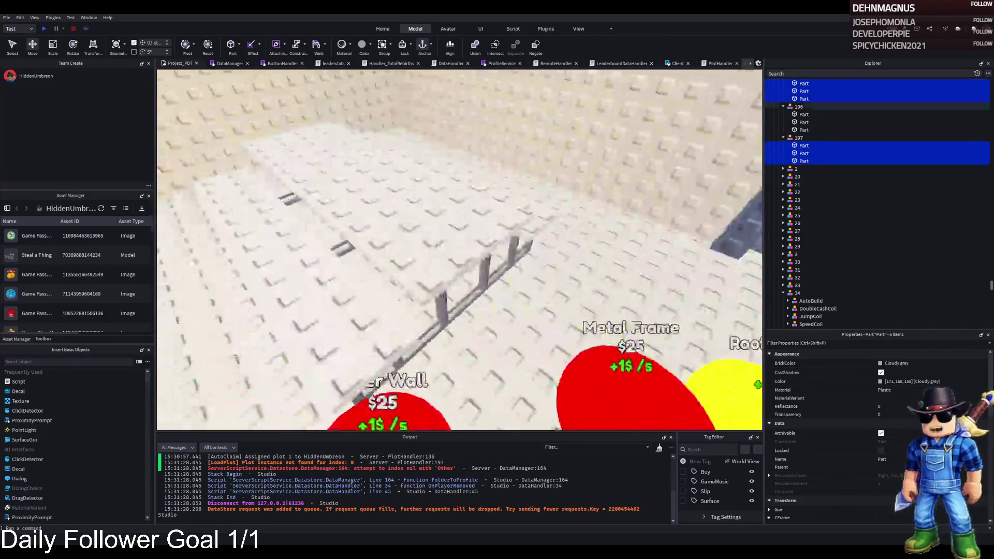
pyautogui.keyDown('shift'); pyautogui.click(537, 221); pyautogui.keyUp('shift')
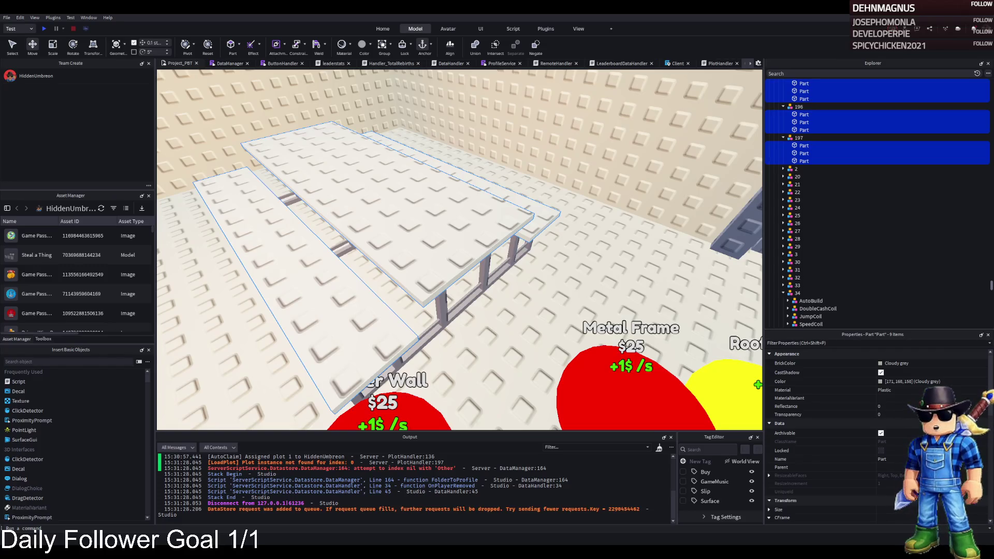
# Recolour the nine planks through Neon orange and CGA brown to Burnt Sienna (130, 65, 0)
pyautogui.click(881, 365)
pyautogui.click(793, 459)
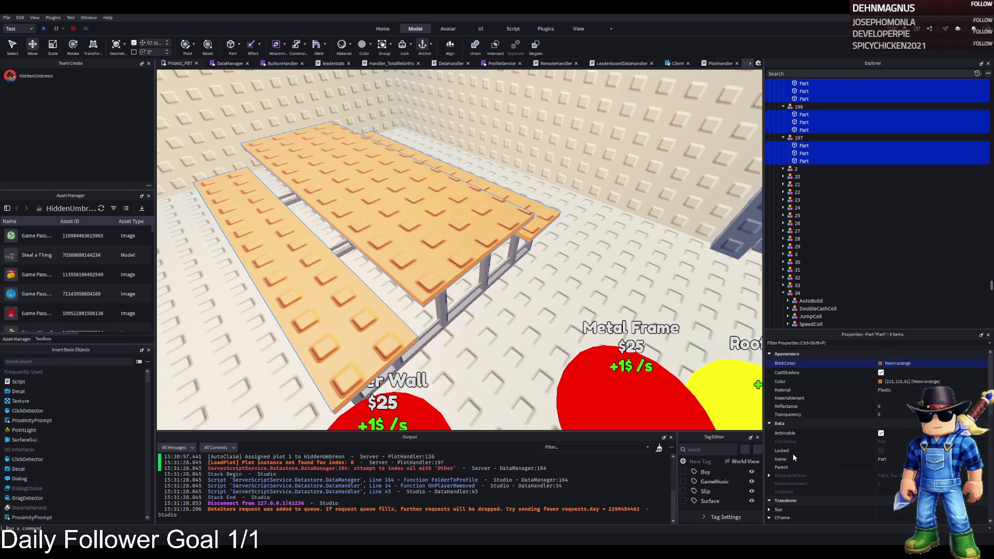
pyautogui.click(794, 459)
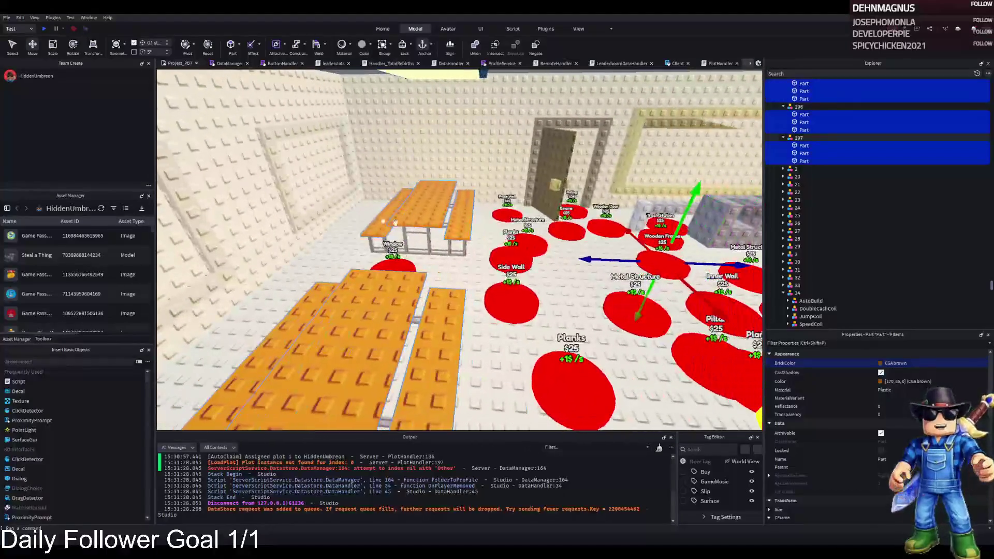
pyautogui.click(883, 381)
pyautogui.hotkey('ctrl', 'v')
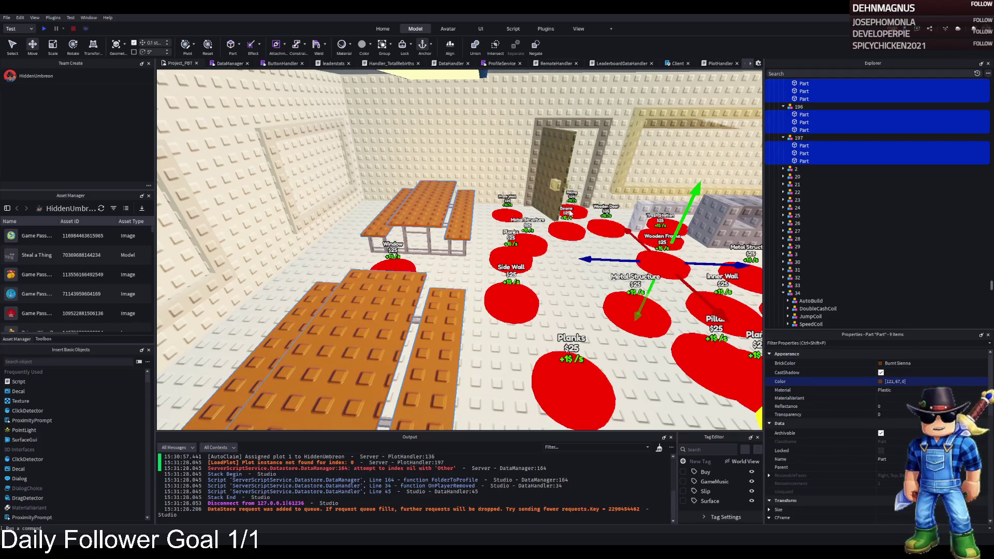
pyautogui.click(570, 213)
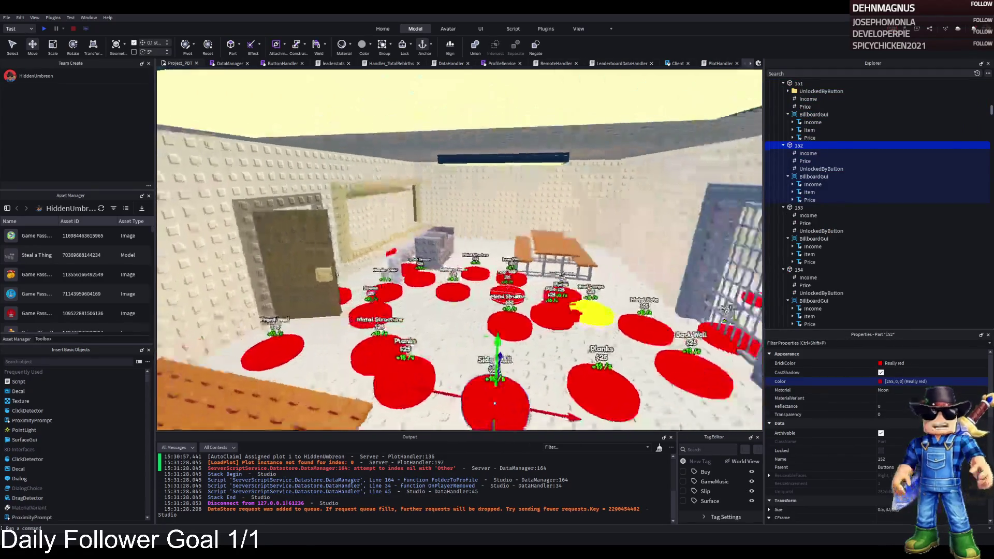
# Resize one table top with the Scale tool, then select all three table tops
pyautogui.press('w')
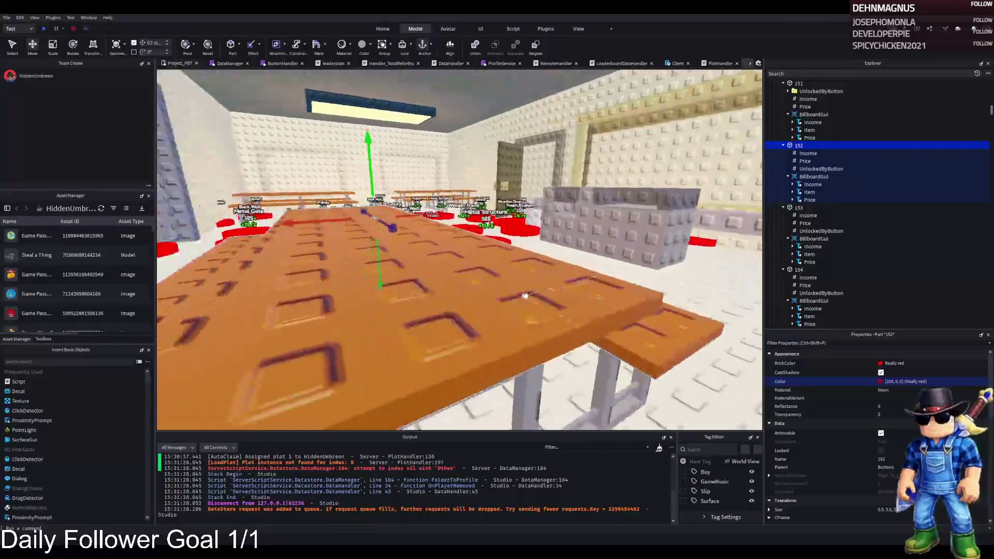
pyautogui.press('w')
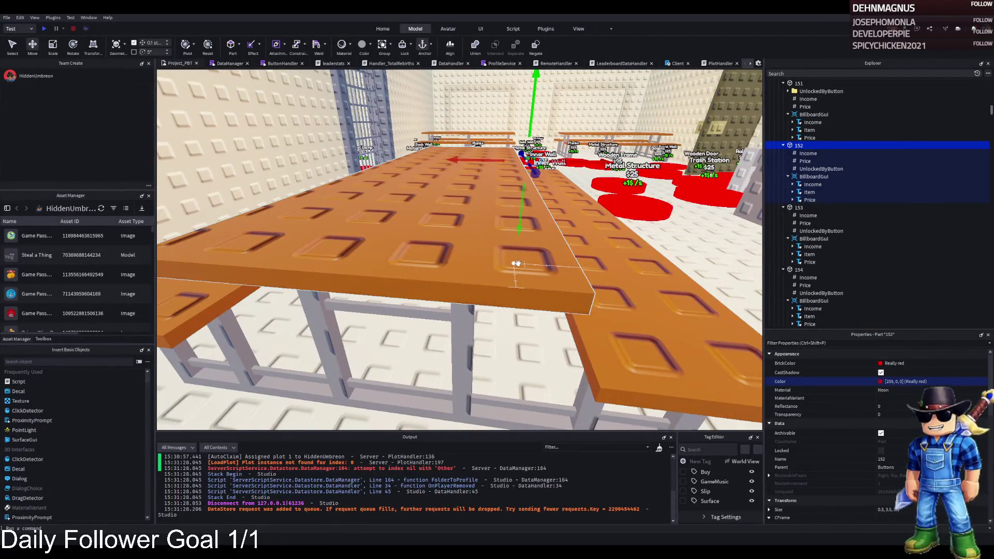
pyautogui.click(517, 264)
pyautogui.hotkey('ctrl', '3')
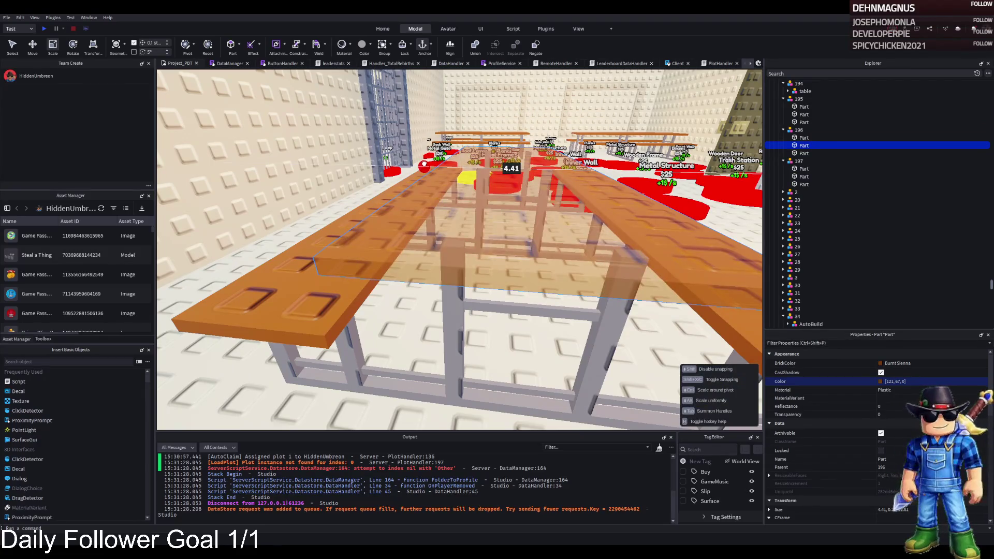
pyautogui.moveTo(424, 165); pyautogui.dragTo(426, 166)
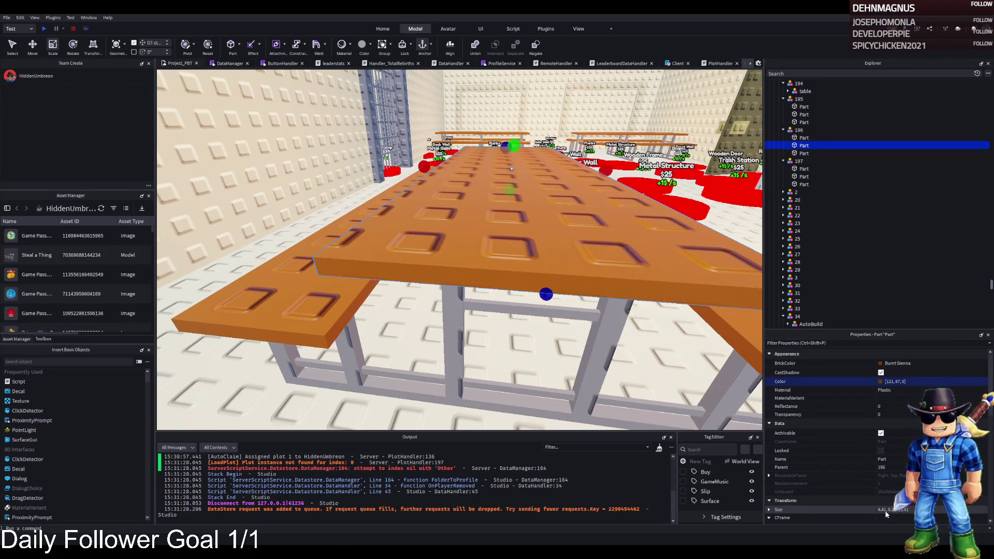
pyautogui.press('w')
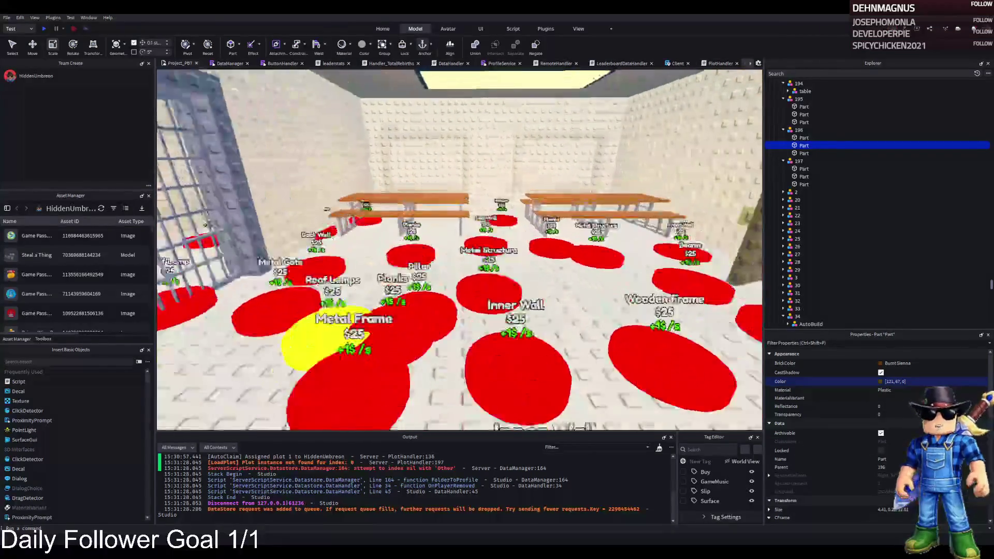
pyautogui.keyDown('ctrl'); pyautogui.click(583, 271); pyautogui.keyUp('ctrl')
pyautogui.keyDown('ctrl'); pyautogui.click(356, 271); pyautogui.keyUp('ctrl')
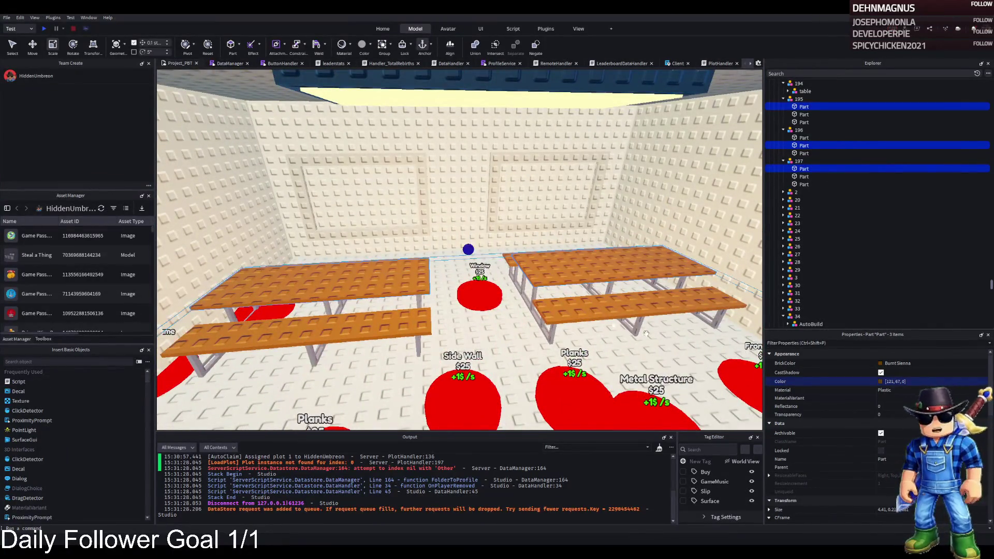
# Set the three table tops' Size to 4, 0.2, 12
pyautogui.click(884, 510)
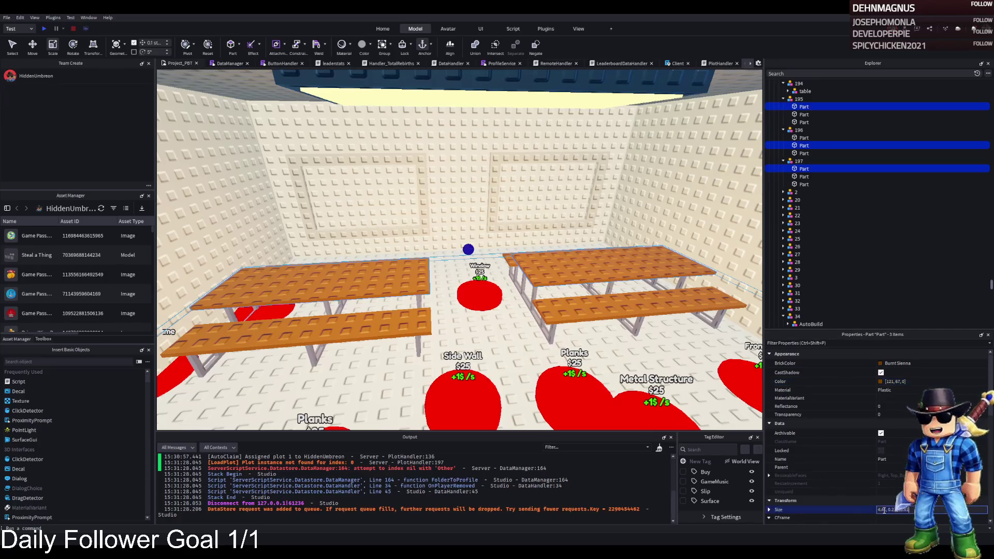
pyautogui.write('2.8')
pyautogui.click(880, 510)
pyautogui.press('Delete')
pyautogui.press('Delete')
pyautogui.press('Delete')
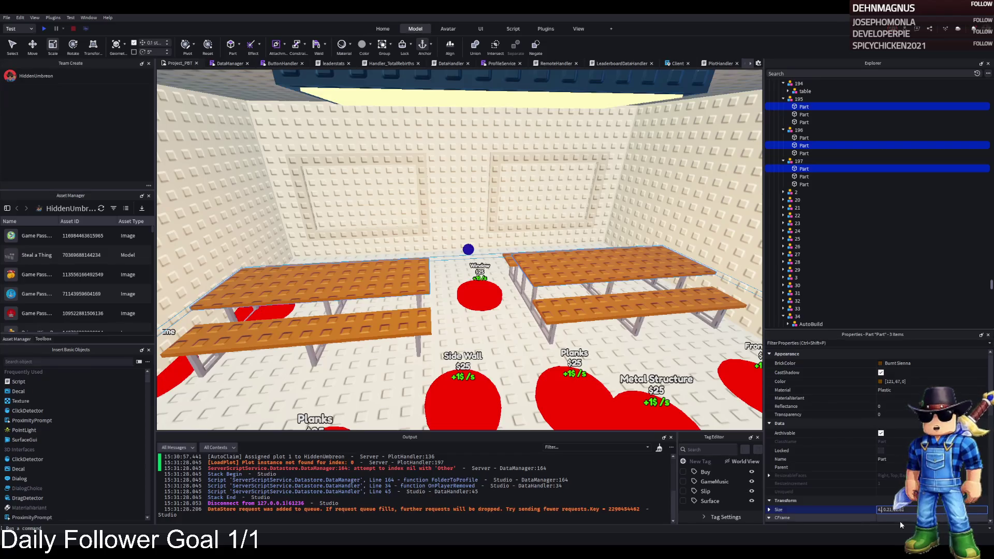
pyautogui.press('Return')
pyautogui.click(888, 510)
pyautogui.press('BackSpace')
pyautogui.press('Return')
pyautogui.scroll(10, 514, 270)
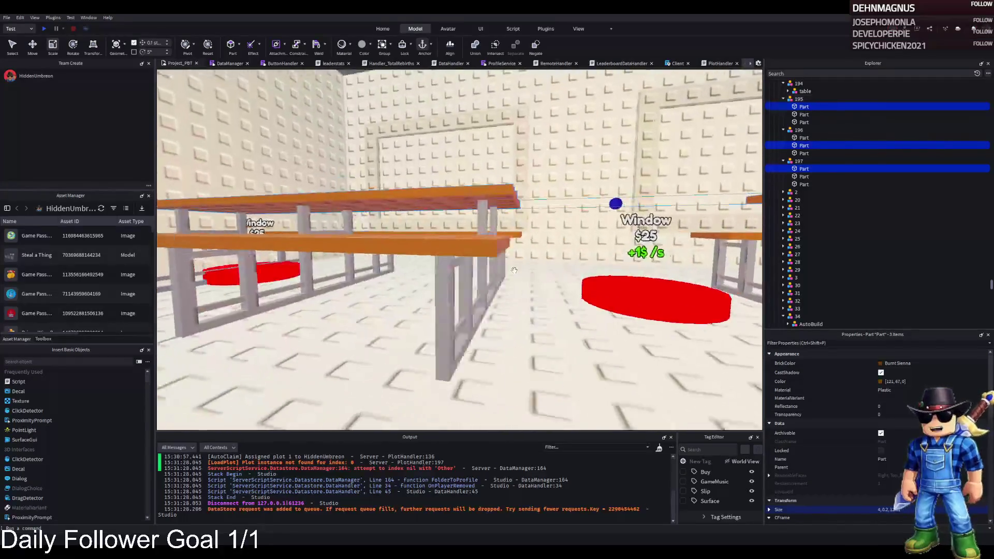
pyautogui.scroll(-5, 515, 271)
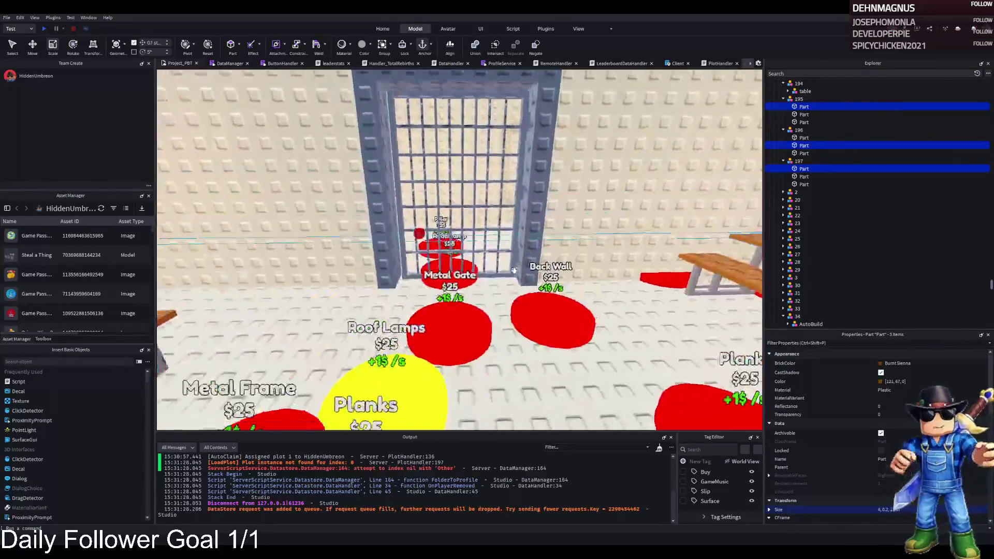
pyautogui.scroll(-5, 514, 271)
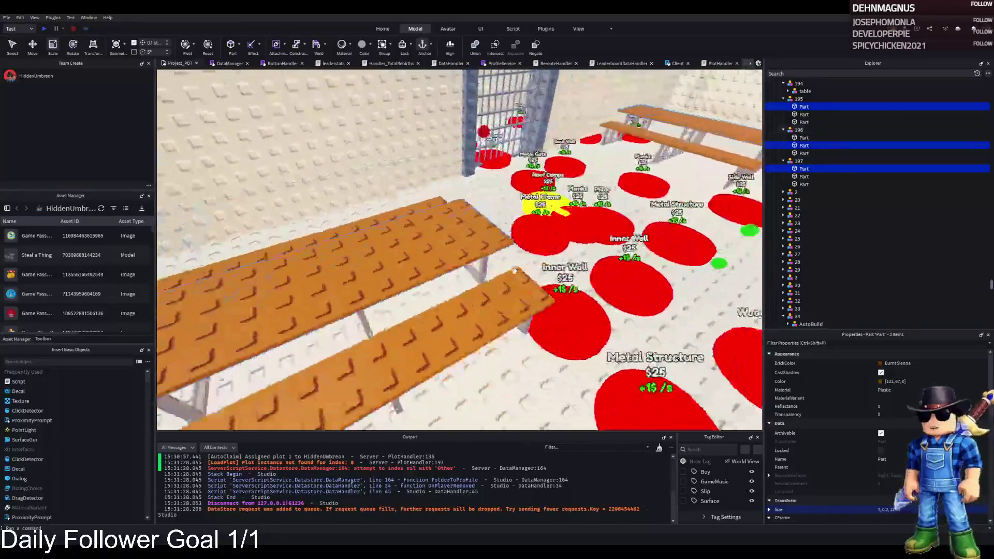
pyautogui.scroll(-3, 514, 270)
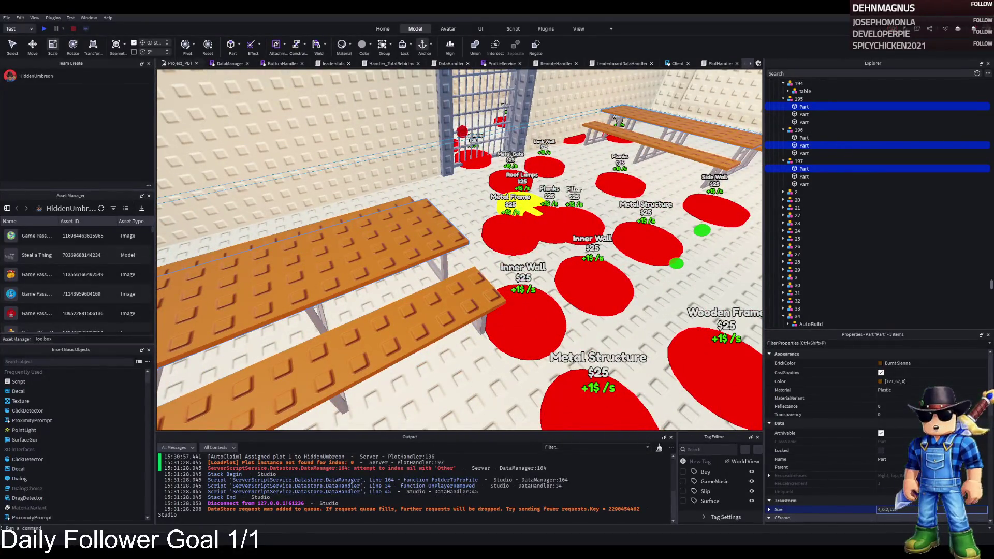
pyautogui.press('Return')
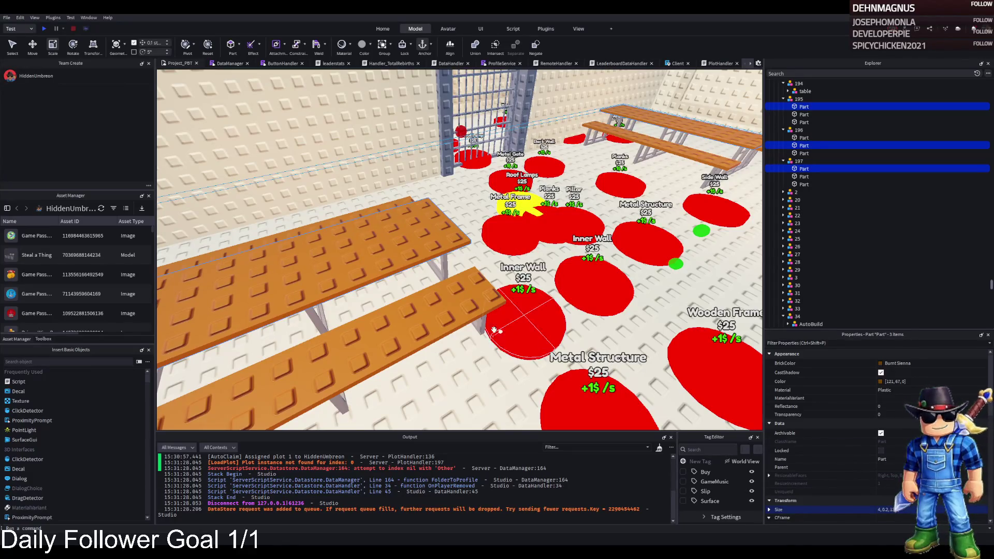
pyautogui.scroll(-3, 495, 330)
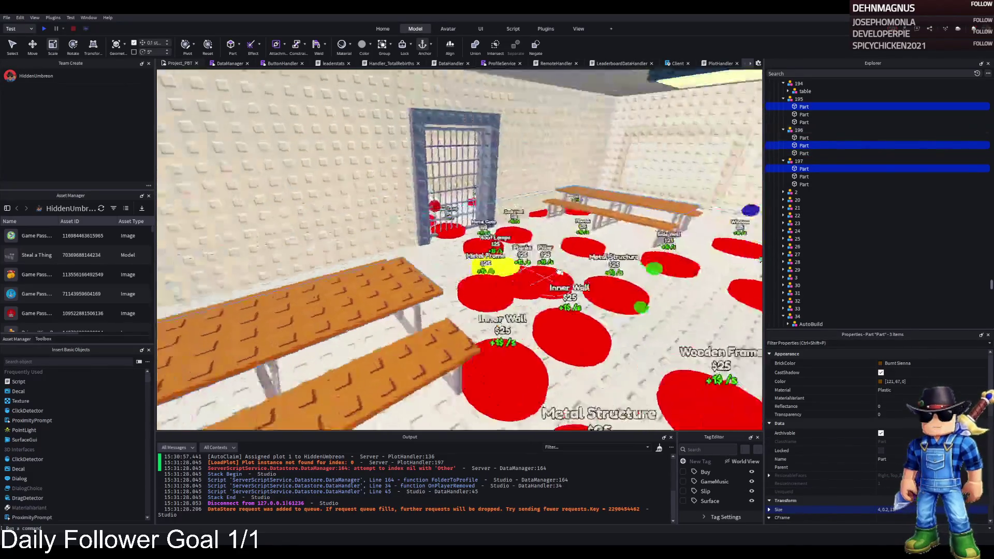
pyautogui.click(552, 285)
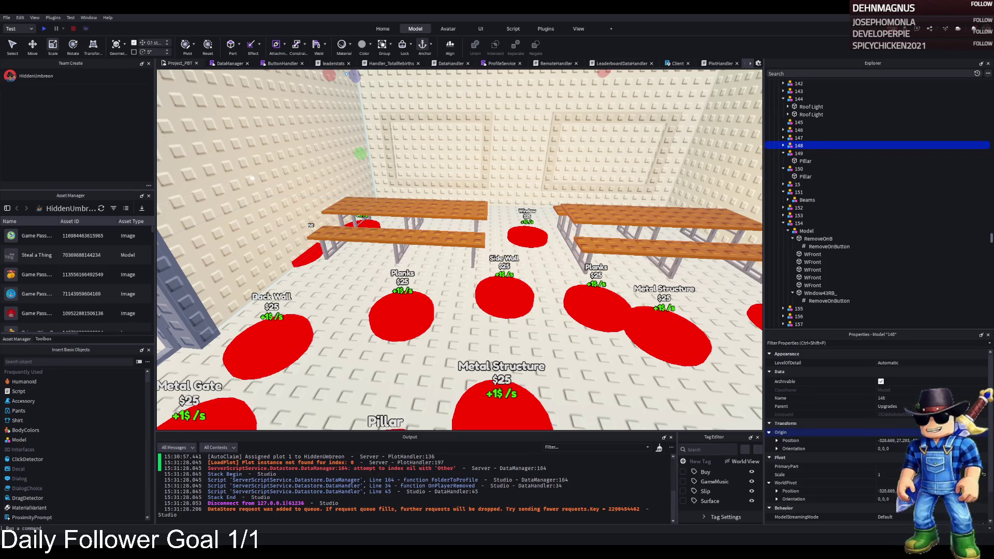
pyautogui.press('s')
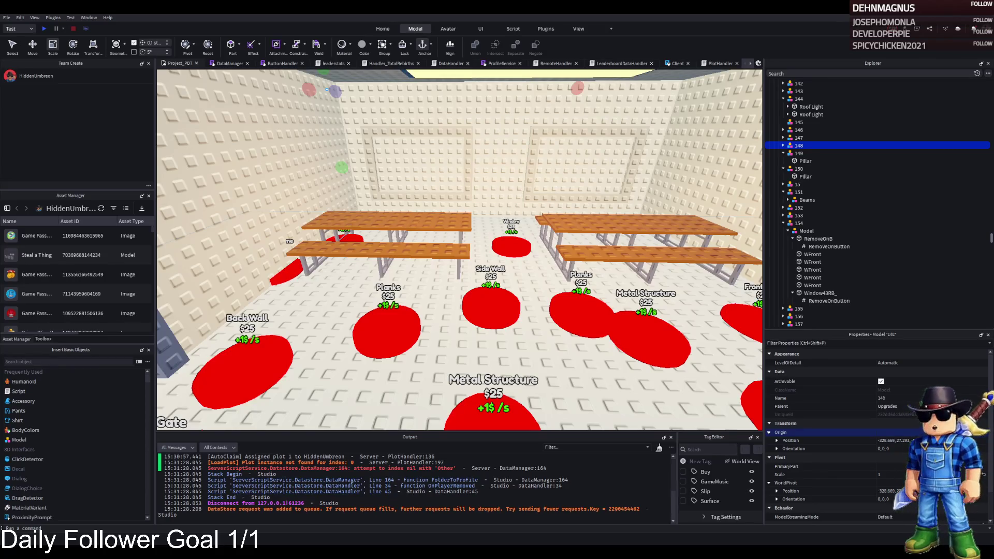
pyautogui.press('w')
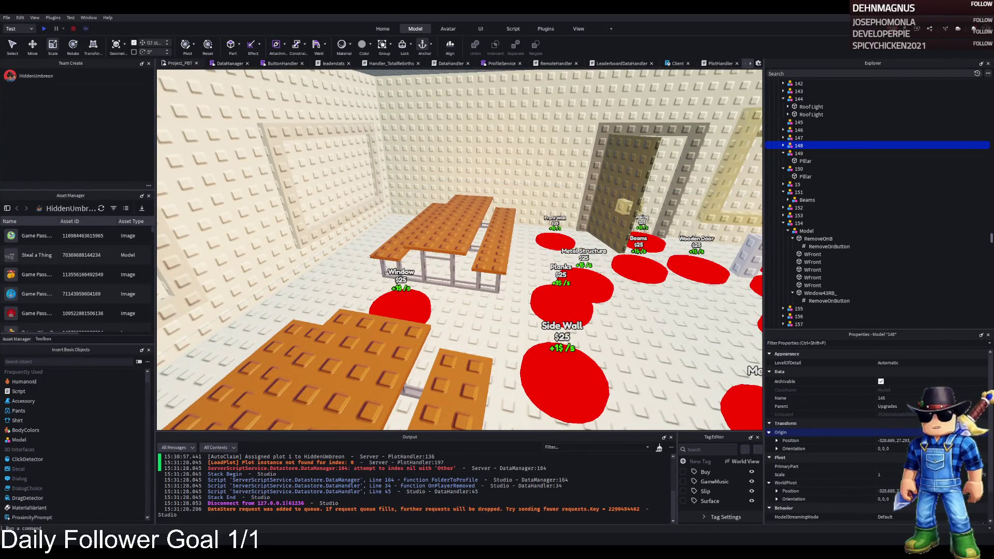
pyautogui.press('w')
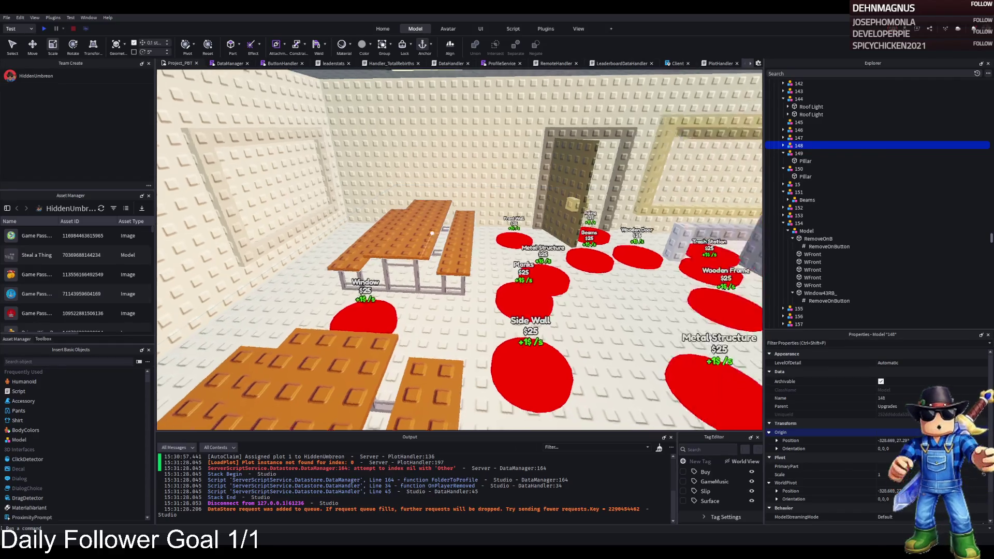
pyautogui.press('s')
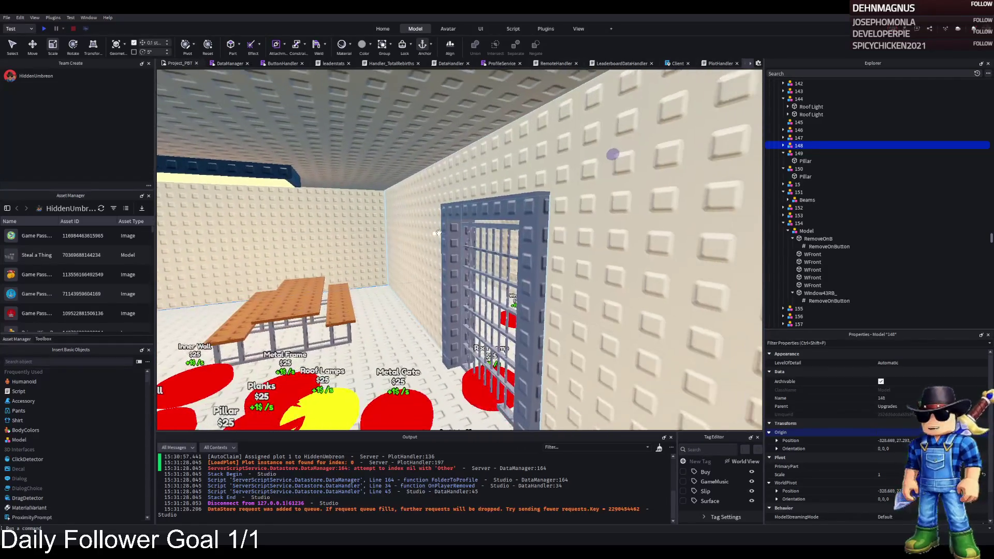
pyautogui.press('d')
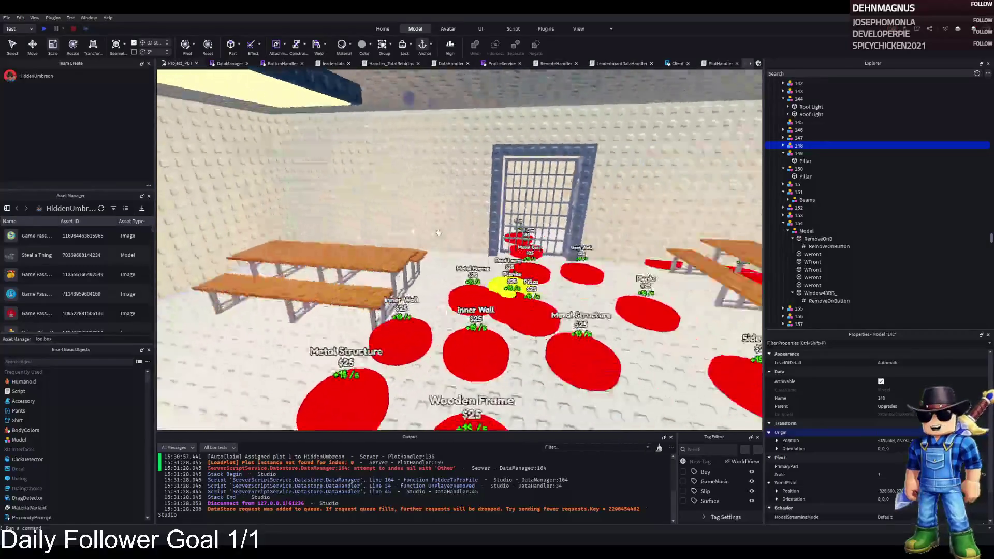
pyautogui.press('d')
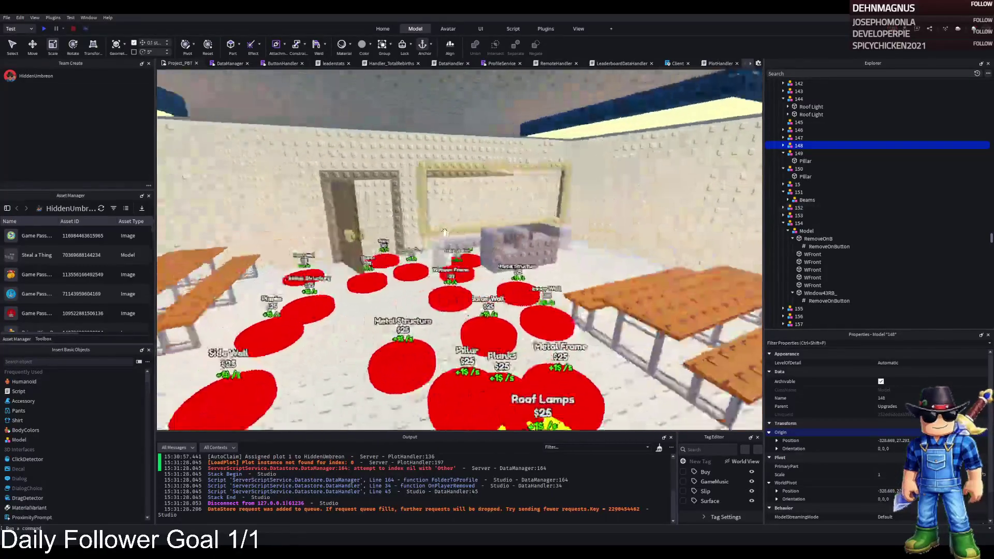
pyautogui.press('d')
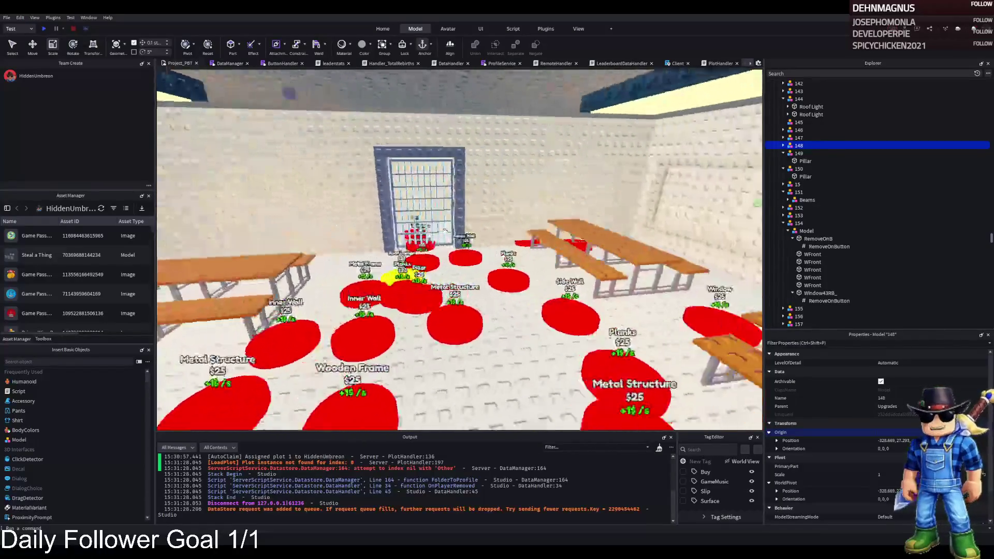
pyautogui.press('w')
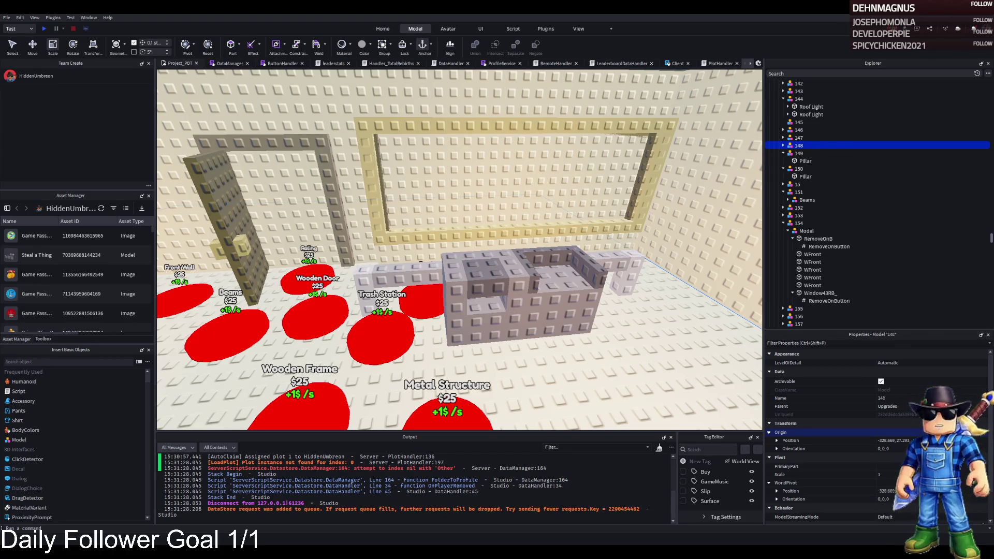
pyautogui.press('s')
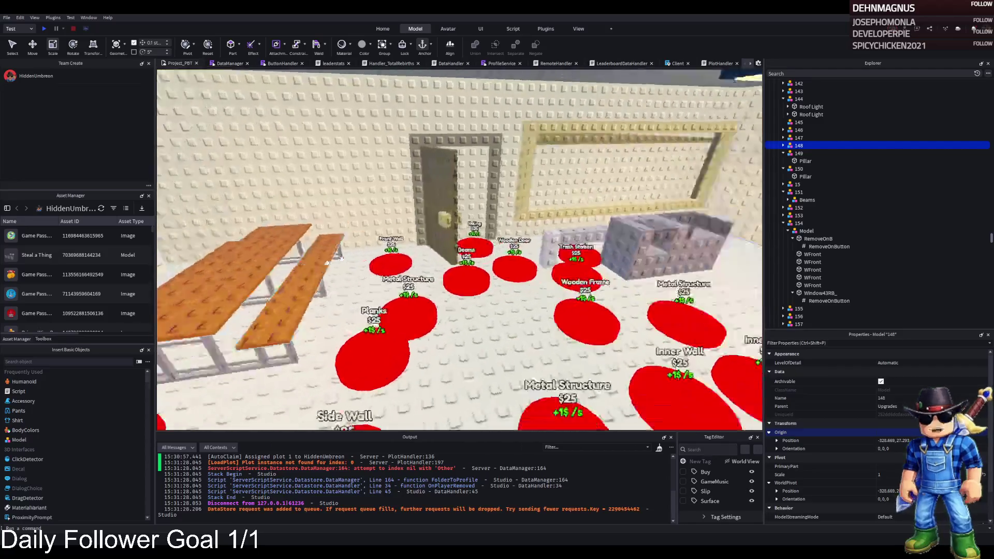
pyautogui.press('Left')
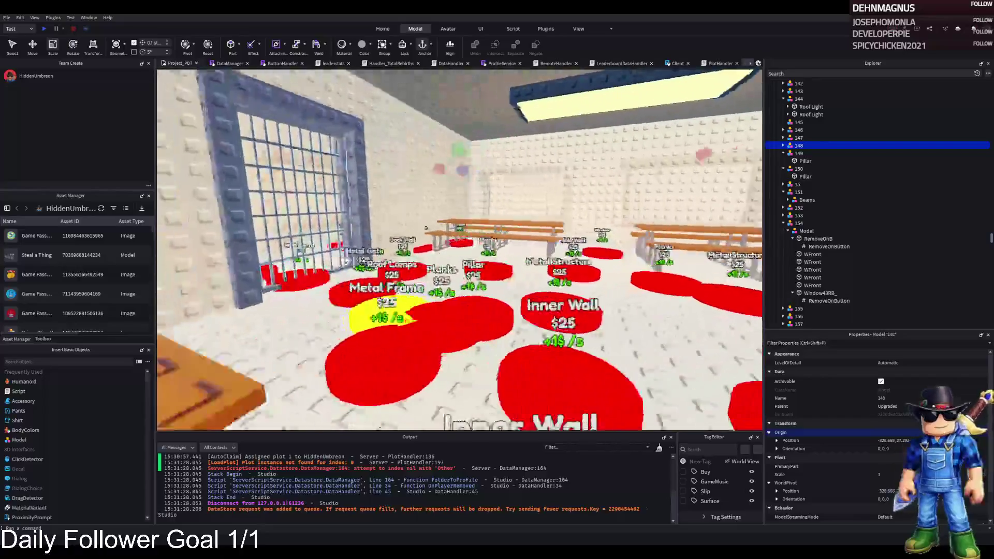
pyautogui.press('Left')
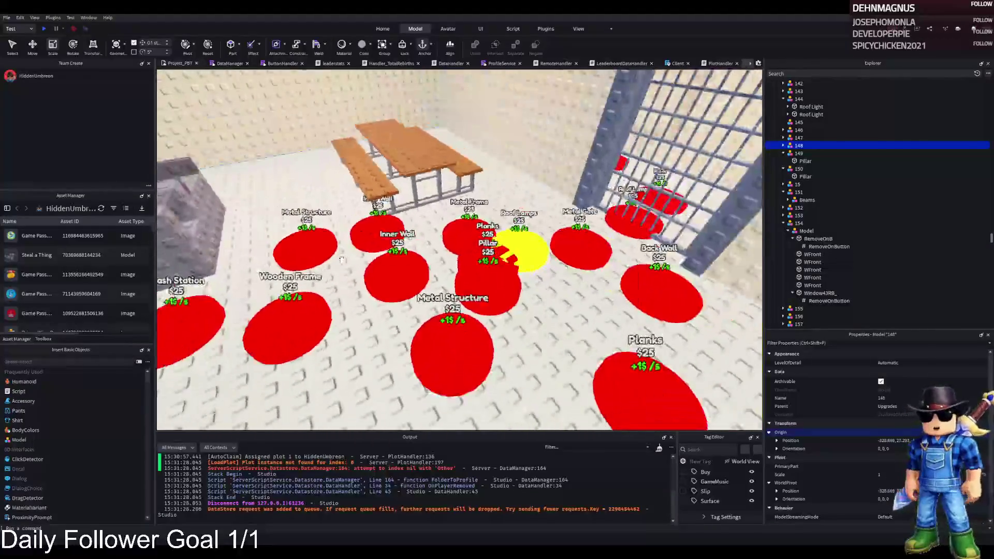
pyautogui.press('Left')
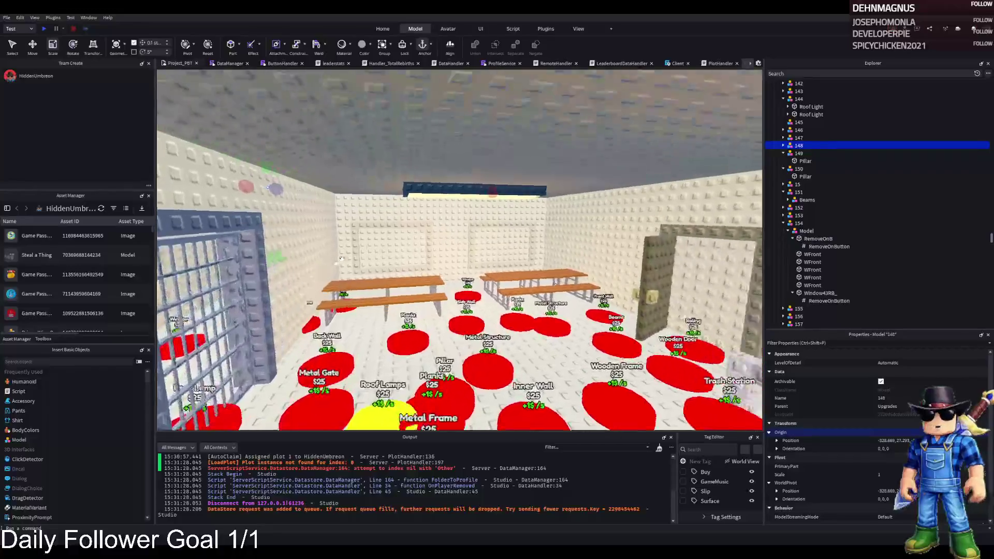
pyautogui.press('Left')
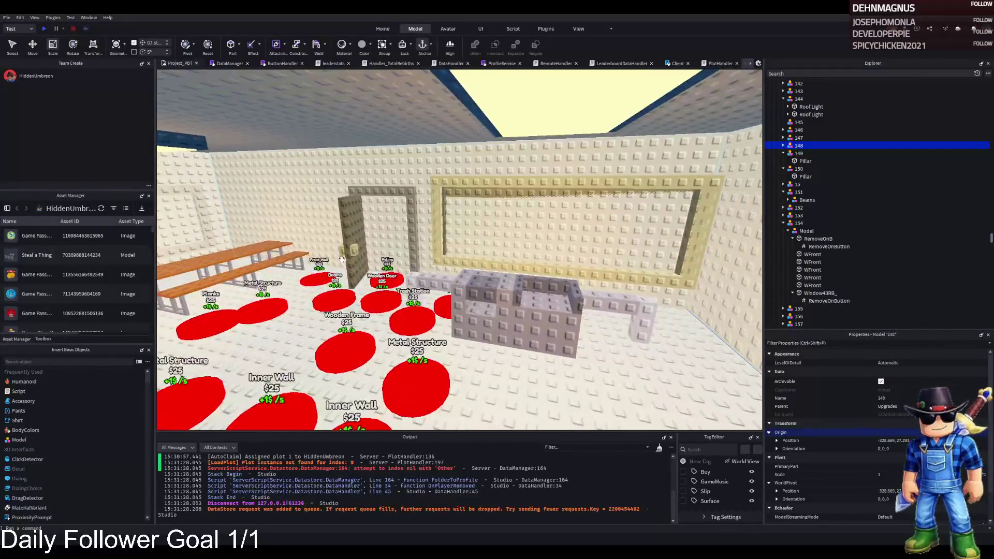
pyautogui.press('Left')
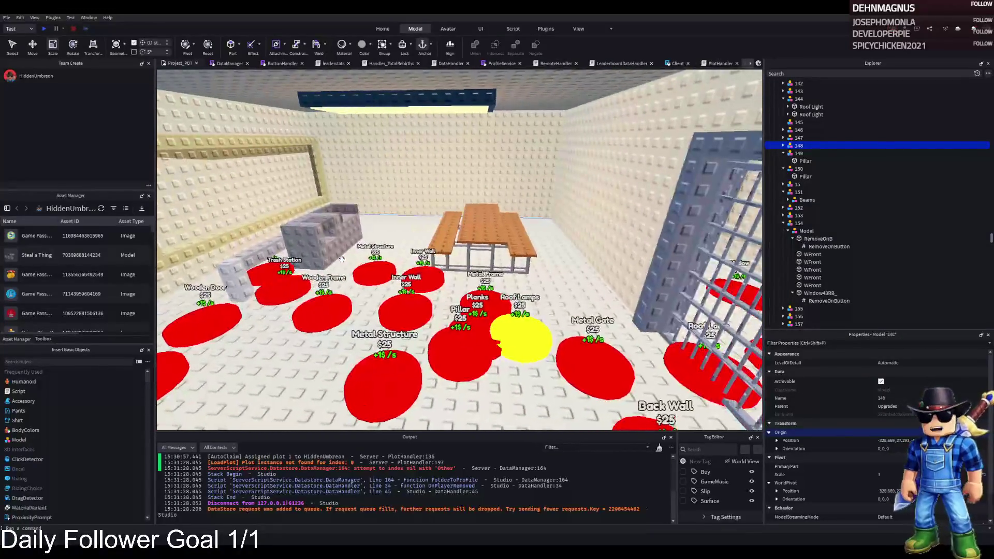
pyautogui.press('Left')
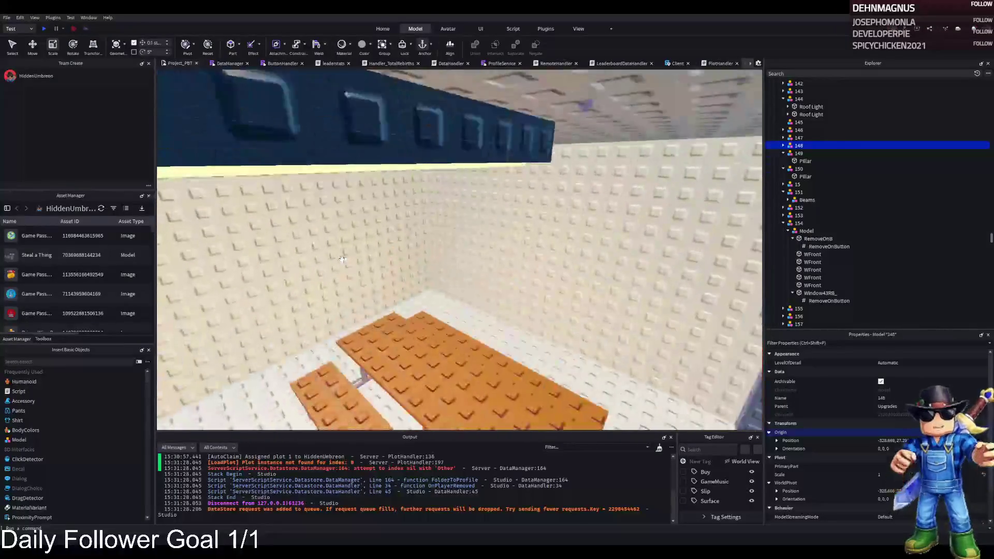
pyautogui.press('Left')
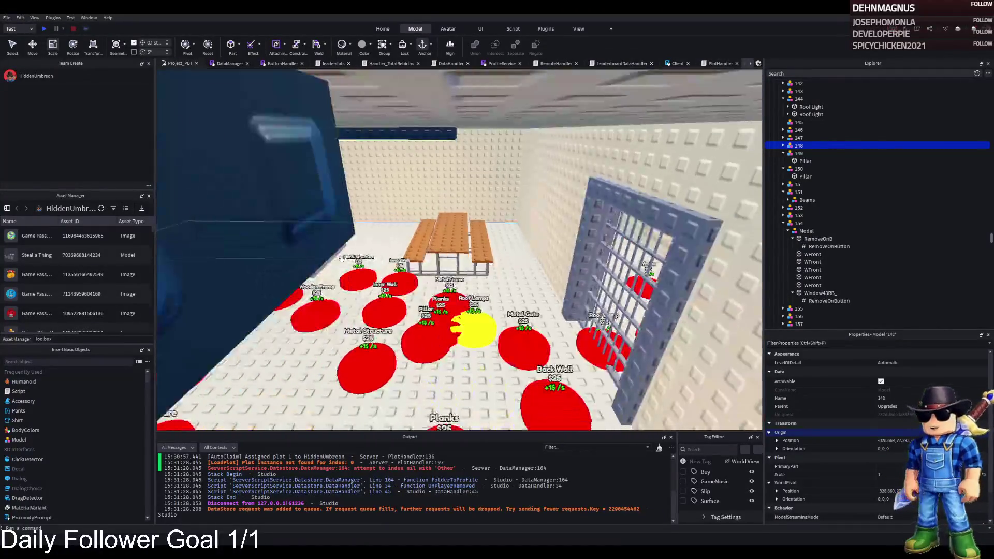
pyautogui.scroll(10, 797, 156)
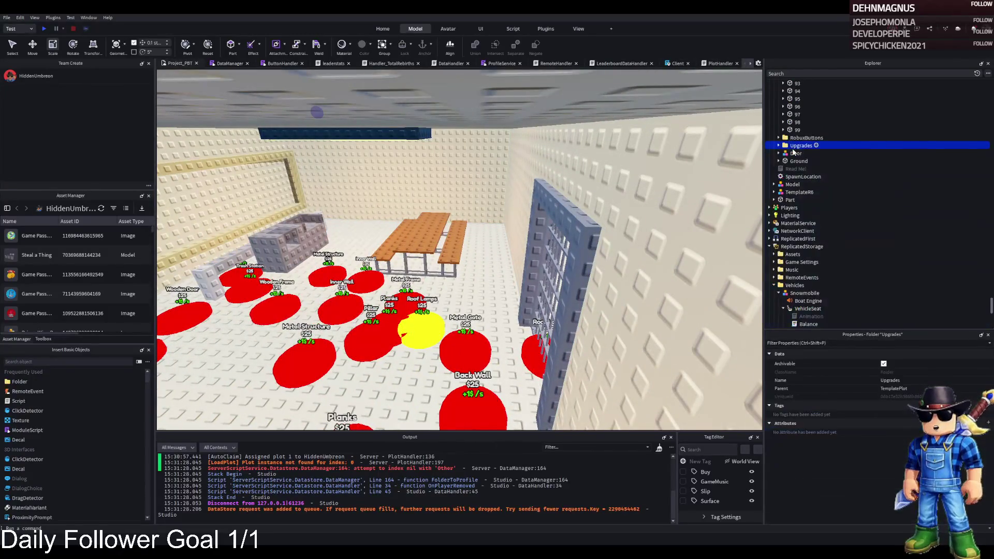
# Move TemplatePlot into ReplicatedStorage, then walk past the barred cells into the cafeteria
pyautogui.click(800, 145)
pyautogui.moveTo(801, 145); pyautogui.dragTo(802, 231)
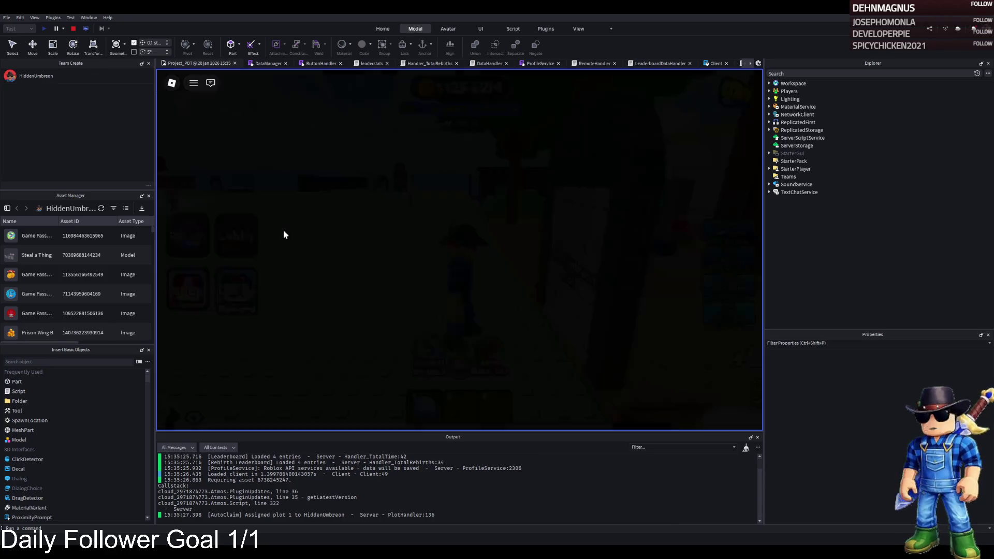
pyautogui.press('w')
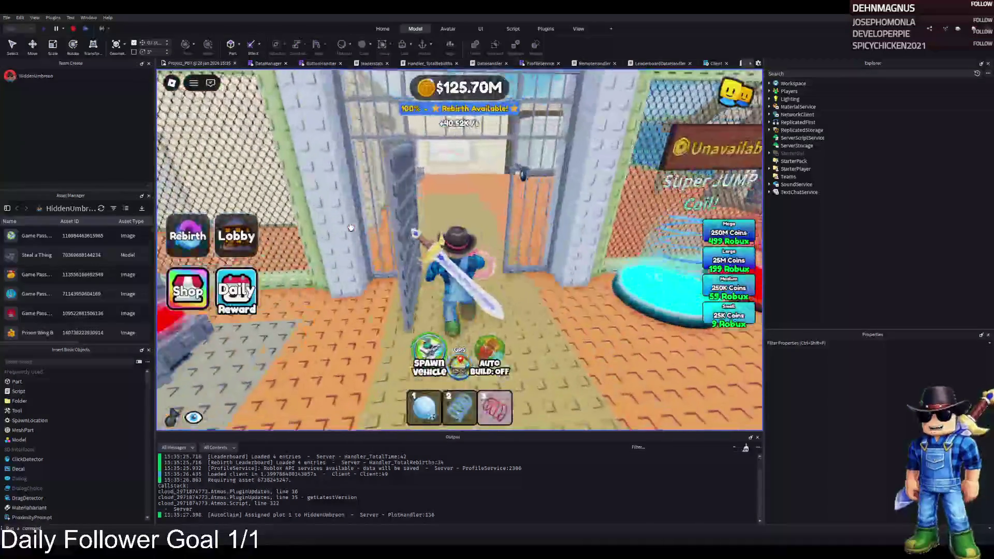
pyautogui.press('a')
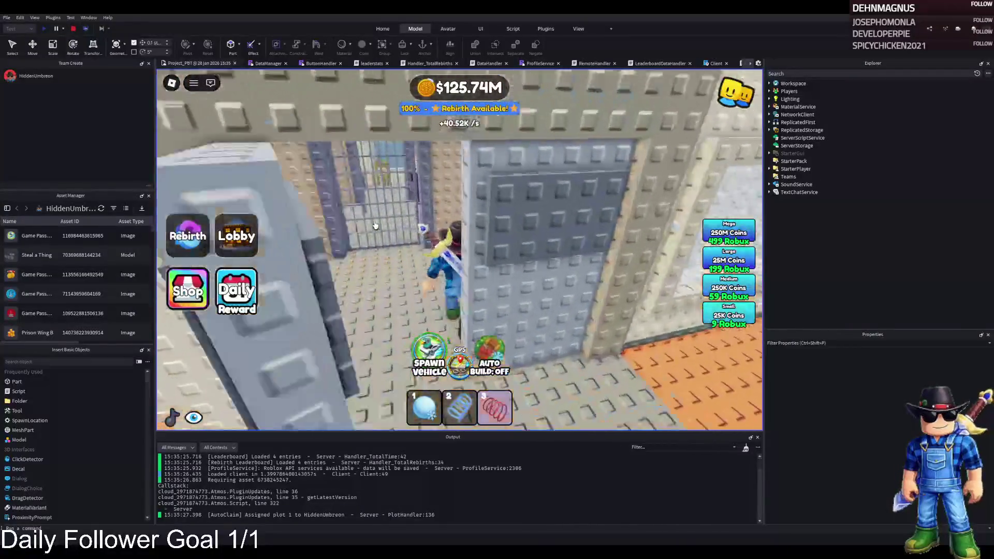
pyautogui.press('a')
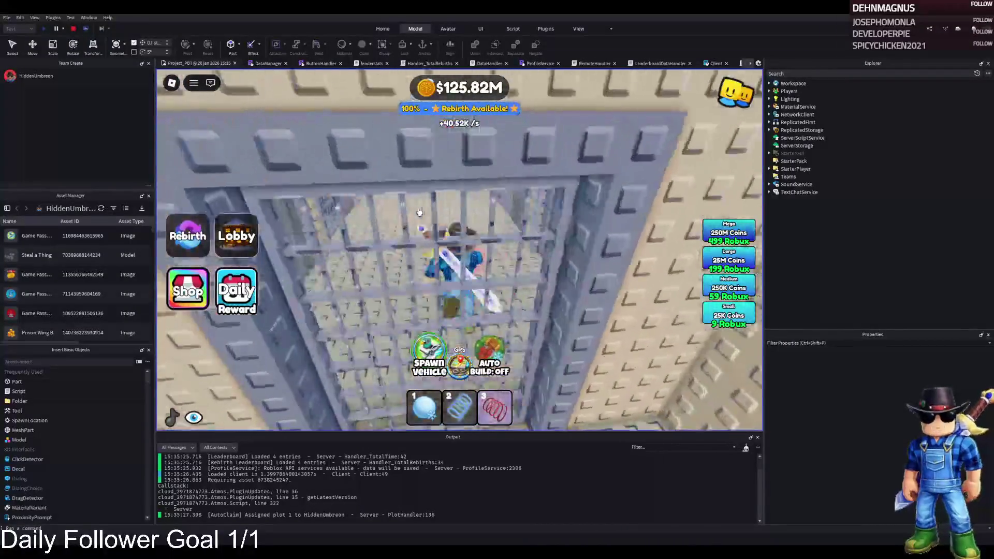
pyautogui.press('a')
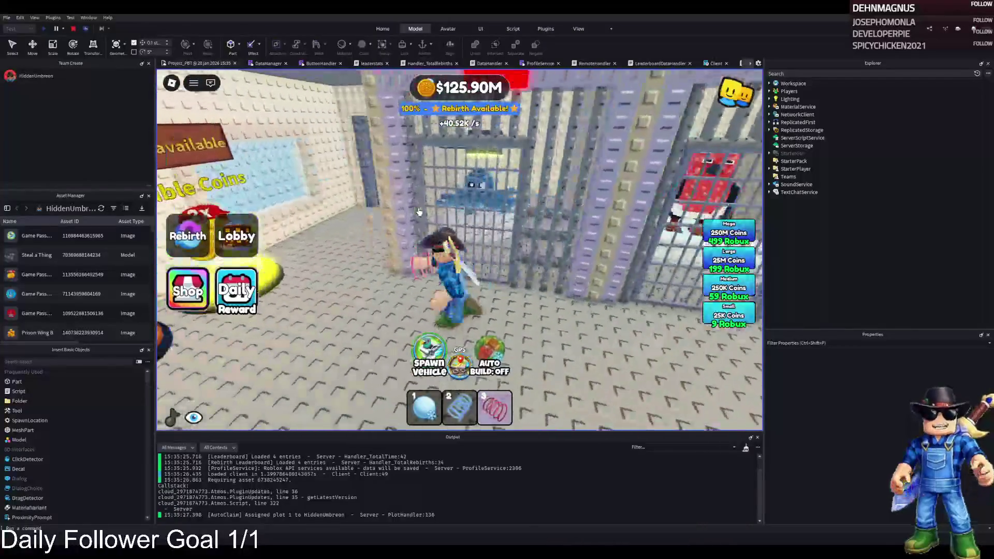
pyautogui.press('a')
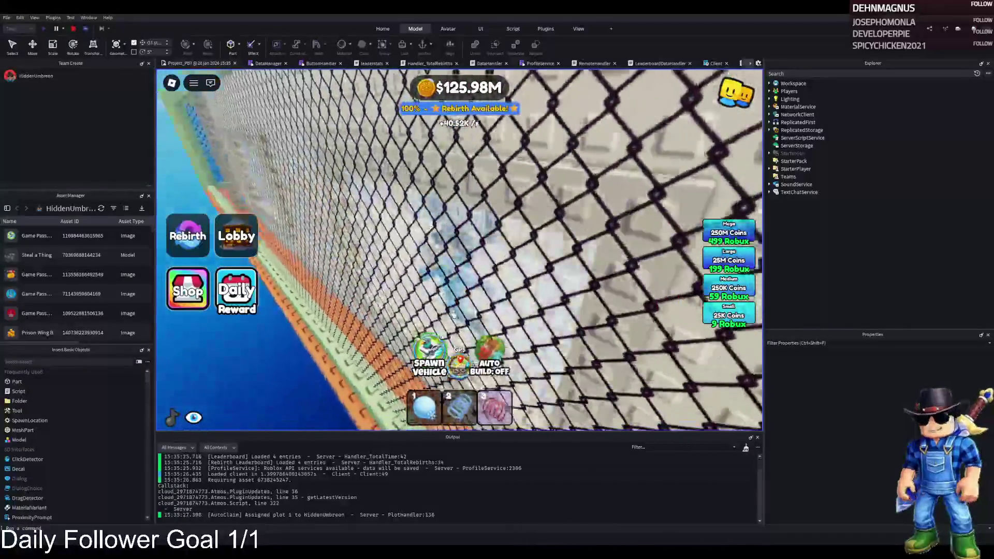
pyautogui.press('w')
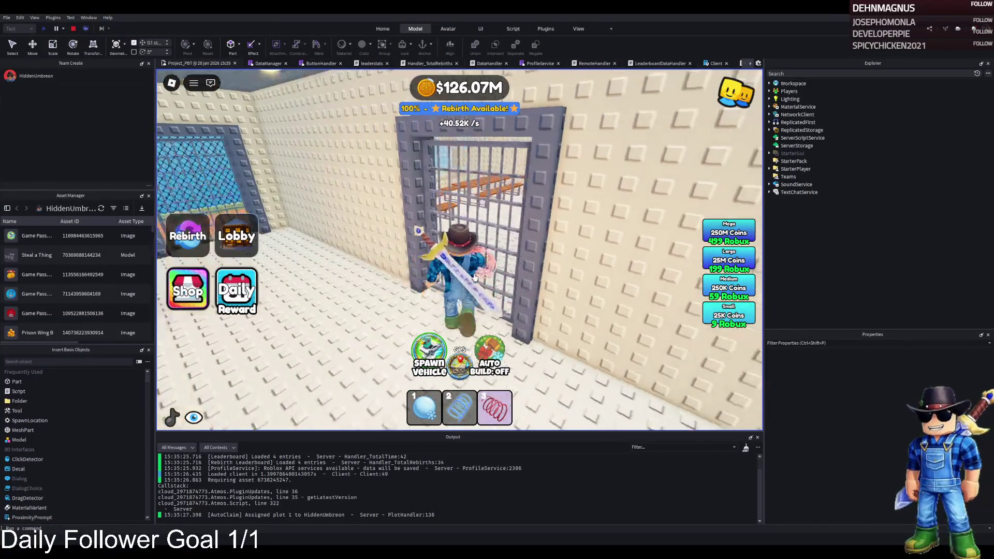
pyautogui.press('d')
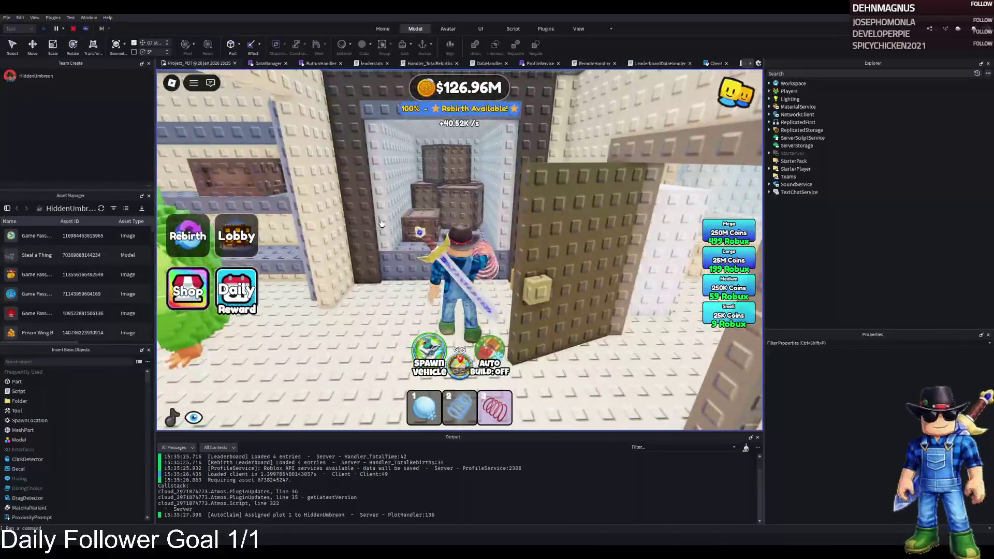
# Carry the green creature out, equip the red coil, and walk through the kitchen to the benches room
pyautogui.press('w')
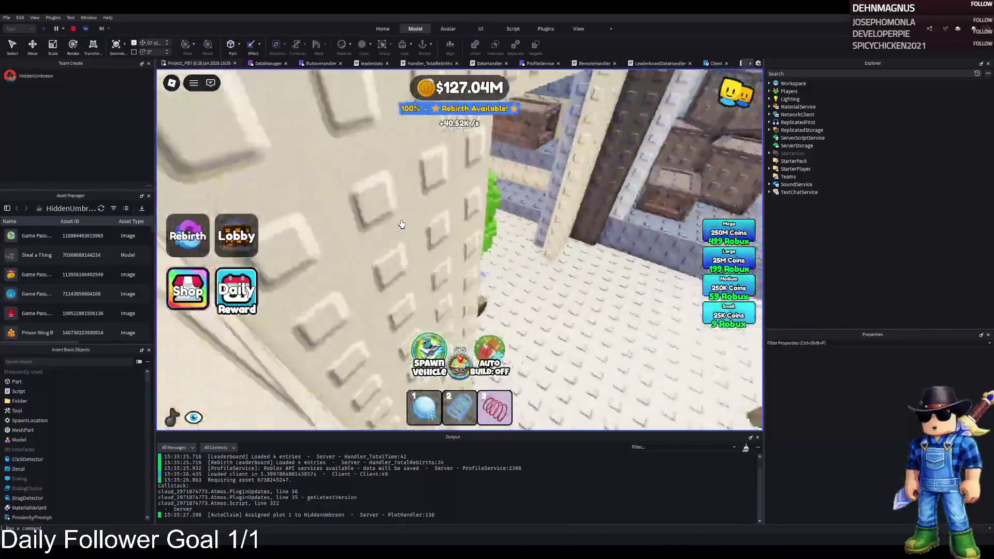
pyautogui.press('w')
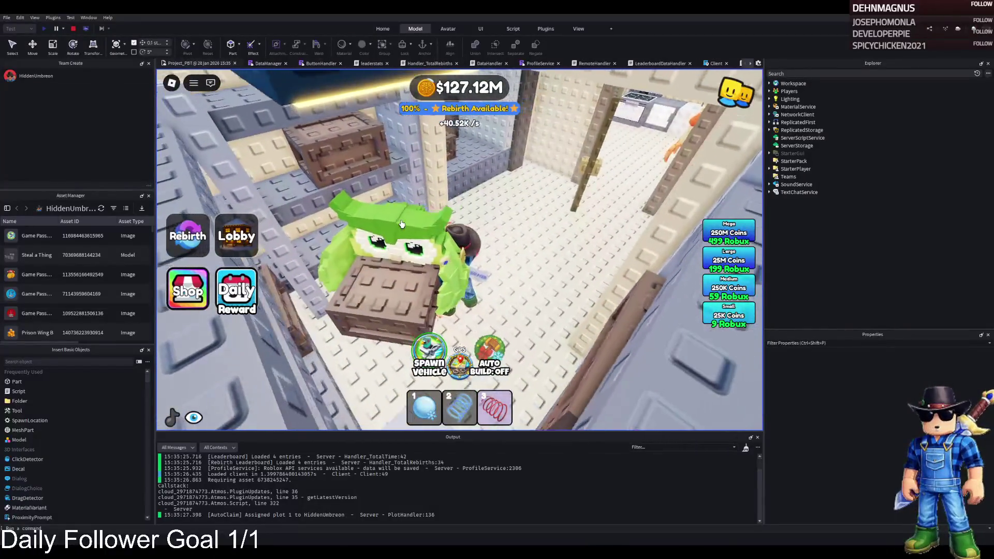
pyautogui.press('w')
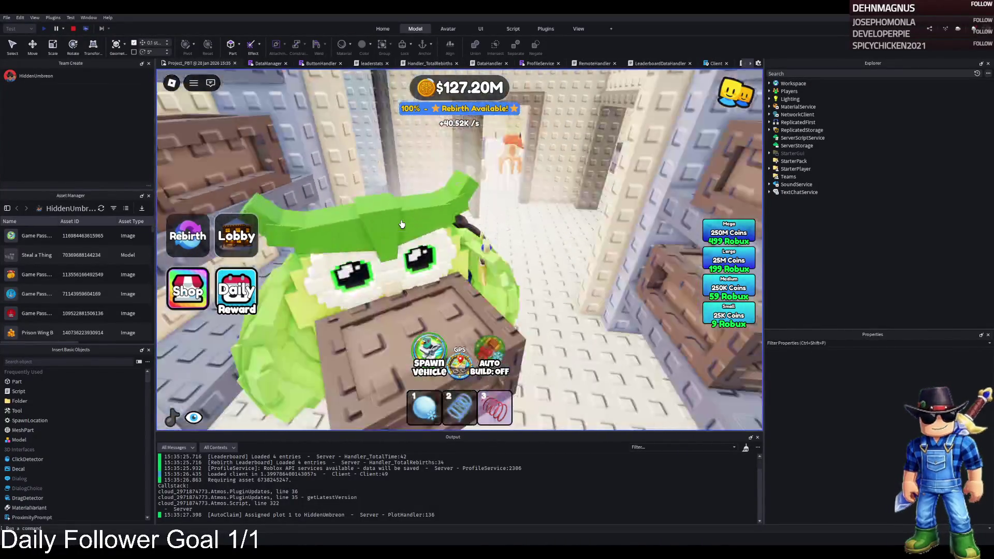
pyautogui.press('w')
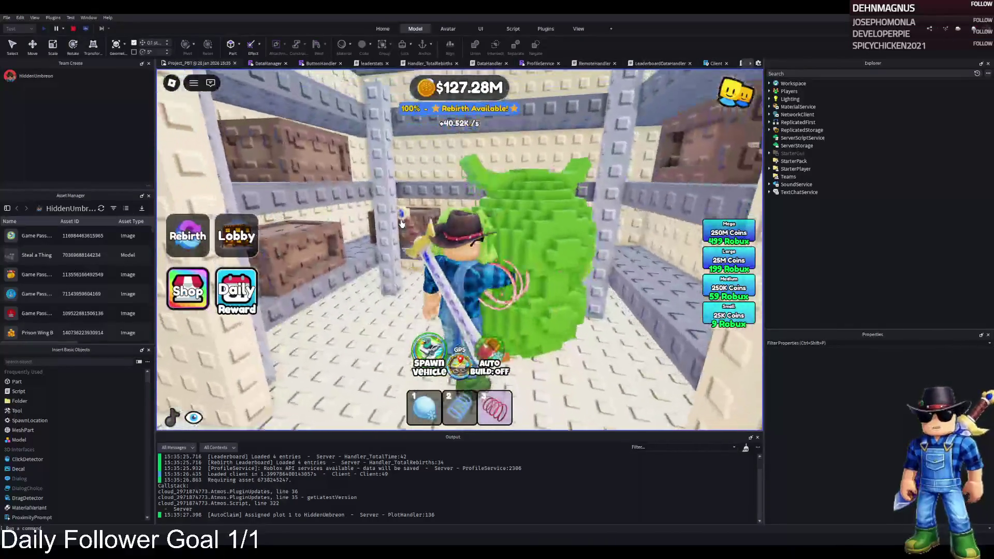
pyautogui.press('3')
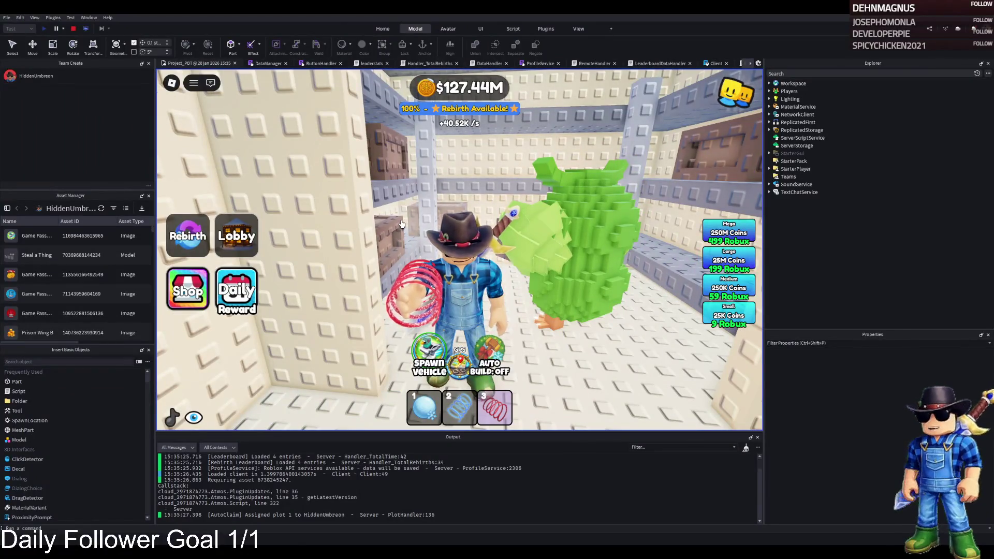
pyautogui.press('s')
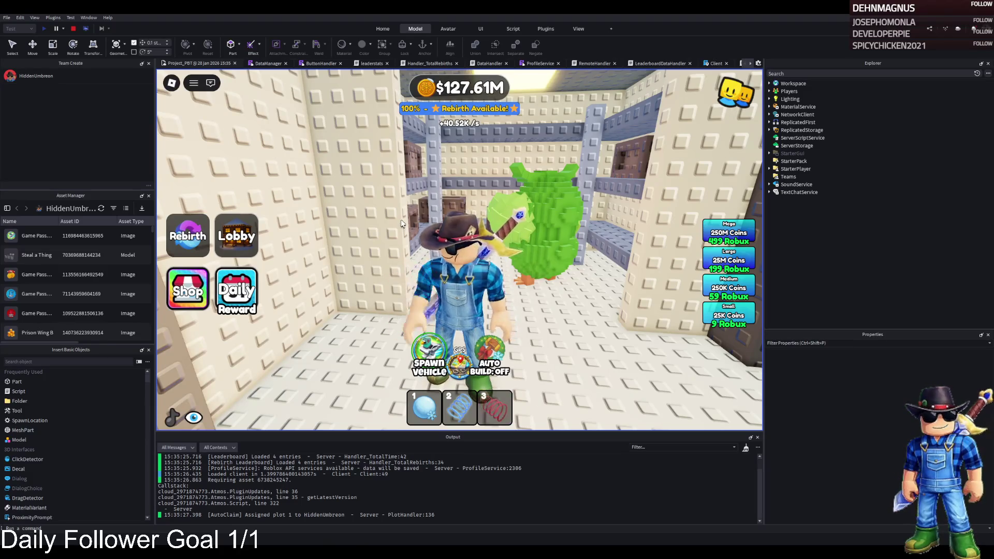
pyautogui.press('w')
pyautogui.press('w')
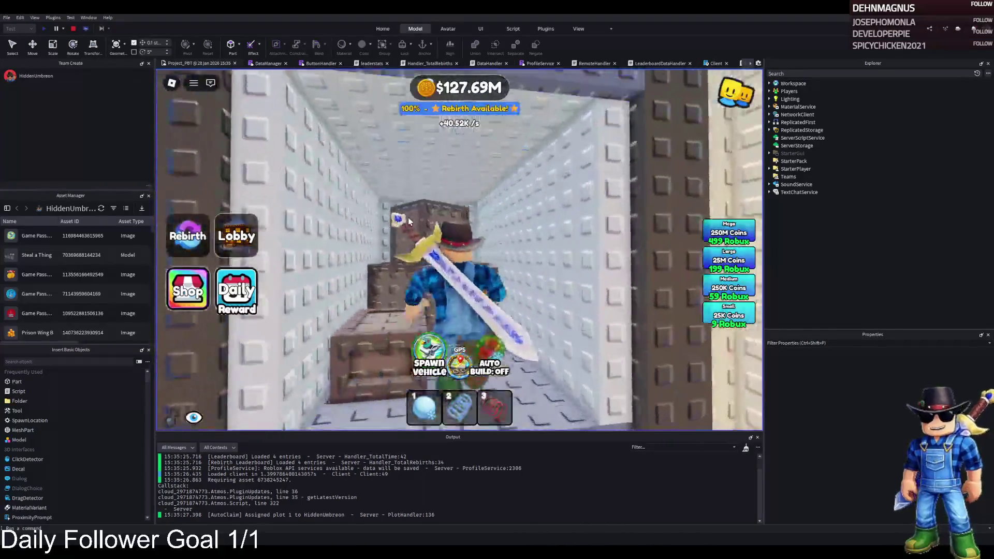
pyautogui.press('w')
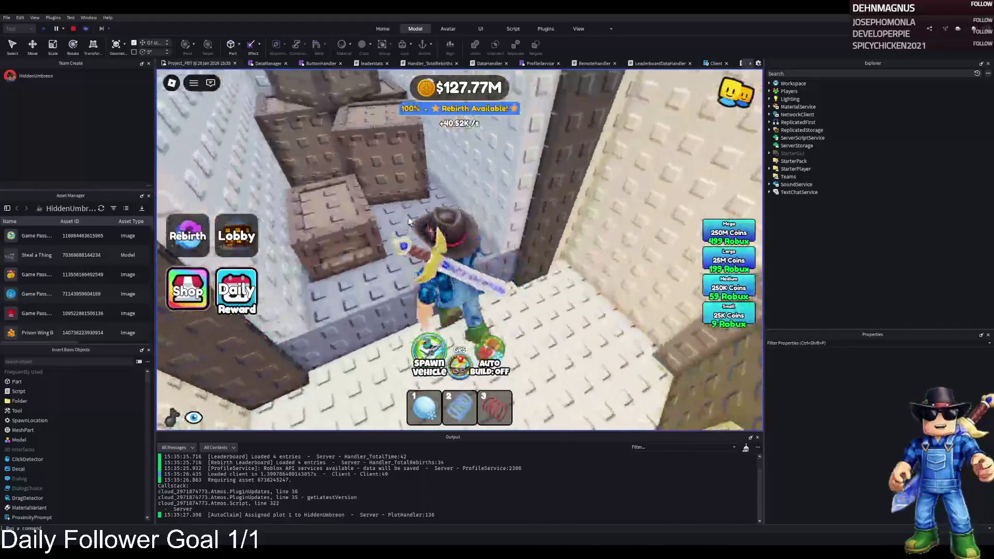
pyautogui.press('w')
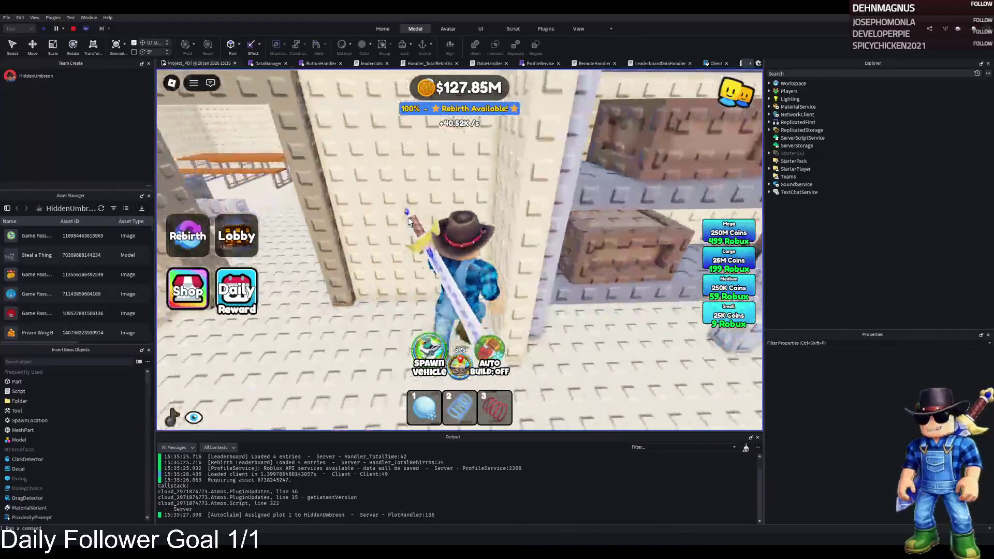
pyautogui.press('w')
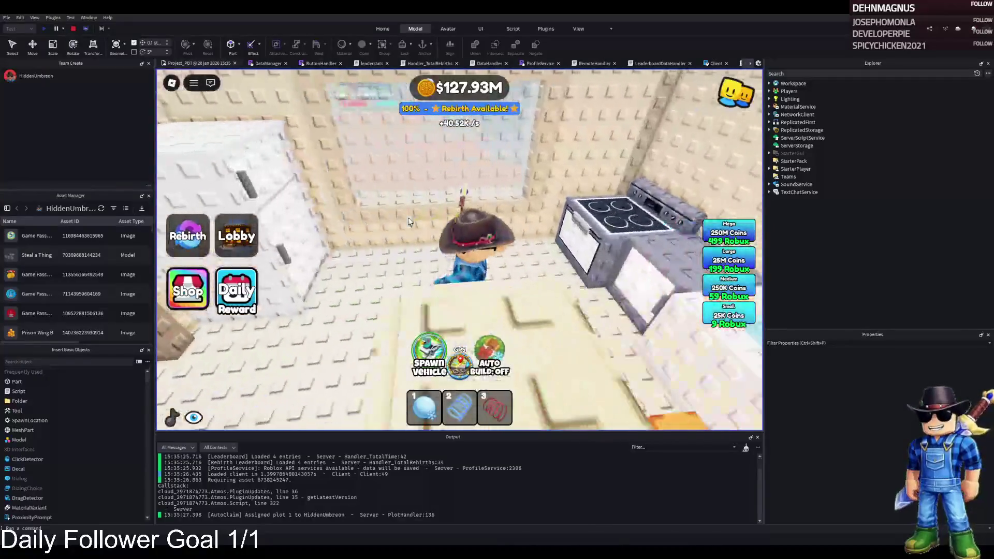
pyautogui.press('w')
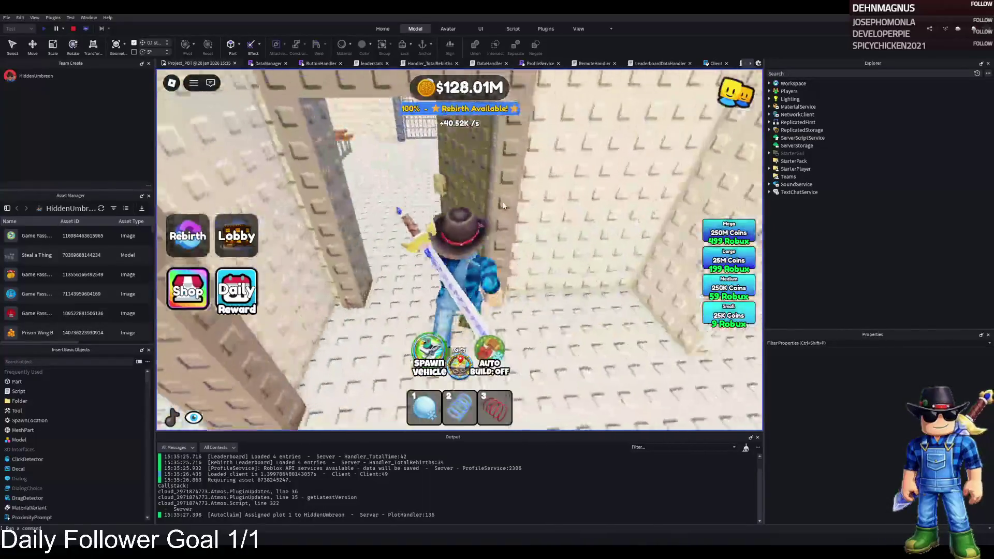
pyautogui.press('w')
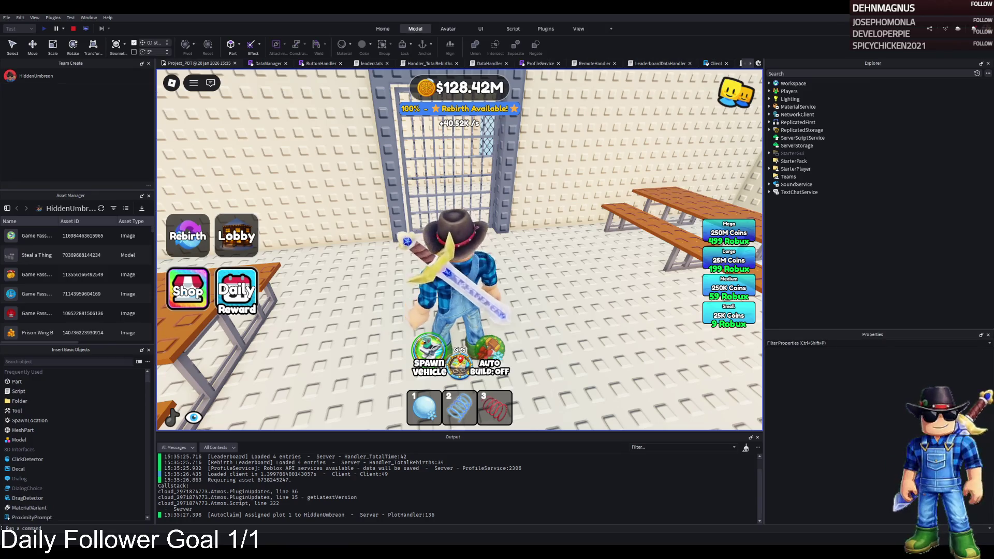
# Walk through the barred gates and cell corridor past the Double Coins pad toward the guard
pyautogui.press('w')
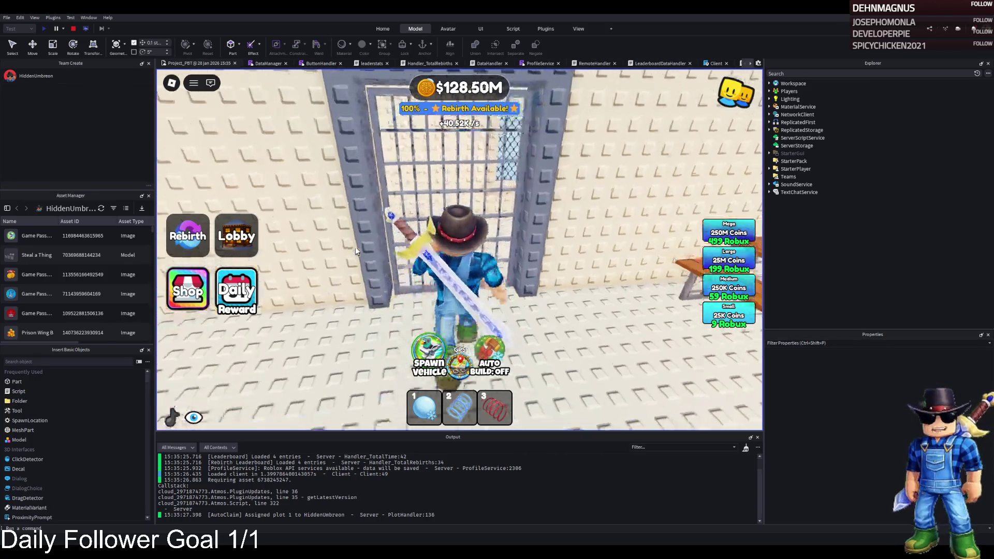
pyautogui.press('w')
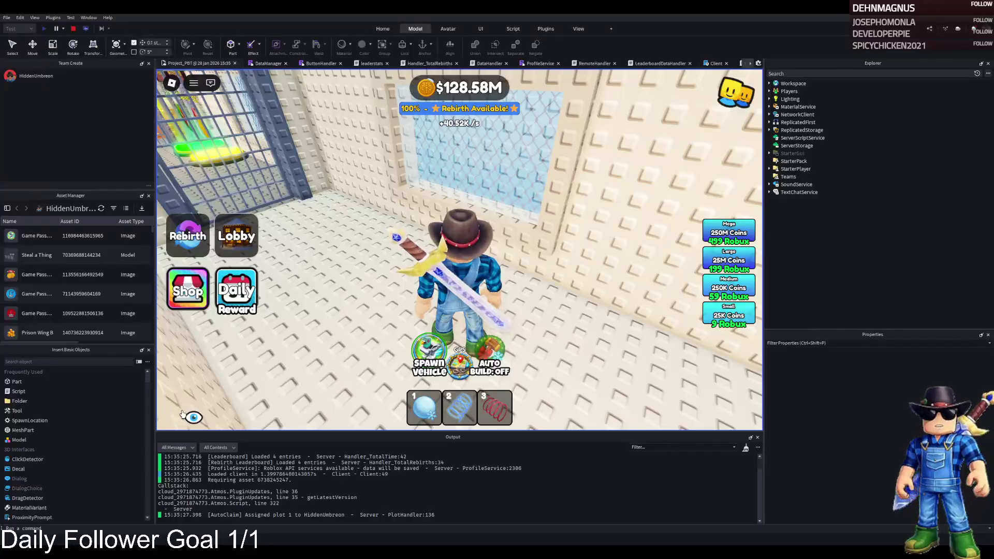
pyautogui.press('w')
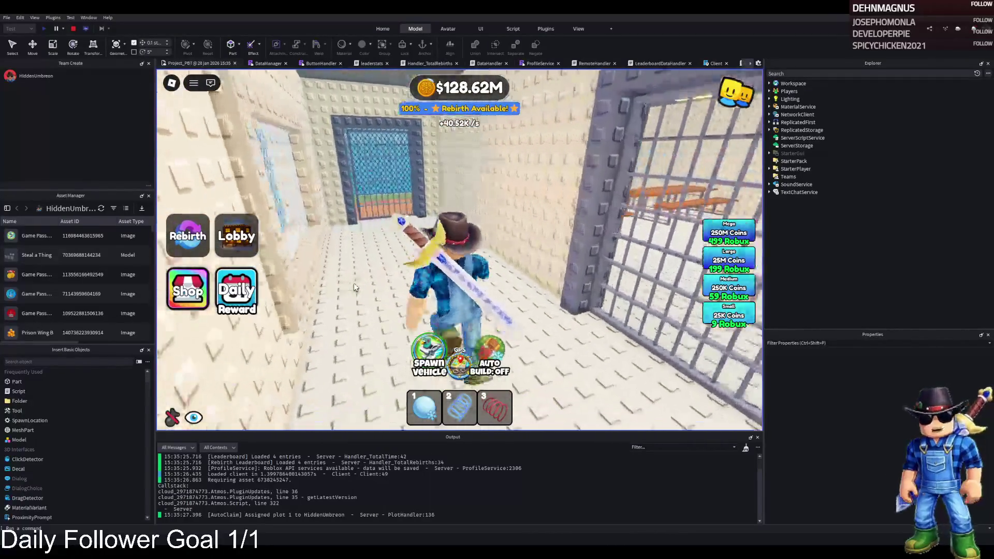
pyautogui.press('w')
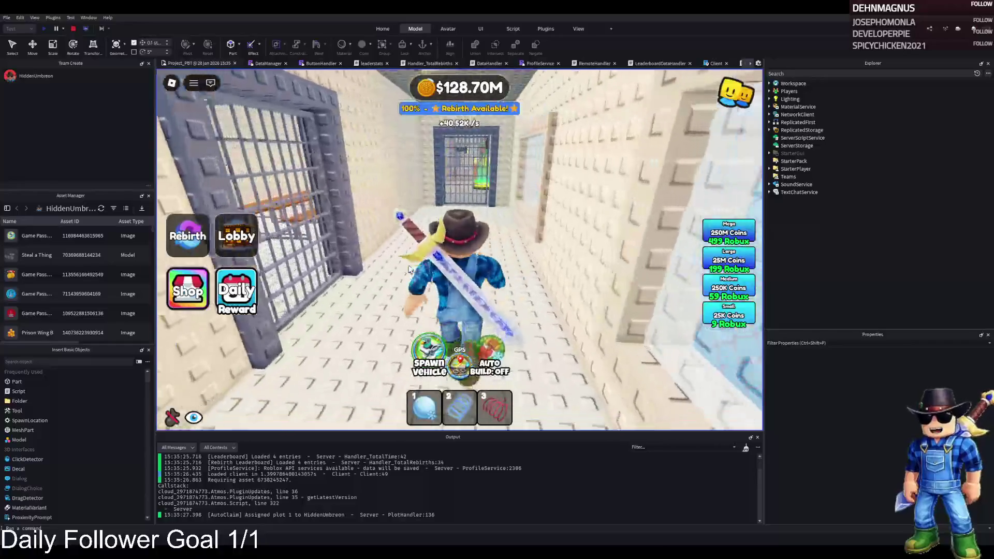
pyautogui.press('w')
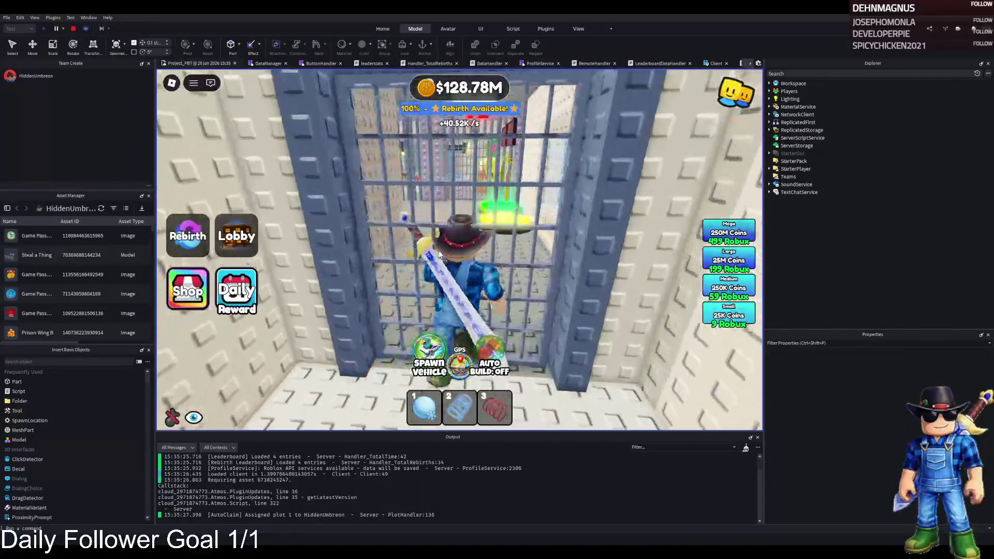
pyautogui.press('w')
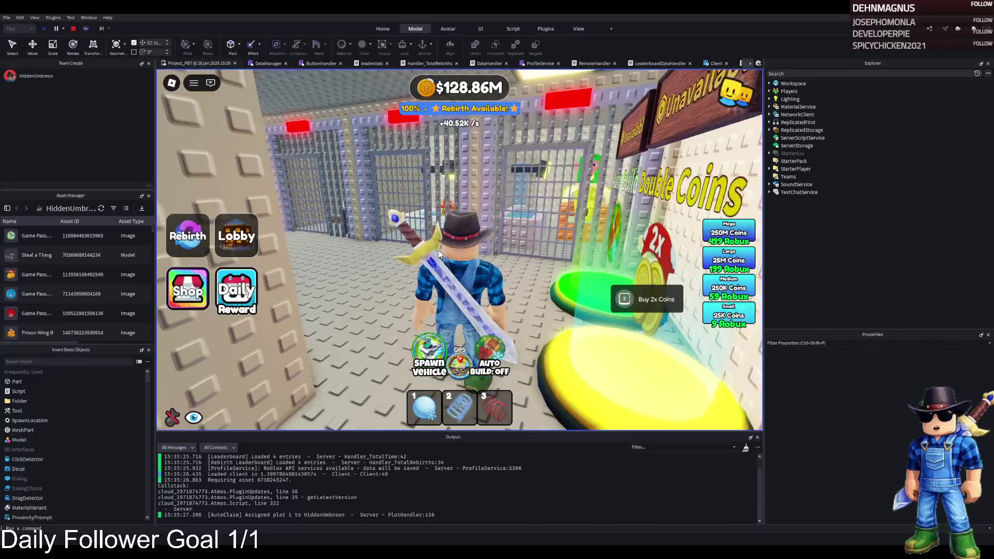
pyautogui.press('w')
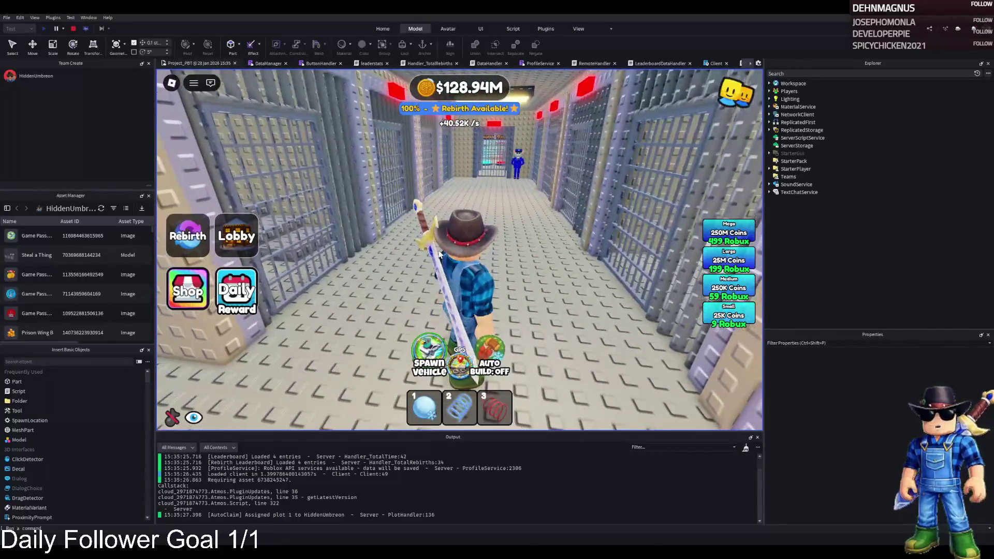
pyautogui.press('w')
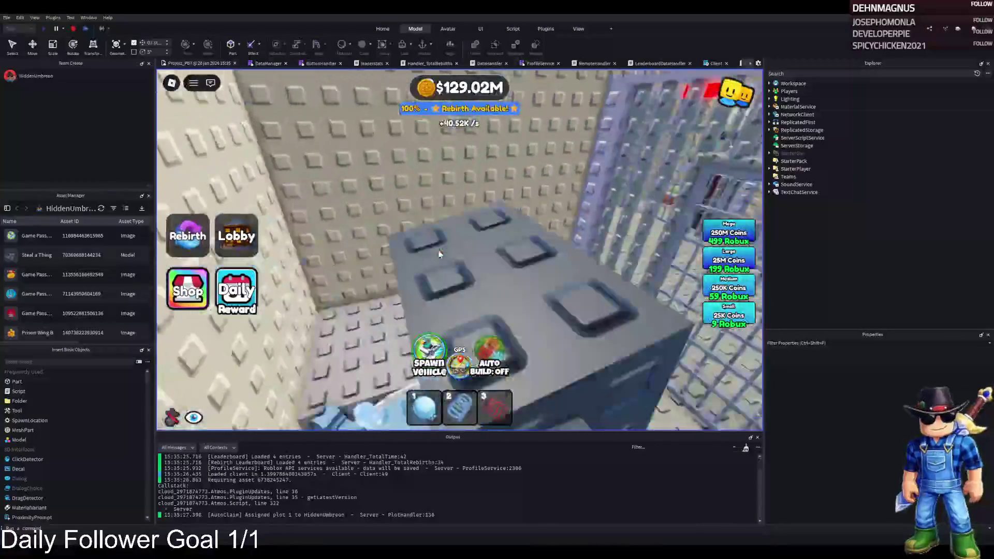
# Inspect the cell gates on the left, then head deeper down the next corridor
pyautogui.press('a')
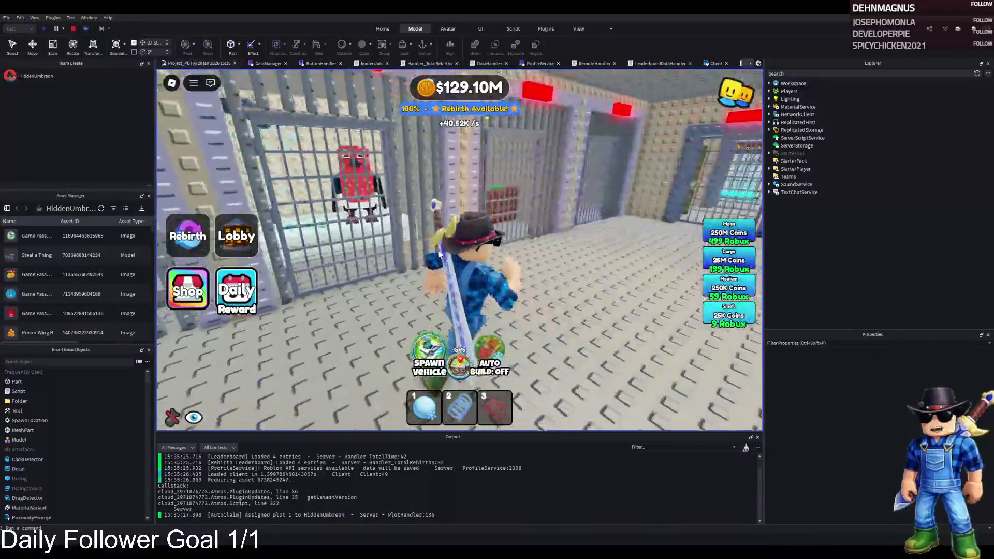
pyautogui.press('w')
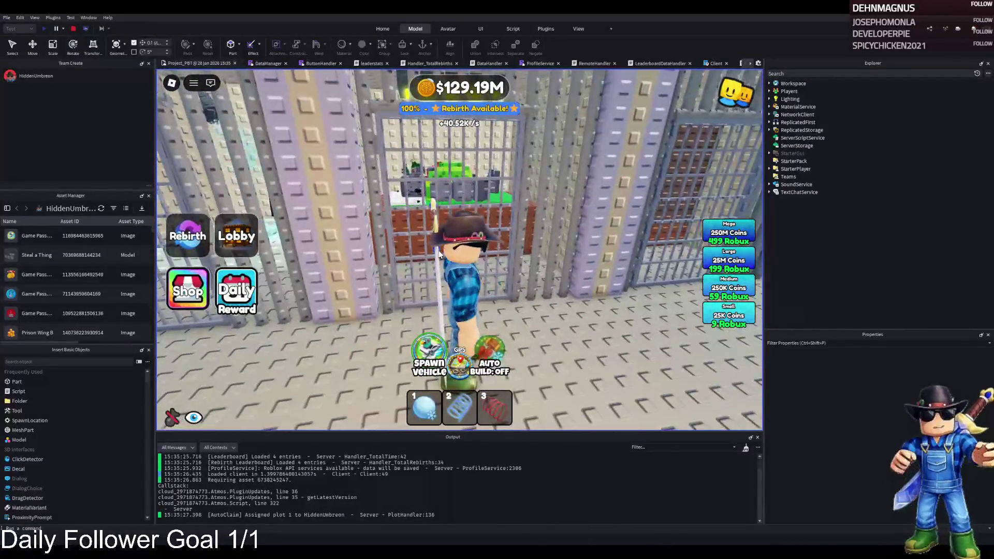
pyautogui.press('s')
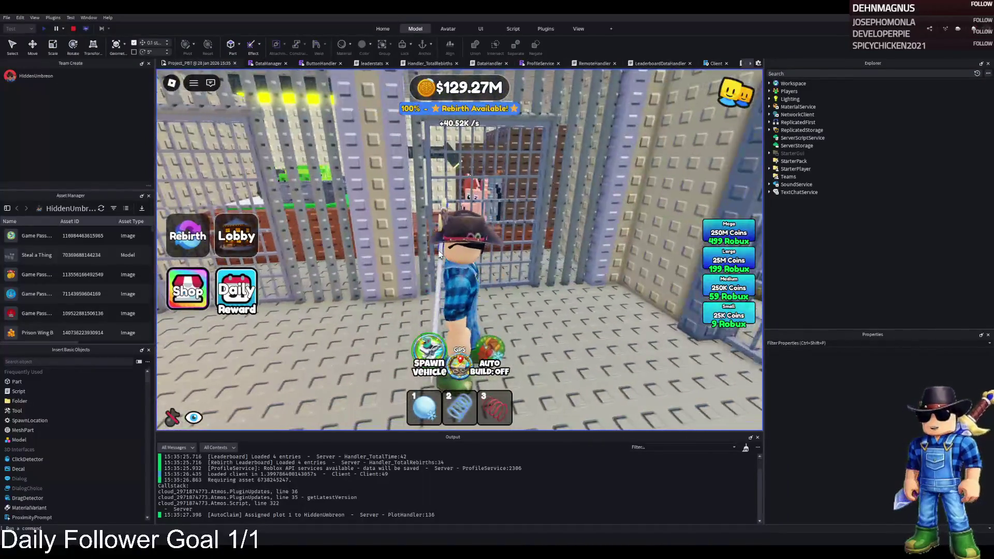
pyautogui.press('w')
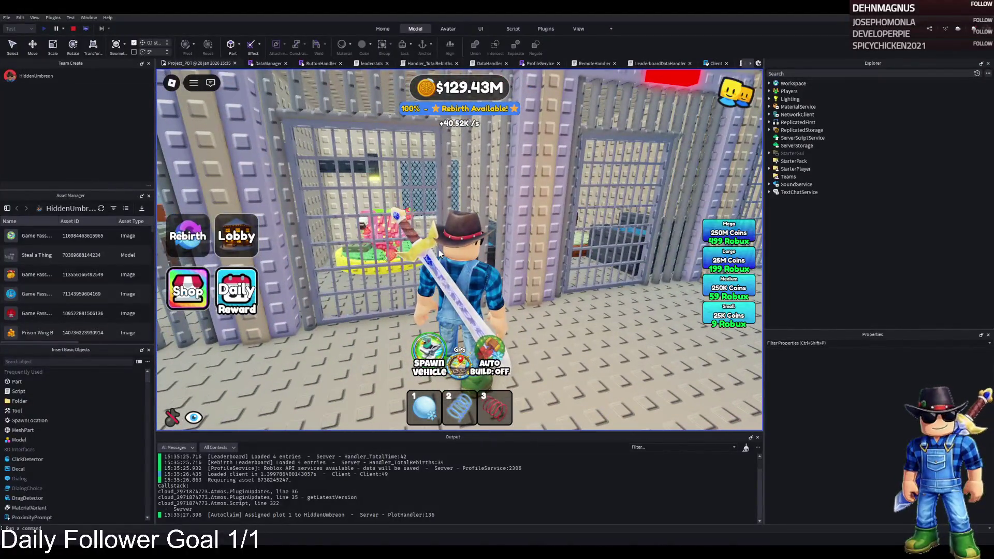
pyautogui.press('w')
pyautogui.press('w')
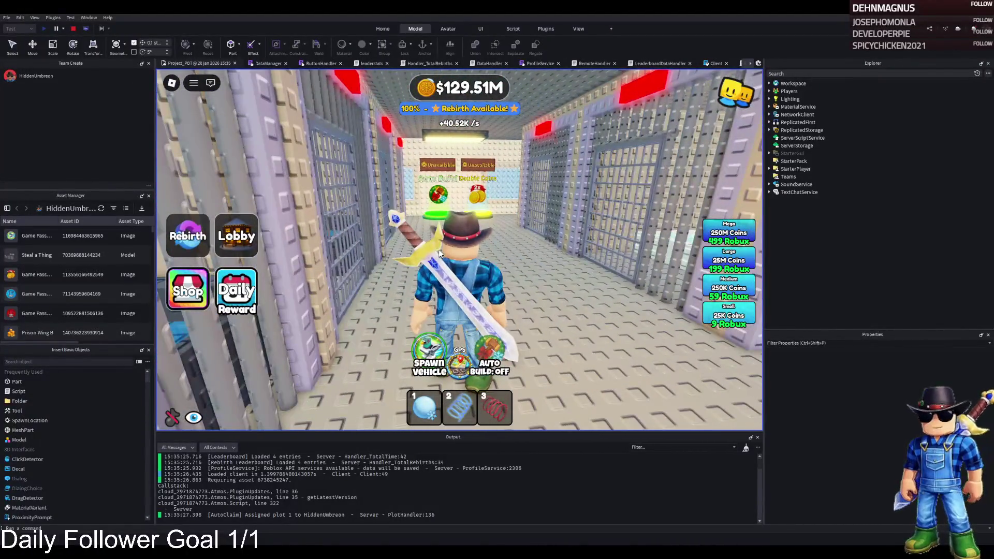
pyautogui.press('a')
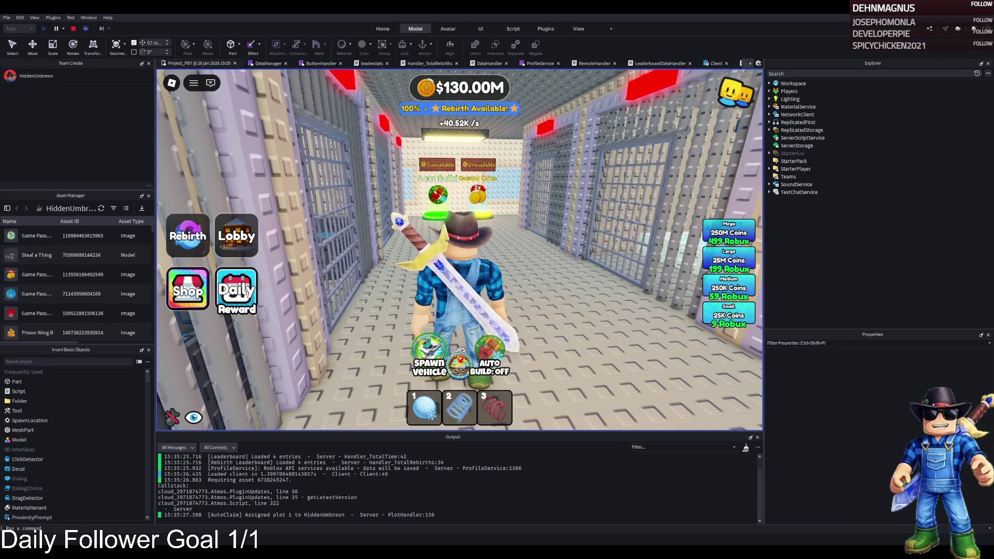
# Walk over to the back cell and the officer, then back past the cannon-like object
pyautogui.press('a')
pyautogui.press('d')
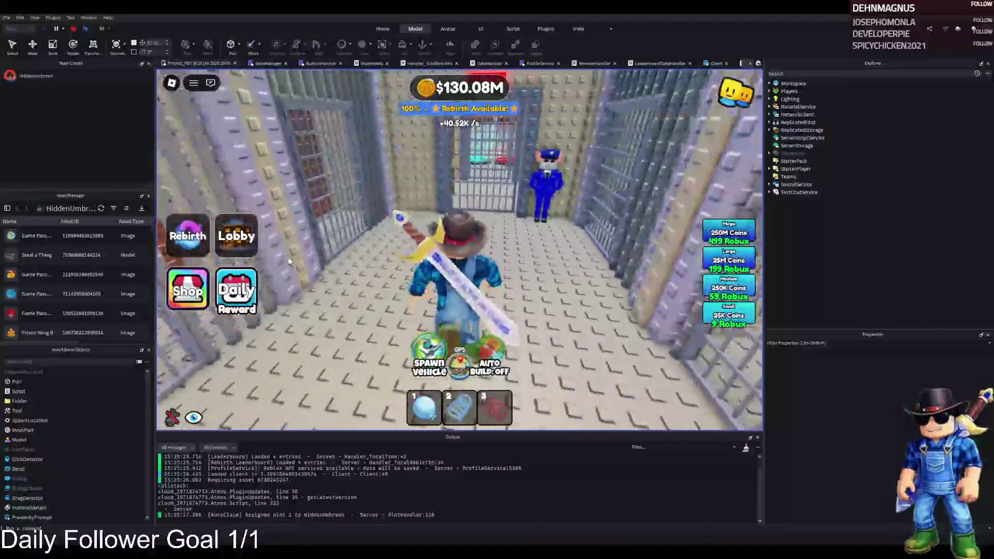
pyautogui.press('w')
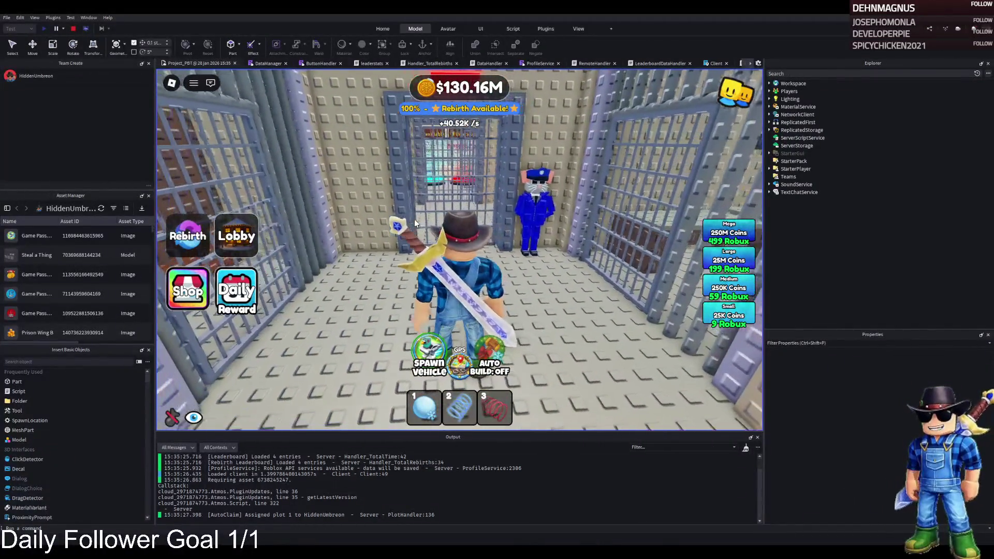
pyautogui.press('d')
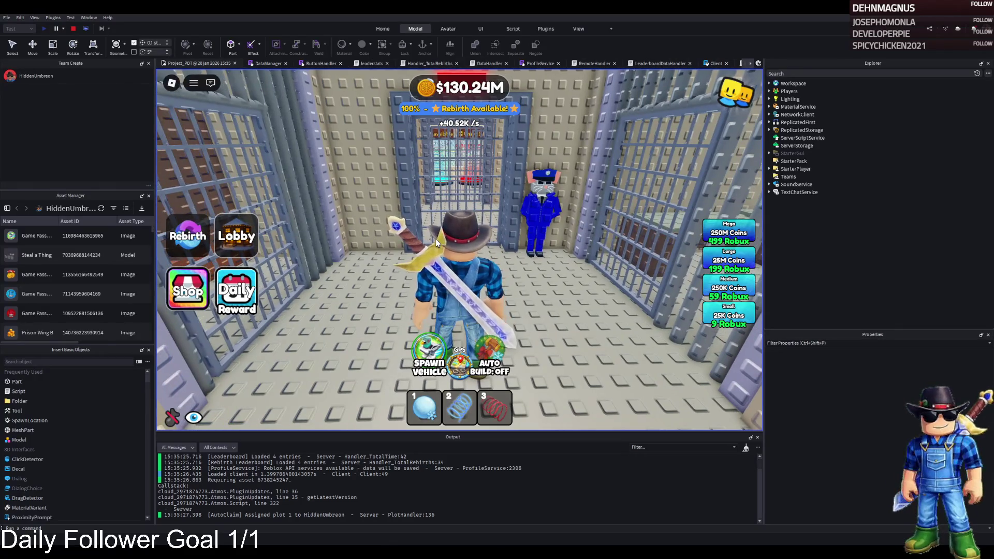
pyautogui.press('w')
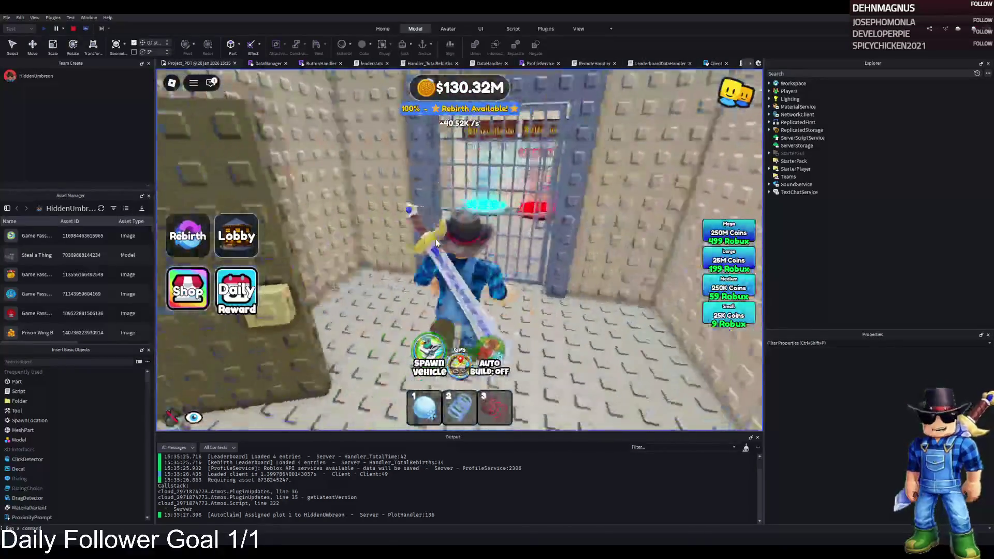
pyautogui.press('s')
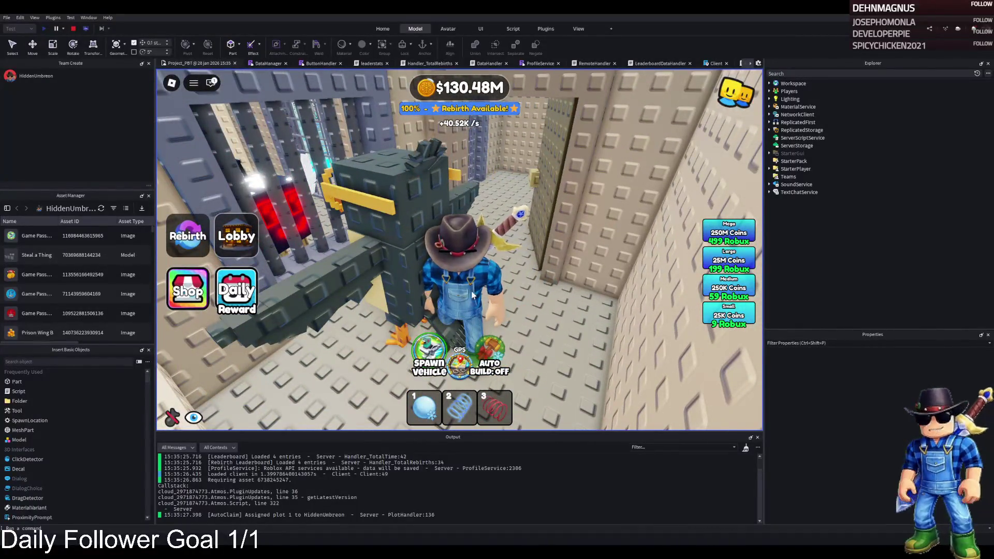
# Enter the cell with the chair and NPC and look around inside it
pyautogui.press('a')
pyautogui.press('w')
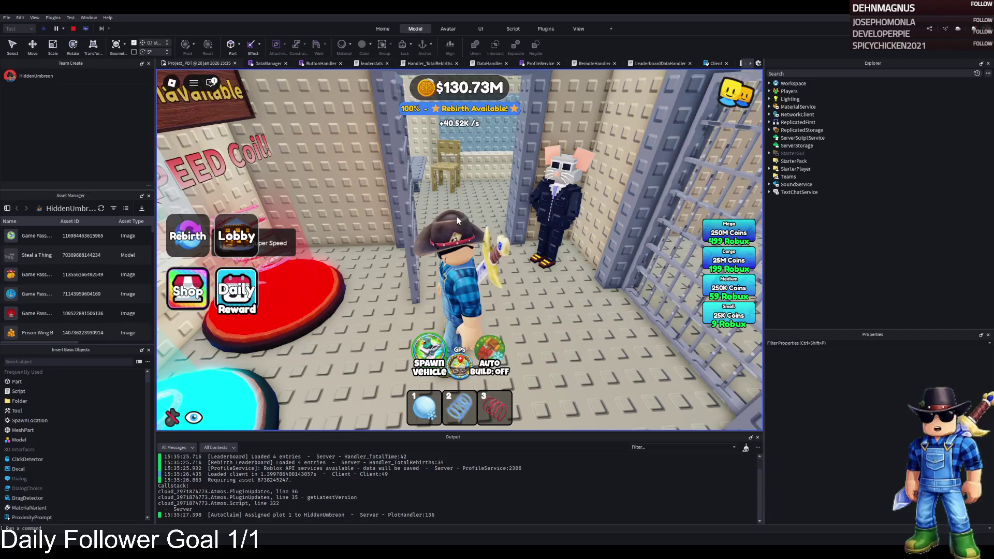
pyautogui.press('w')
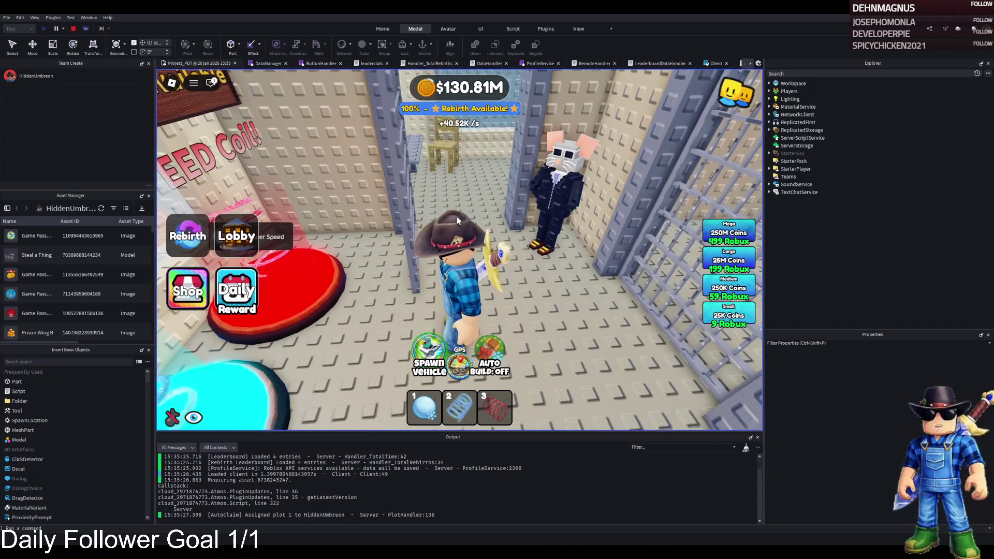
pyautogui.press('w')
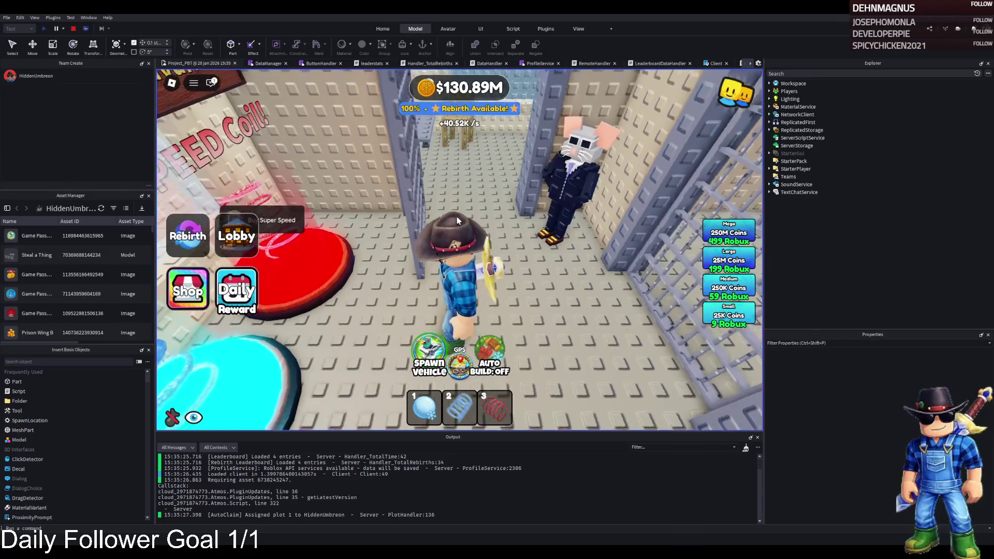
# Walk out of the cell across the yard, then stop the playtest to resume editing
pyautogui.press('.')
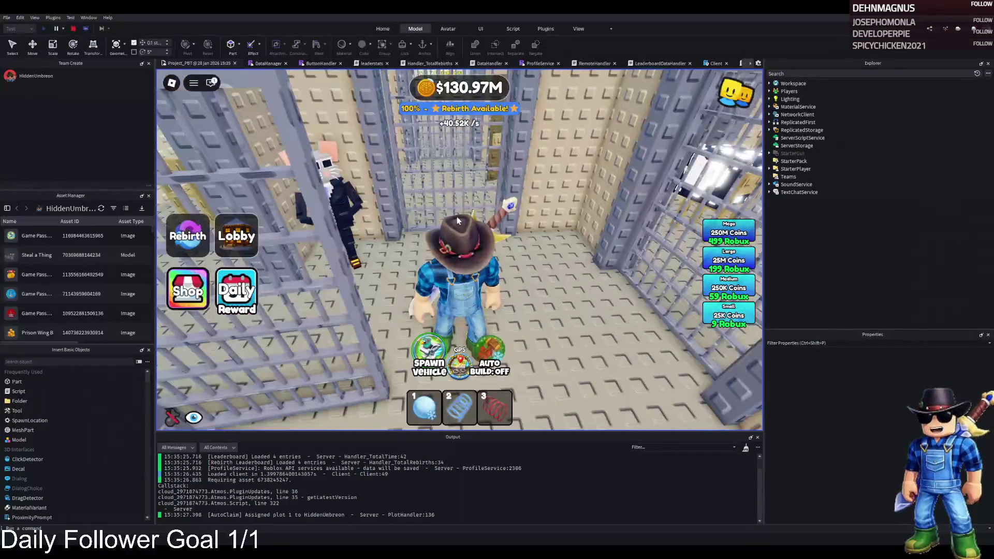
pyautogui.press('w')
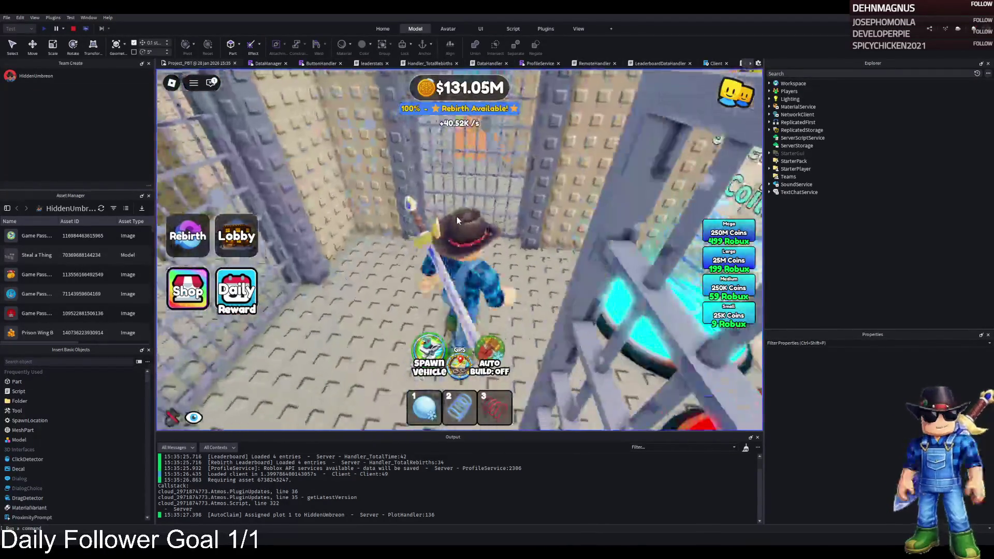
pyautogui.press('w')
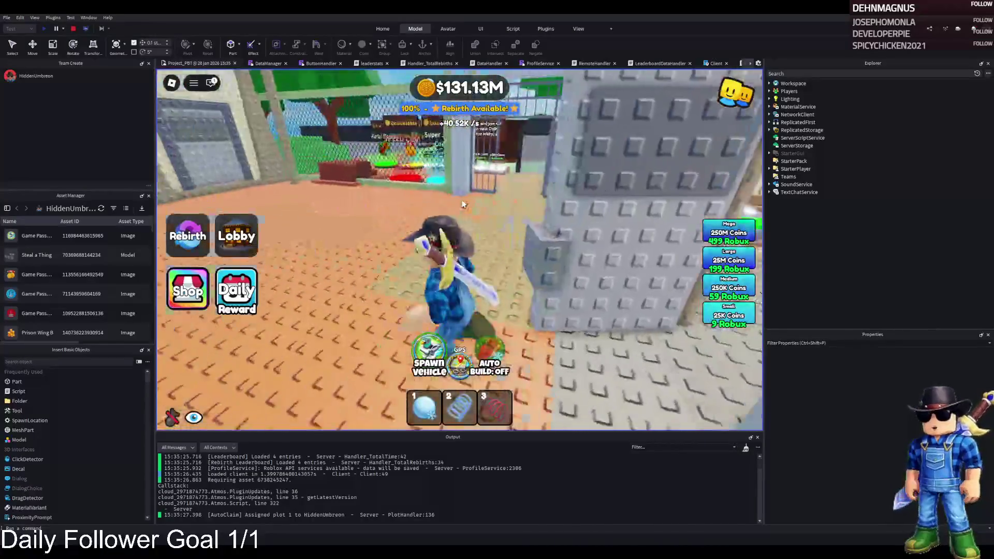
pyautogui.press('w')
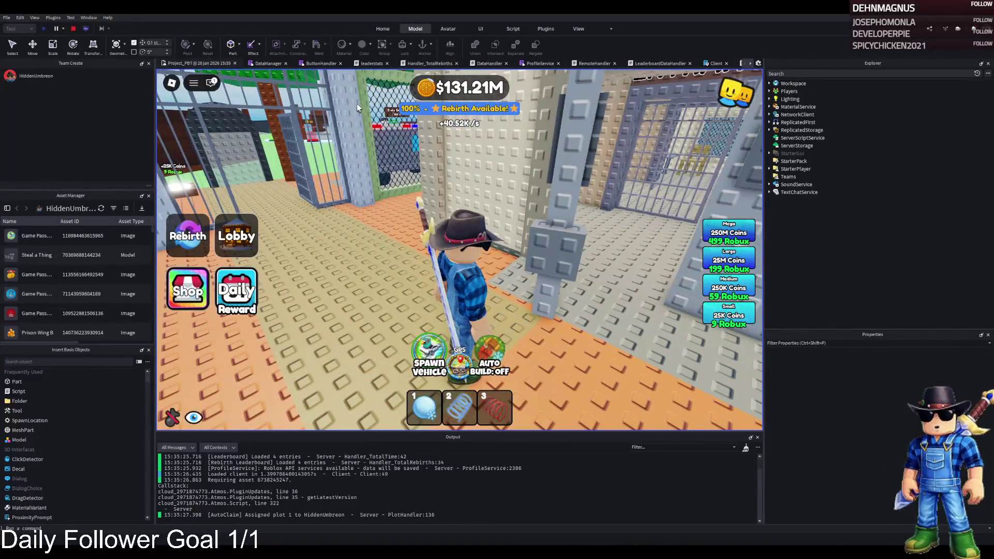
pyautogui.click(73, 29)
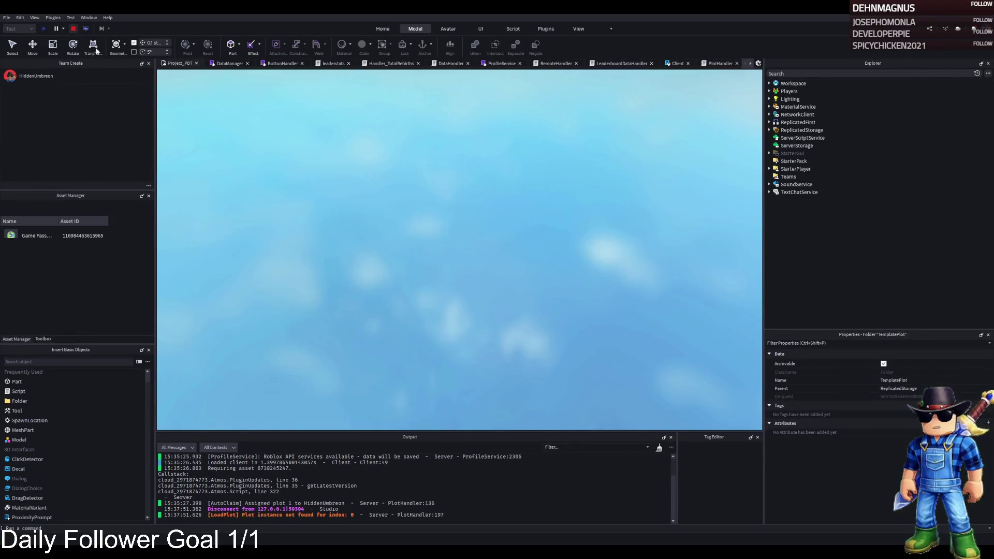
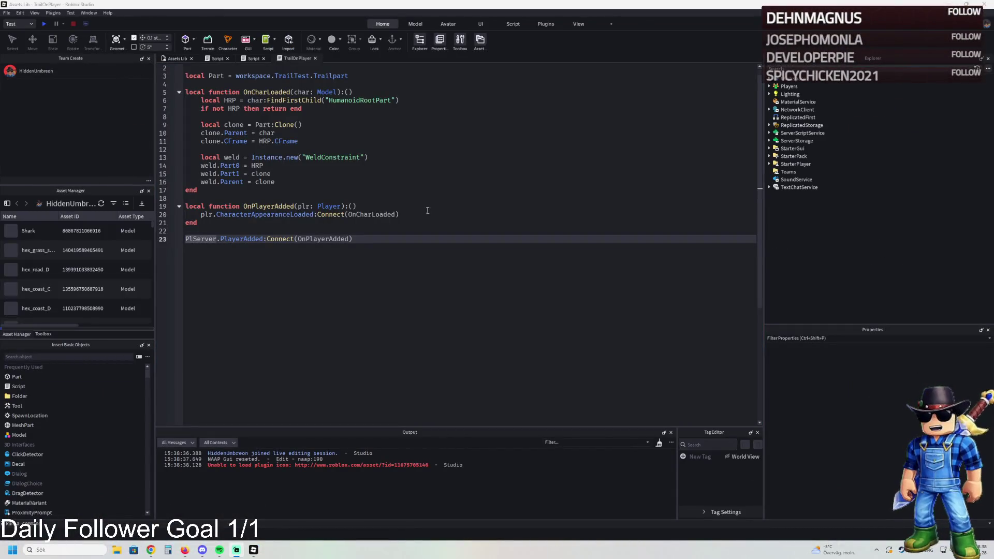
# Return to the Assets Lib scene and fly over the prison models, gallows, chair and tiled area
pyautogui.click(176, 58)
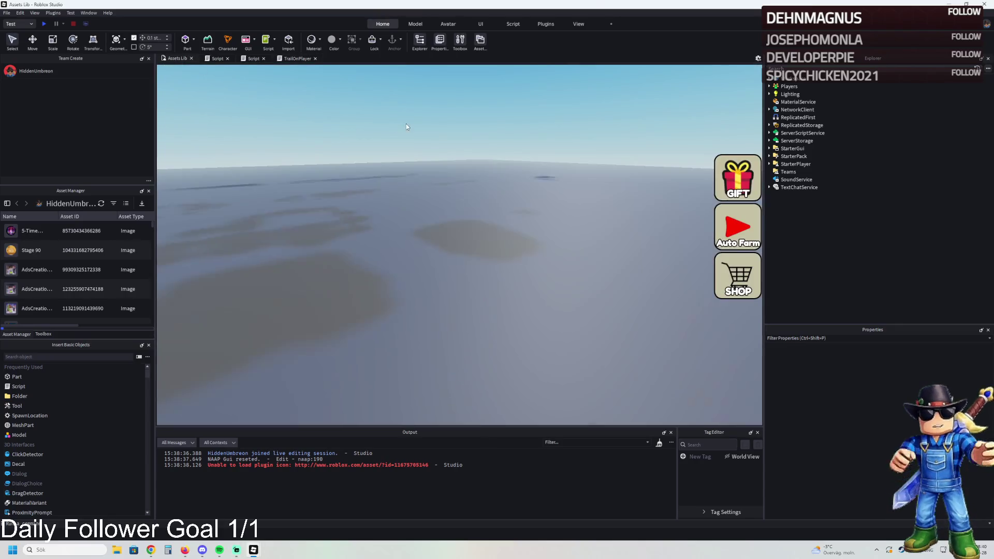
pyautogui.press('d')
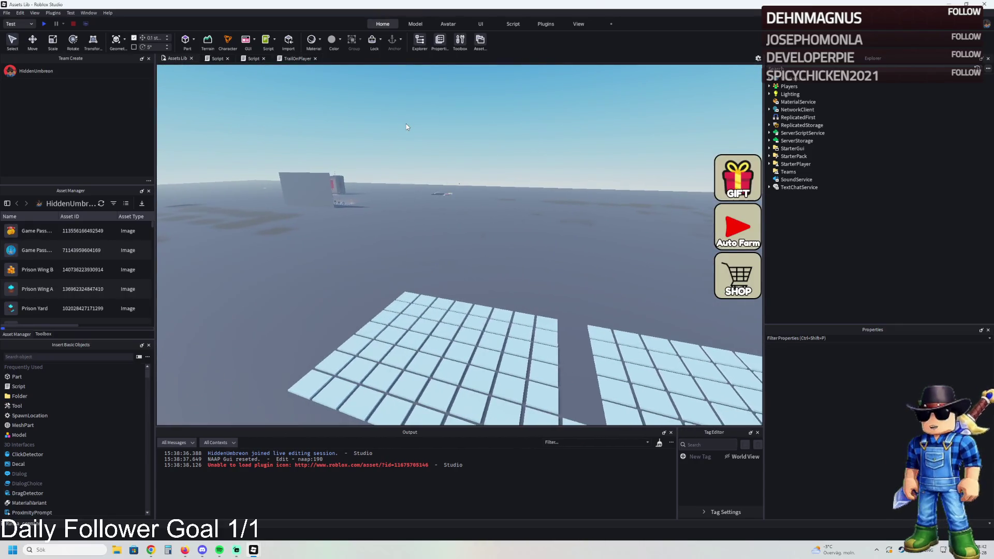
pyautogui.press('a')
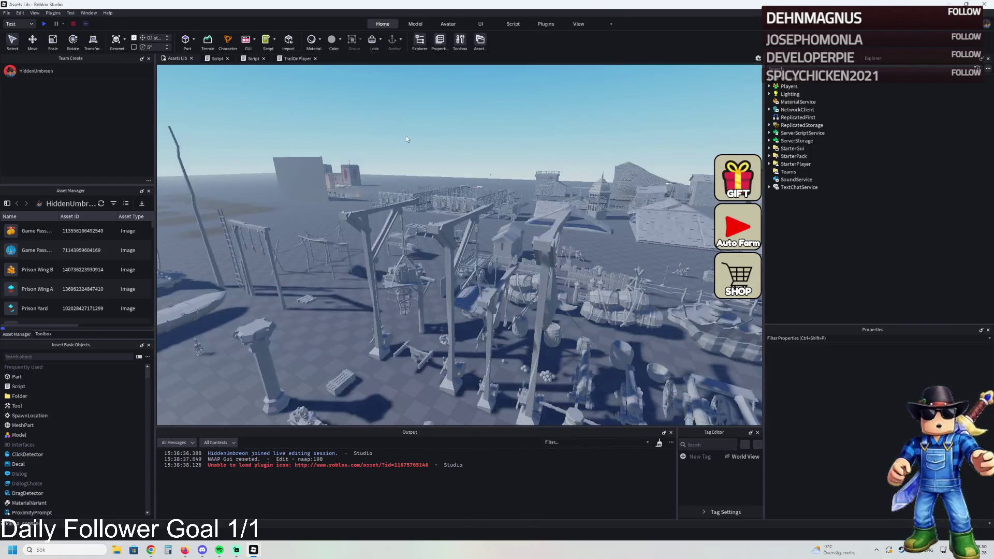
pyautogui.press('w')
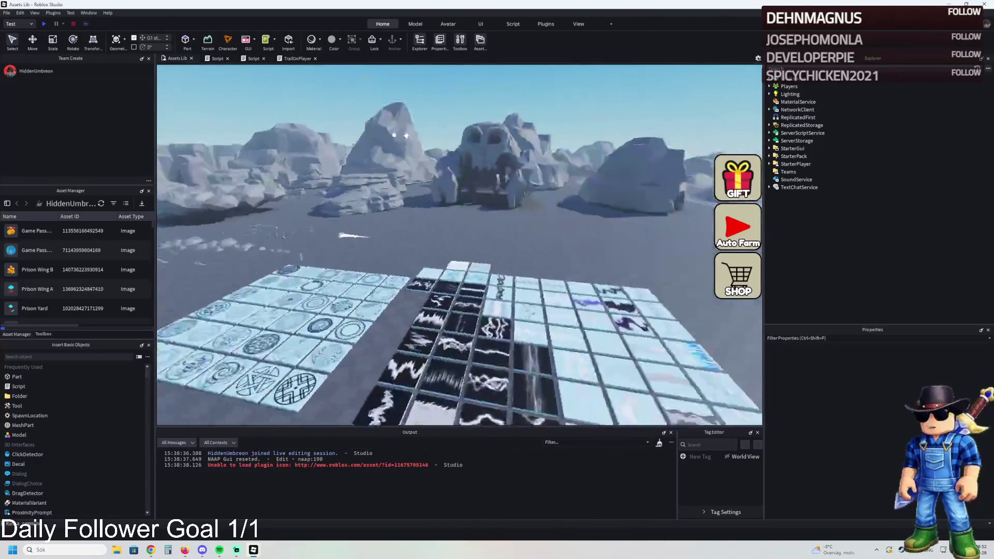
pyautogui.press('s')
pyautogui.press('w')
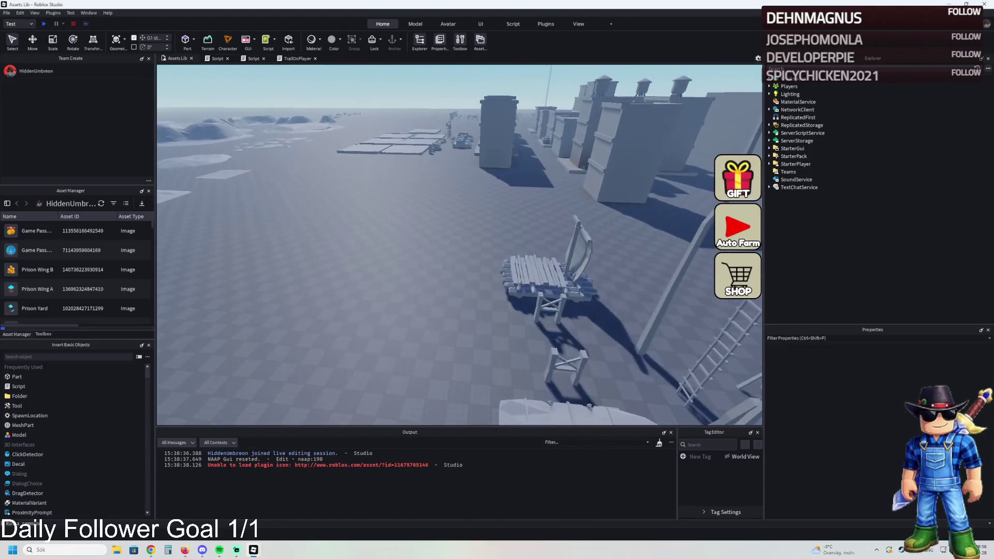
pyautogui.press('w')
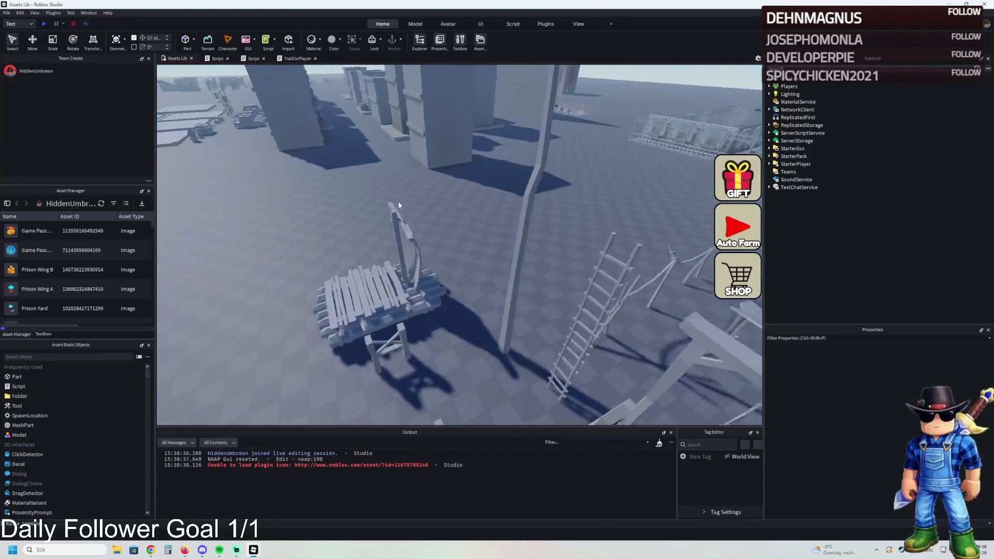
pyautogui.press('s')
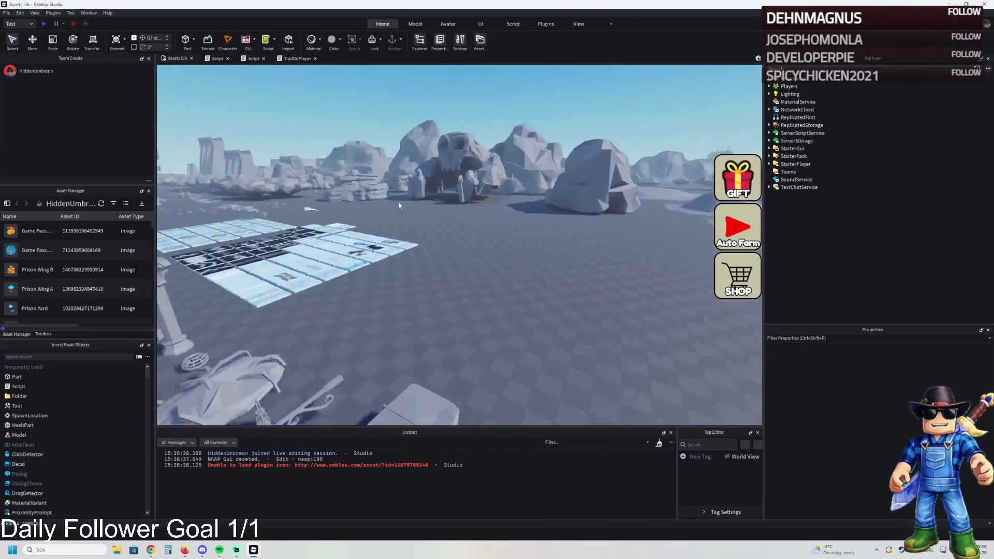
pyautogui.press('w')
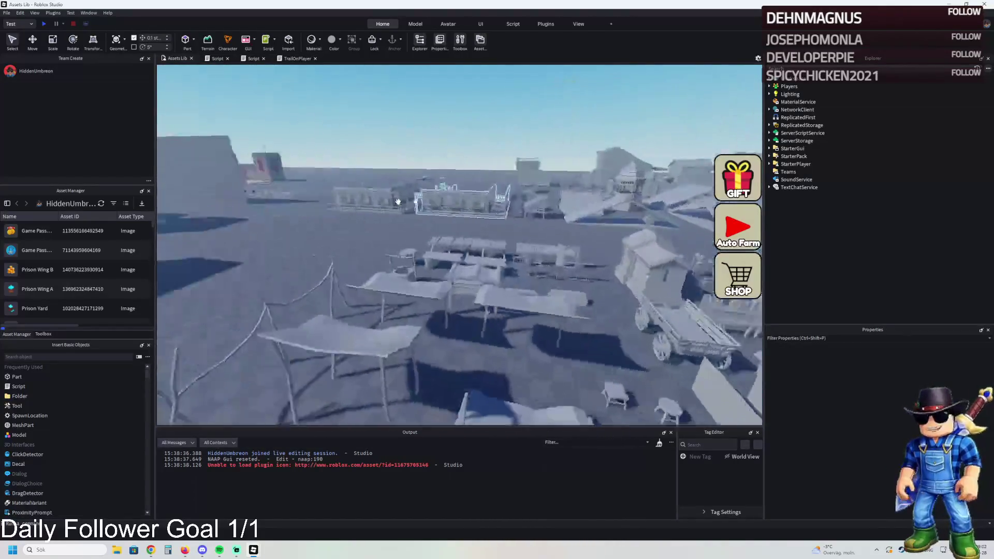
pyautogui.press('s')
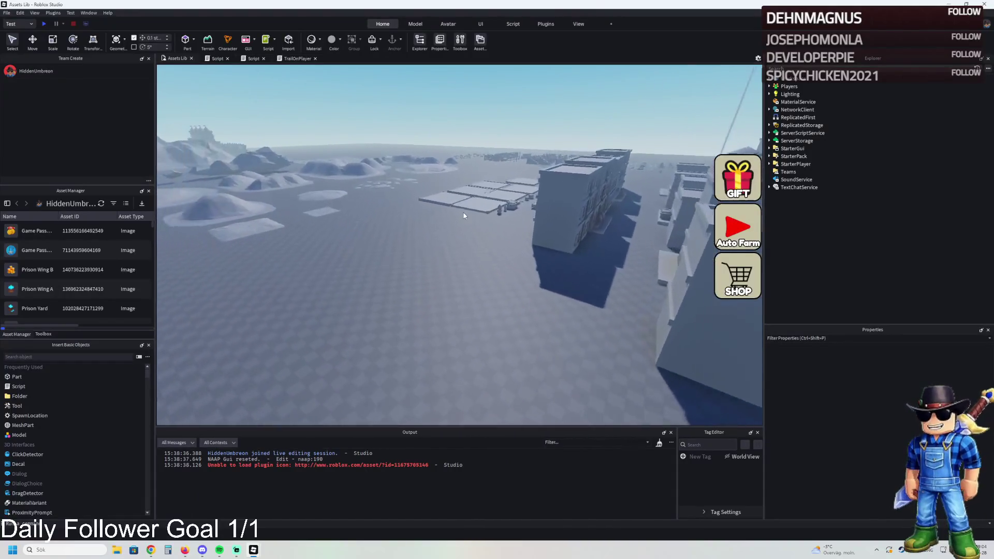
pyautogui.press('s')
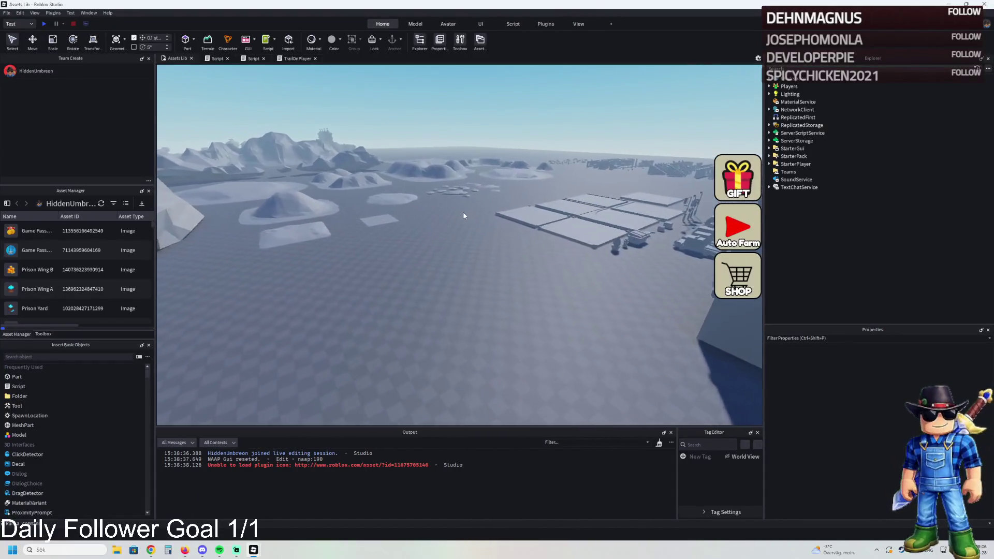
# Fly past the colourful buildings to the castle and along the row of Guard and Enemy rigs
pyautogui.press('w')
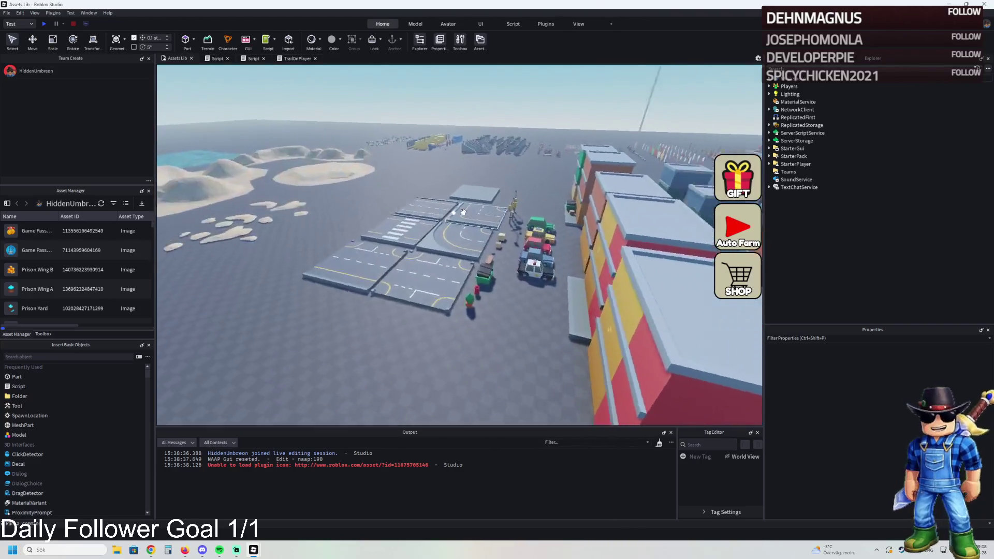
pyautogui.press('w')
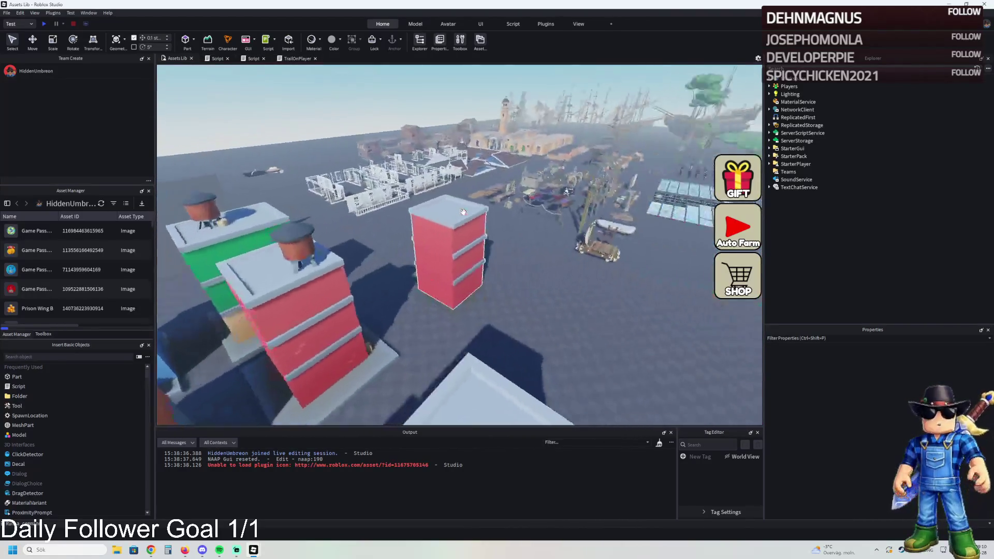
pyautogui.press('Left')
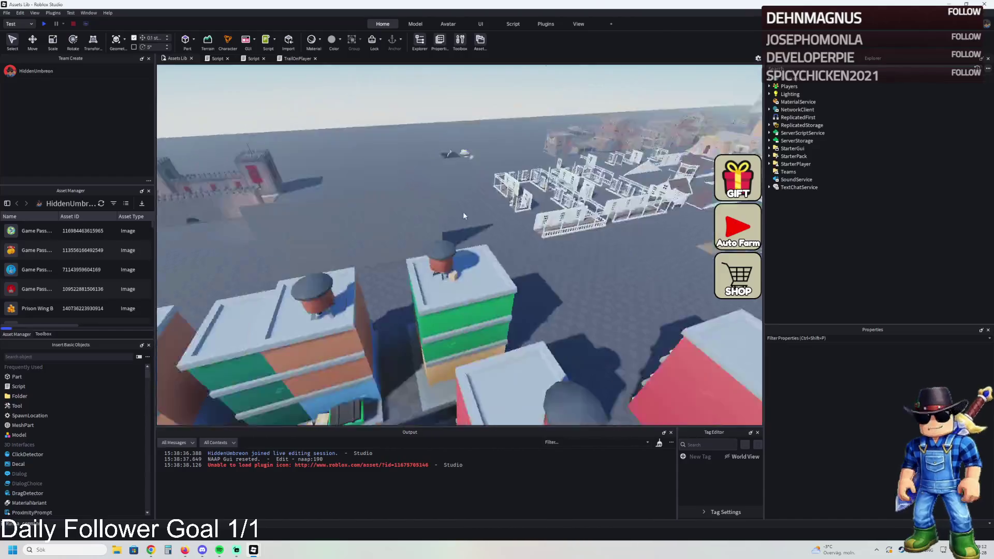
pyautogui.press('w')
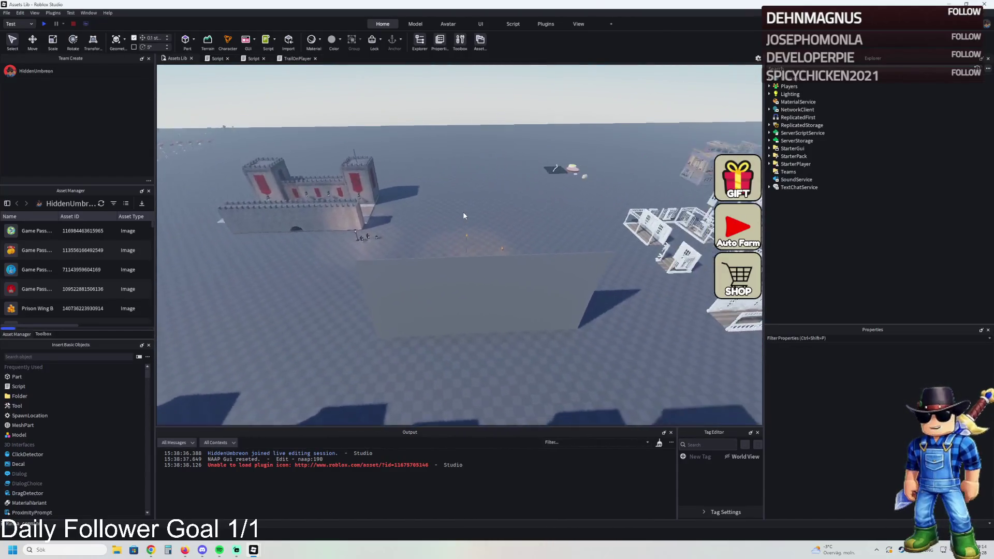
pyautogui.press('w')
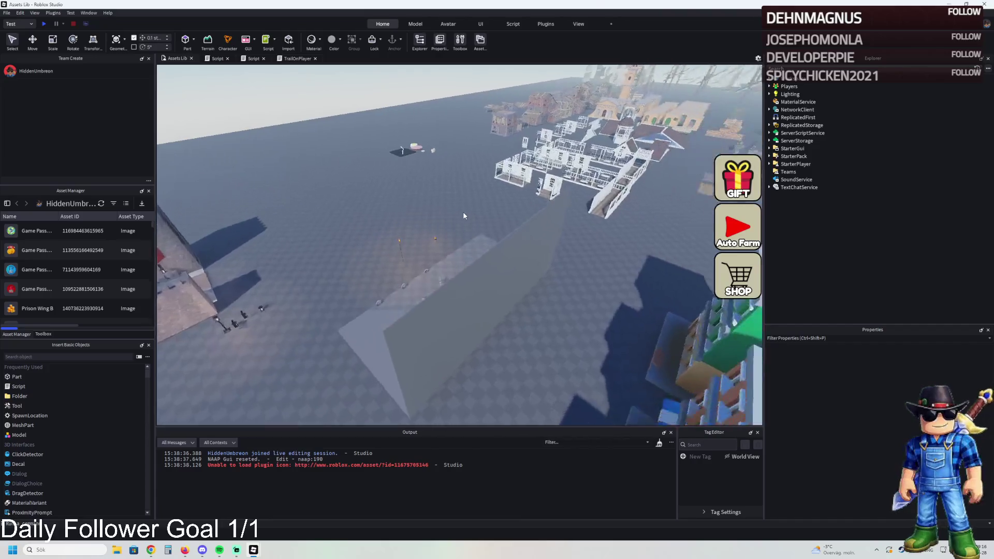
pyautogui.press('w')
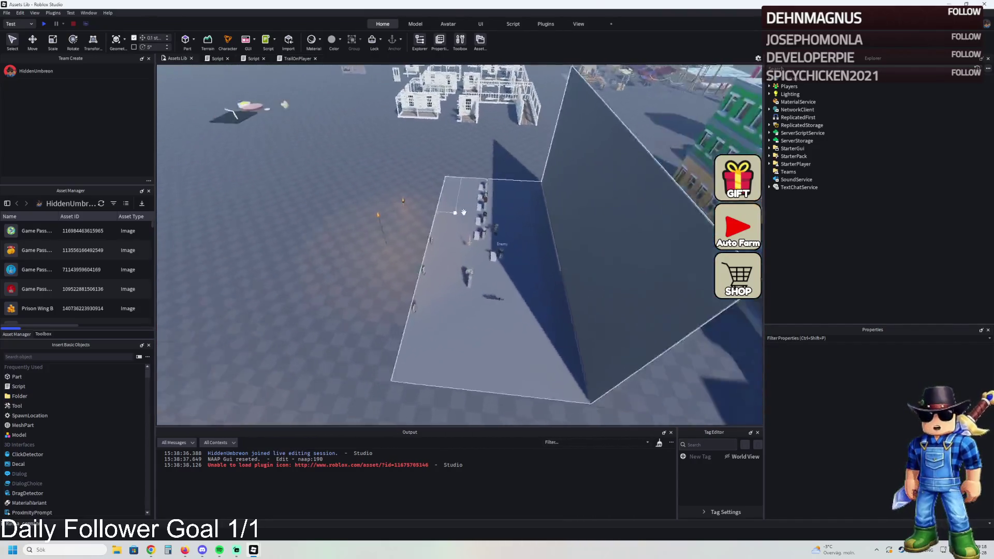
pyautogui.press('w')
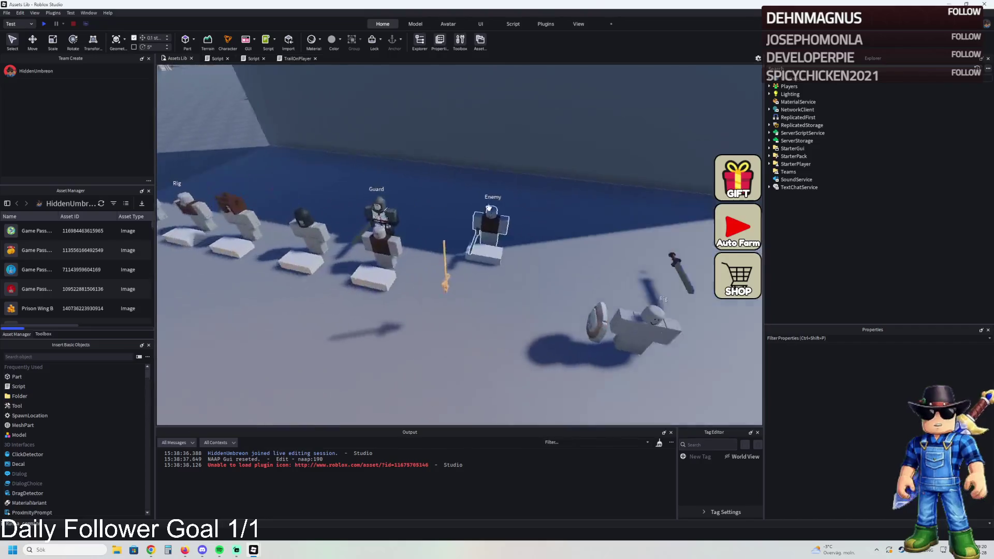
pyautogui.press('a')
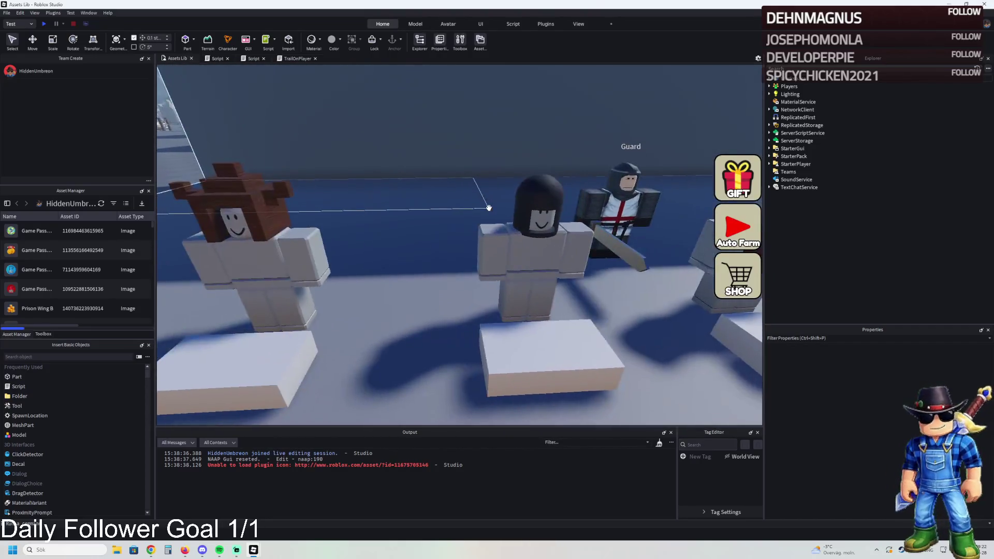
pyautogui.press('d')
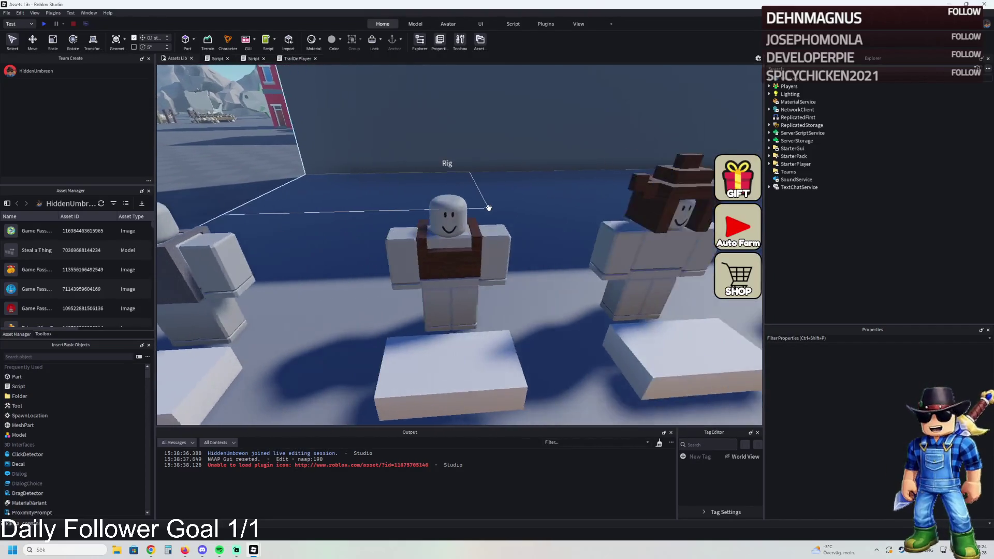
pyautogui.press('d')
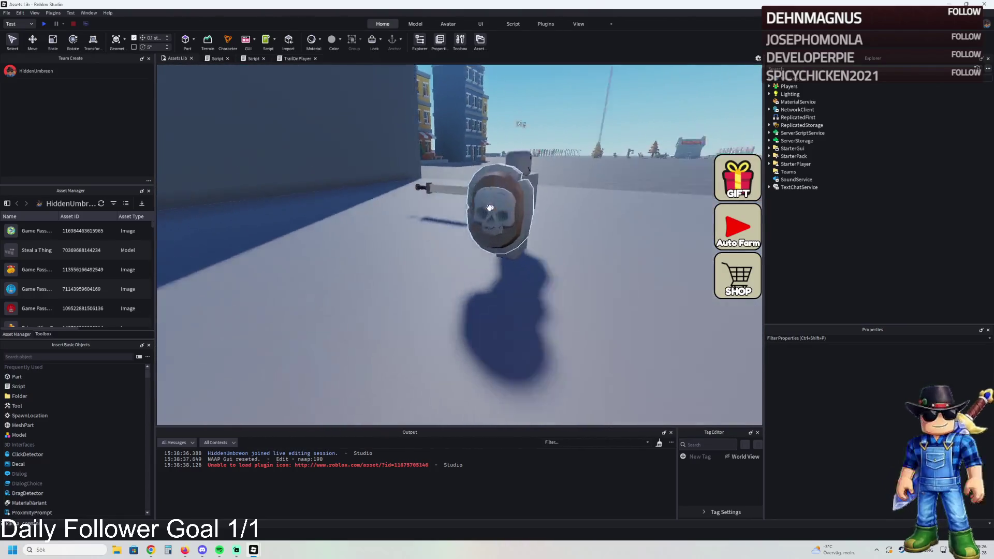
# Tour the castle courtyard, fly over the white buildings to the skeleton yard, and search Explorer for 'sharkf'
pyautogui.press('w')
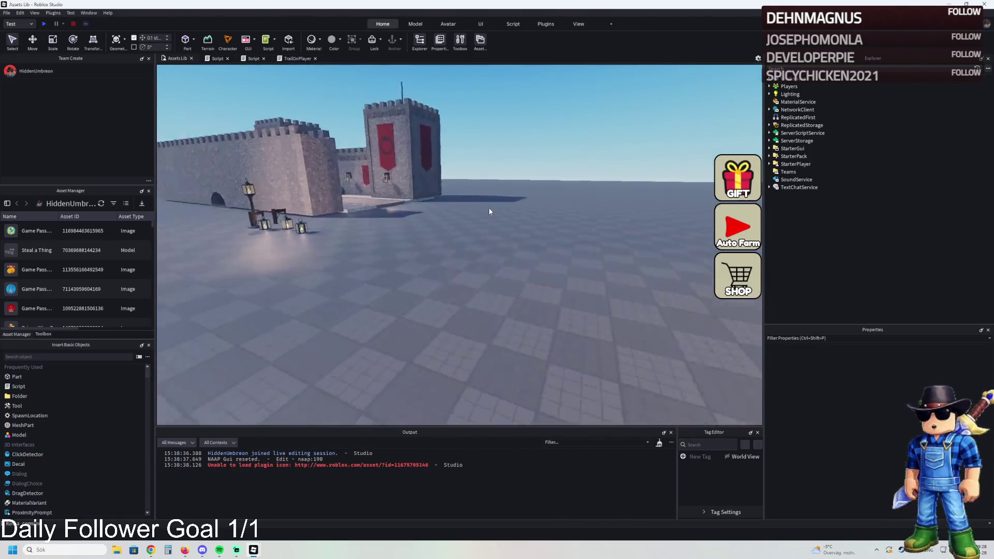
pyautogui.press('w')
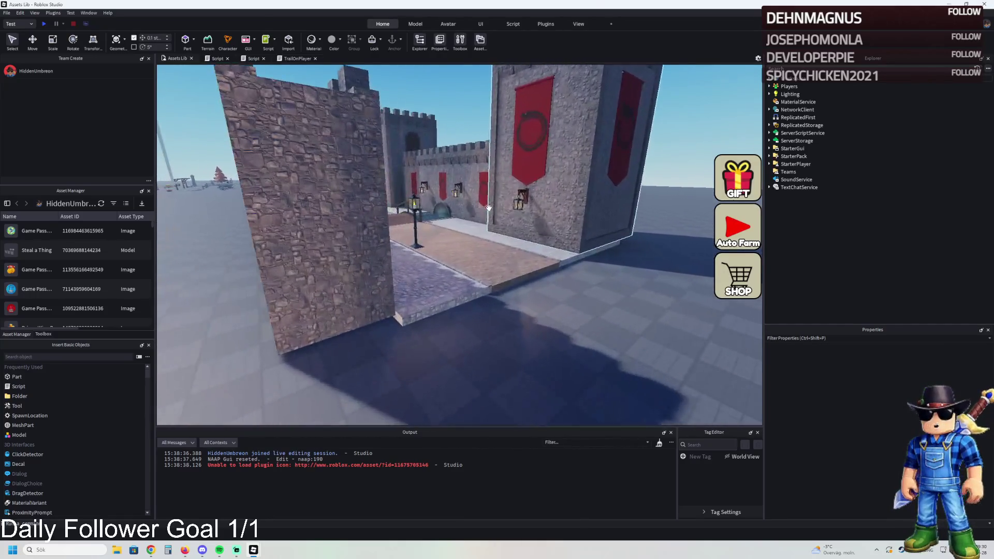
pyautogui.press('w')
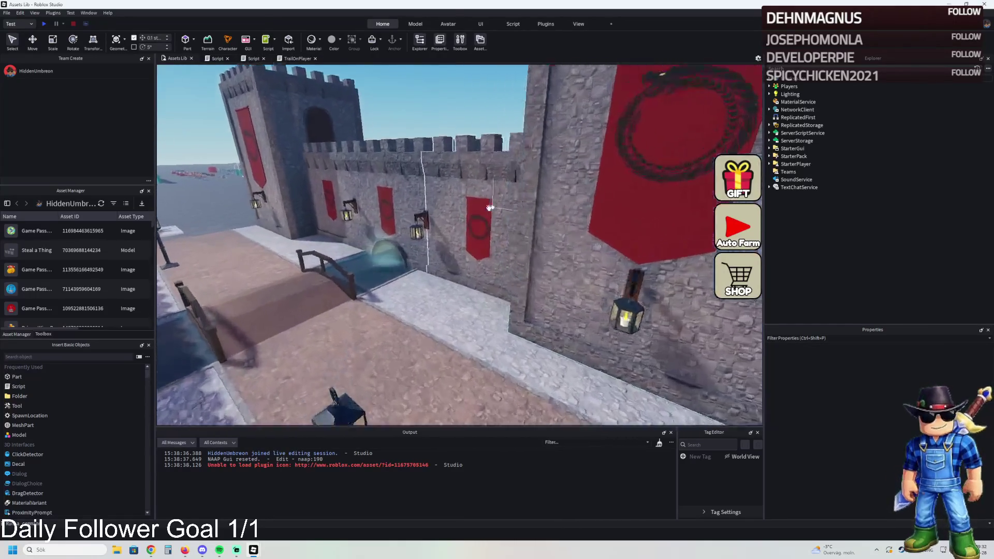
pyautogui.press('s')
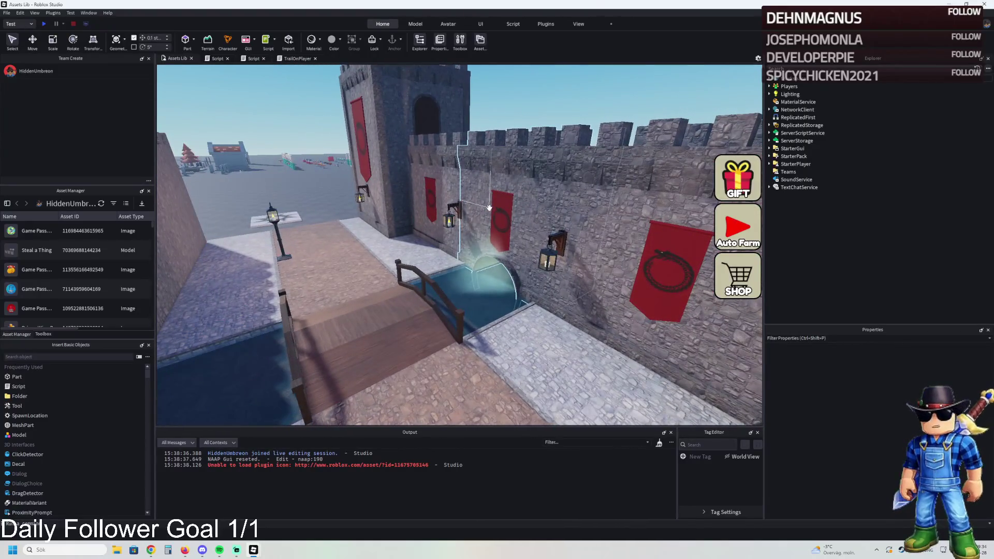
pyautogui.press('s')
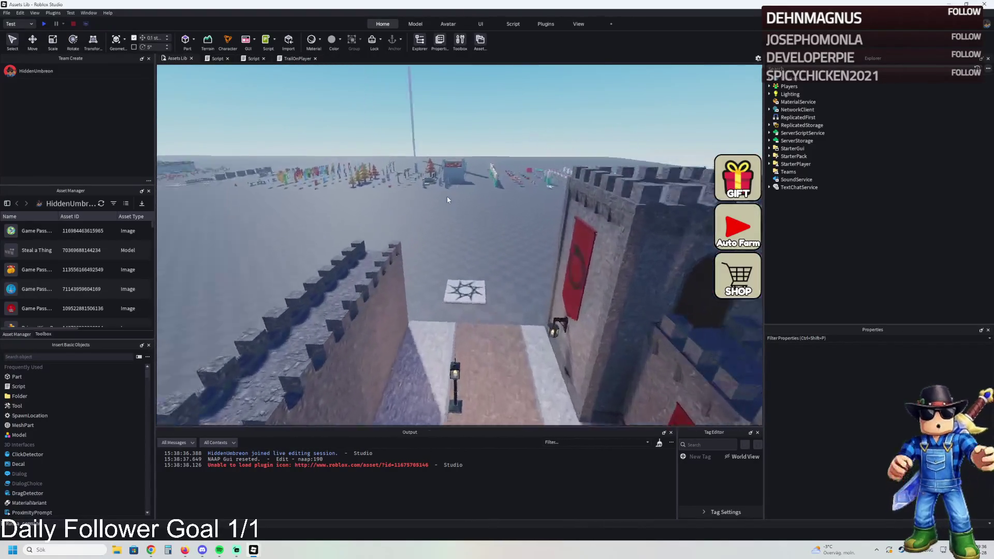
pyautogui.press('s')
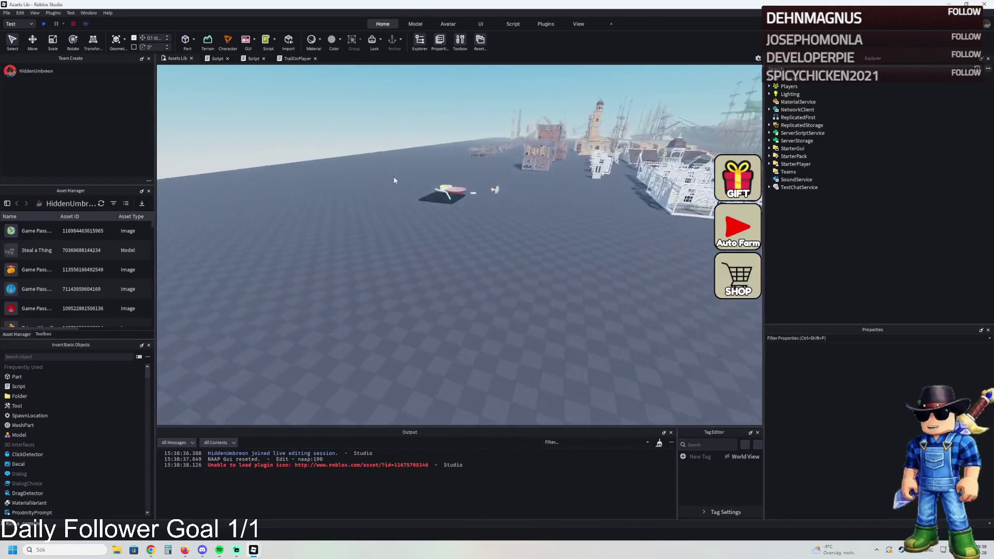
pyautogui.press('w')
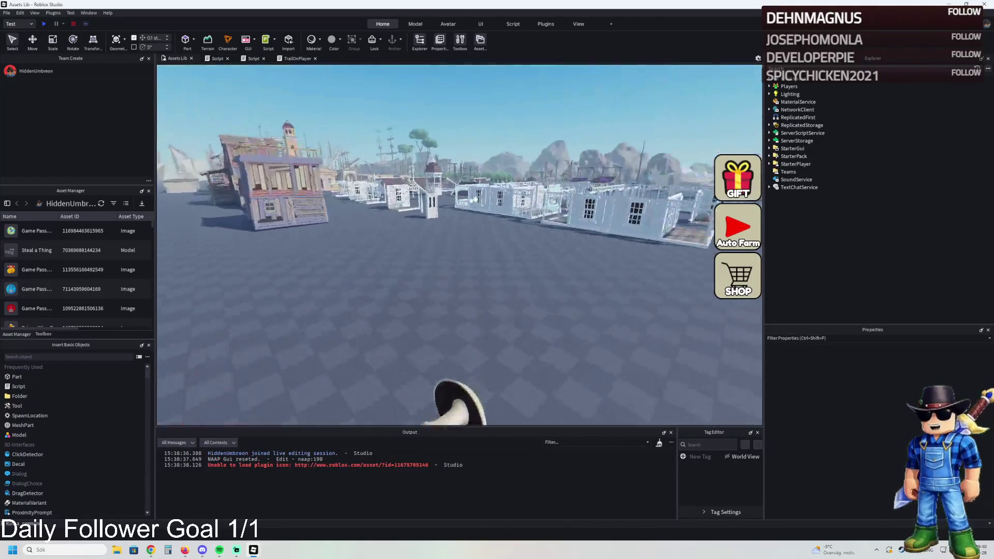
pyautogui.press('w')
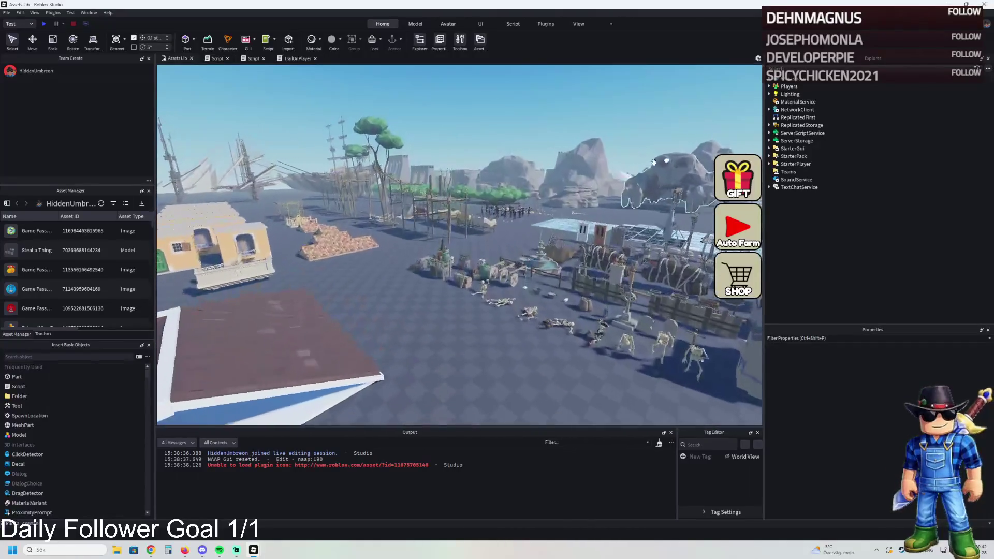
pyautogui.write('shark')
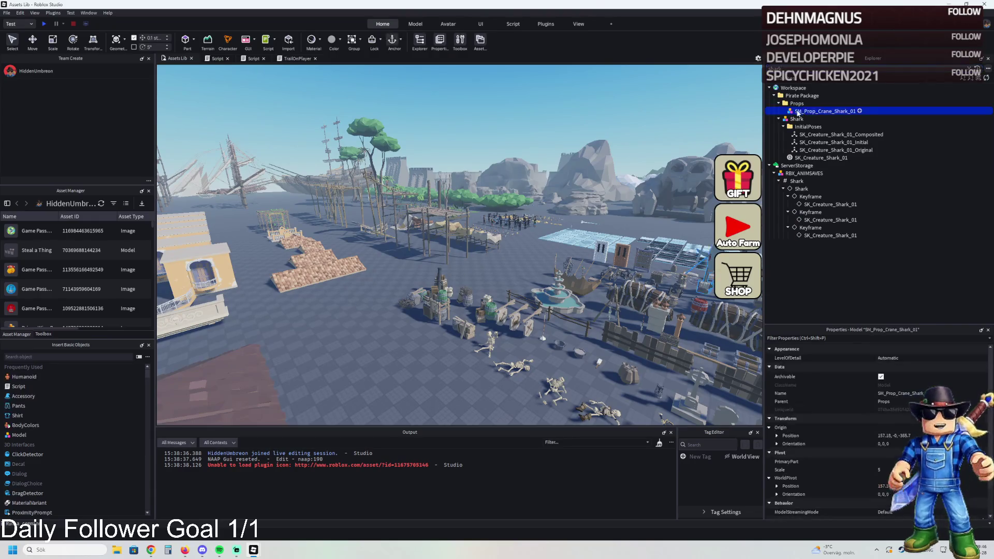
pyautogui.write('f')
# Move the RBX_ANIMSAVES model from ServerStorage into Workspace
pyautogui.click(810, 173)
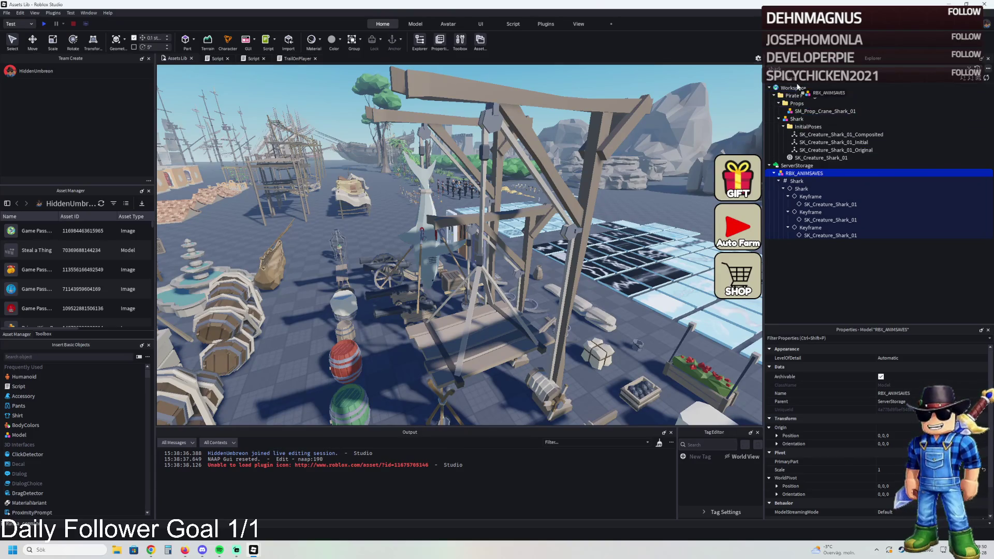
pyautogui.moveTo(792, 89); pyautogui.dragTo(792, 88)
pyautogui.press('f')
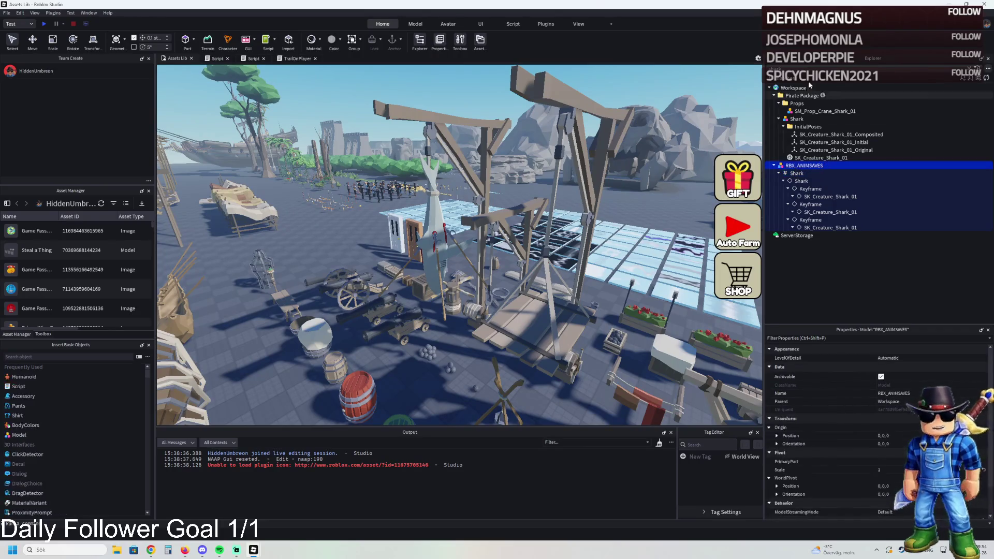
# Clear the shark search filter and zoom the camera in on the shark model
pyautogui.hotkey('ctrl', 'a')
pyautogui.press('BackSpace')
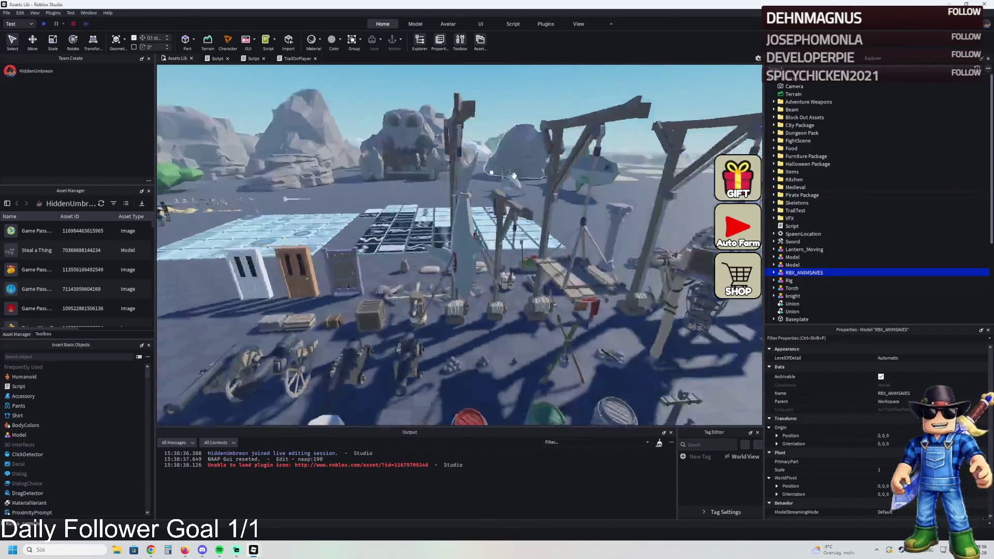
pyautogui.scroll(10, 524, 180)
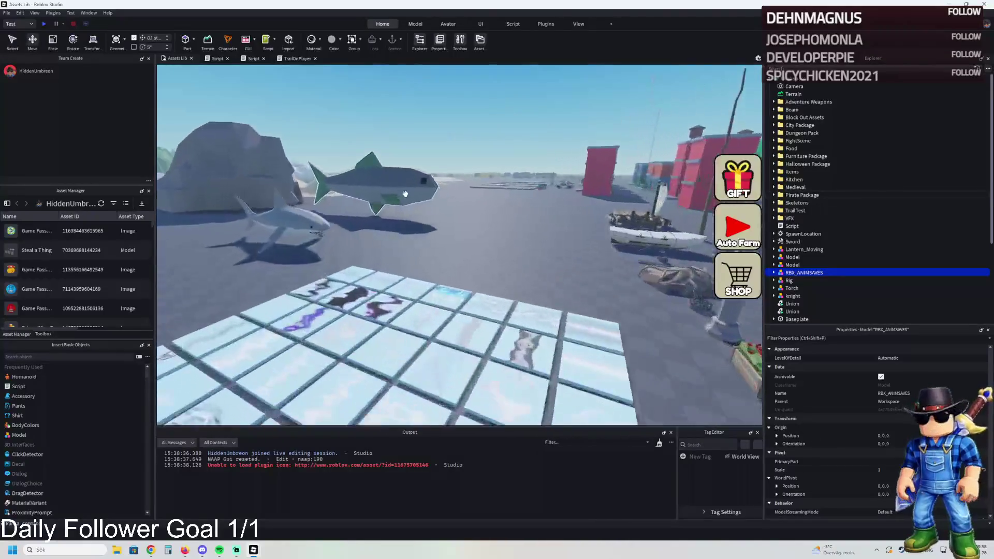
pyautogui.scroll(5, 409, 194)
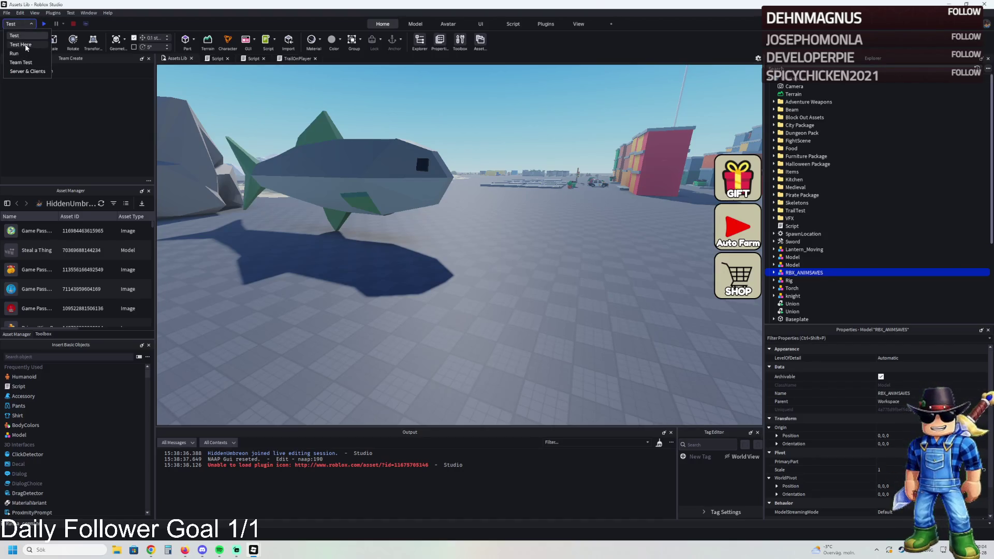
pyautogui.click(44, 24)
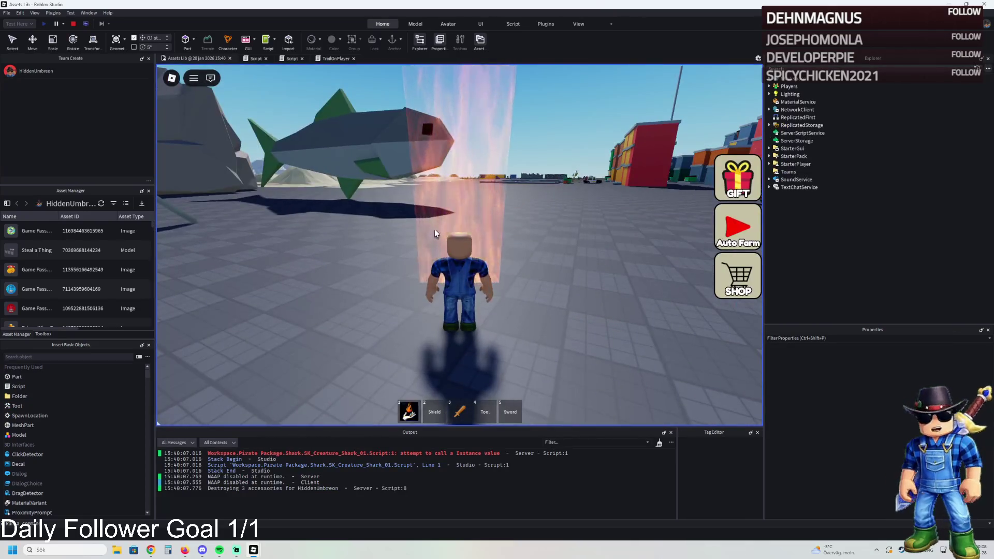
pyautogui.press('w')
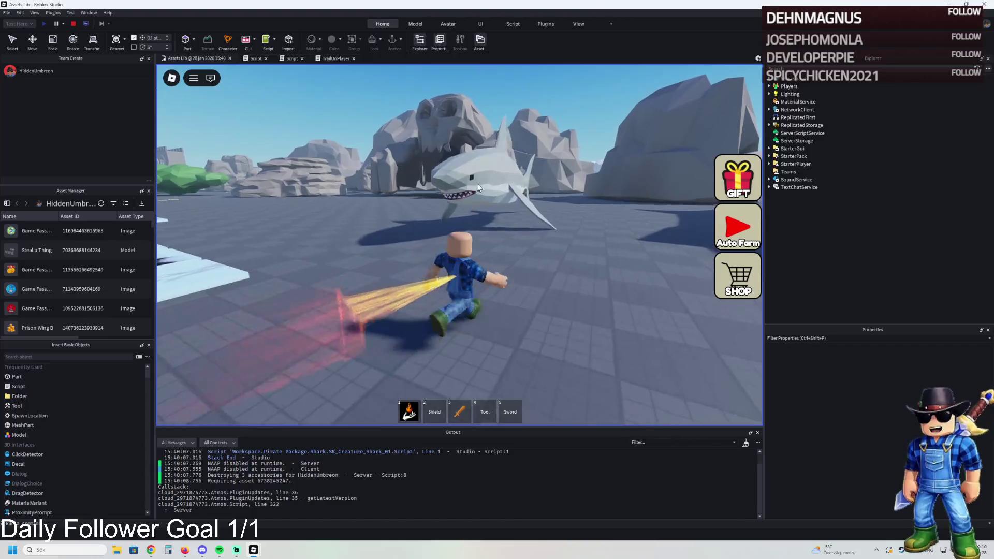
pyautogui.press('1')
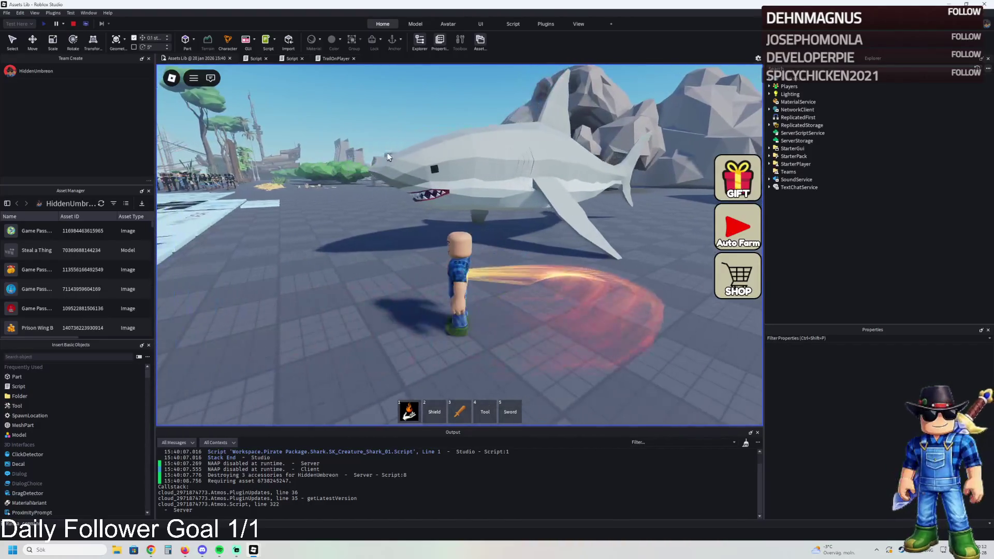
pyautogui.press('1')
pyautogui.press('s')
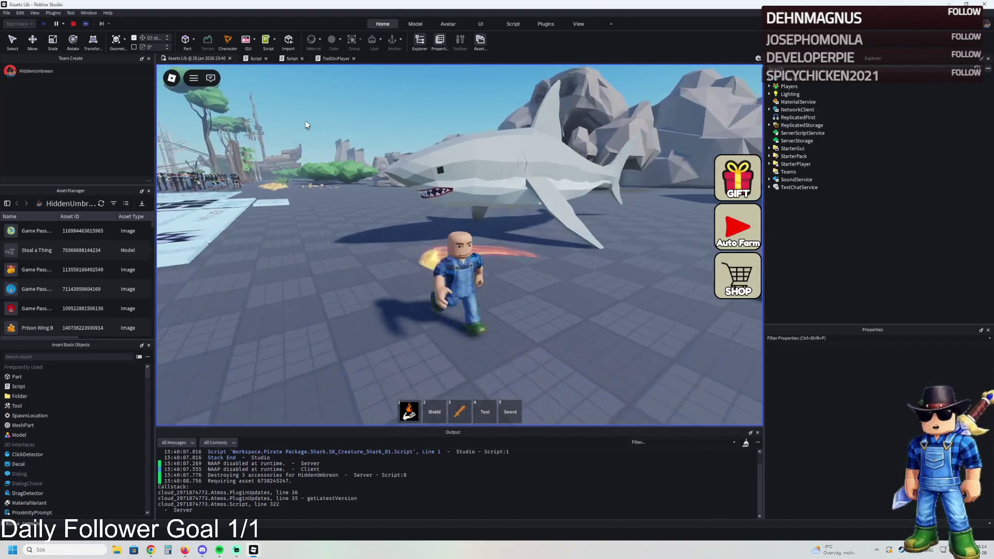
pyautogui.click(73, 25)
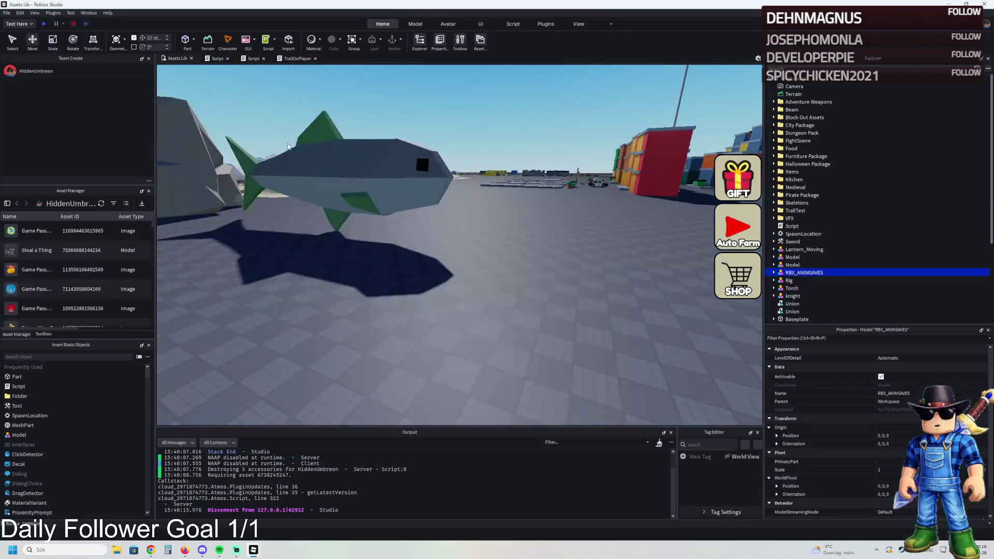
# Select the Shark model and launch the Animation Editor from the Avatar tab
pyautogui.click(443, 229)
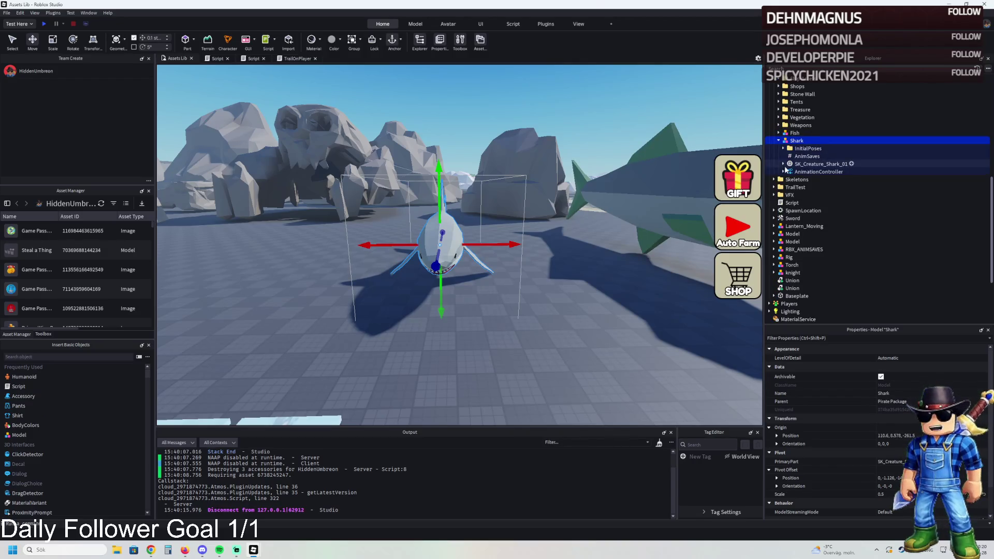
pyautogui.click(782, 148)
pyautogui.click(782, 148)
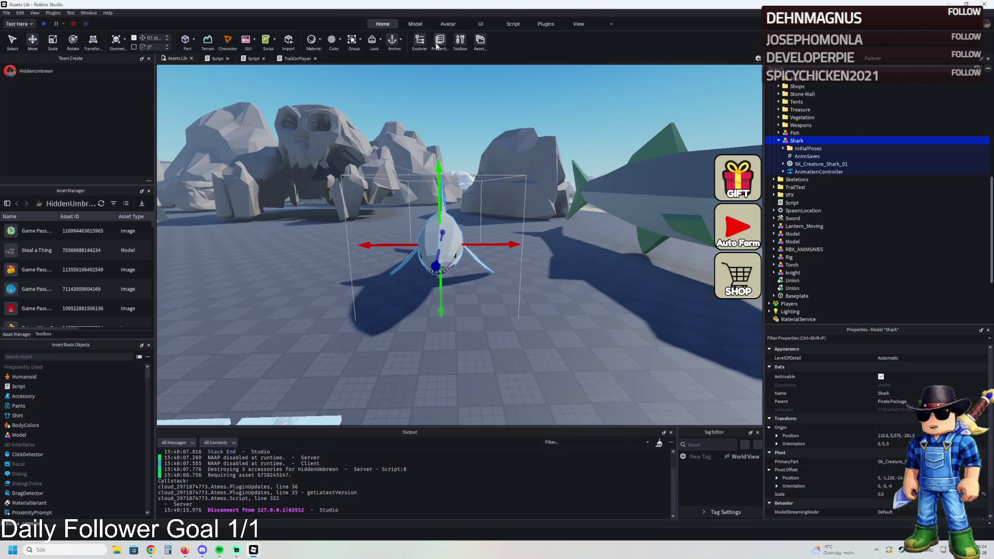
pyautogui.click(416, 24)
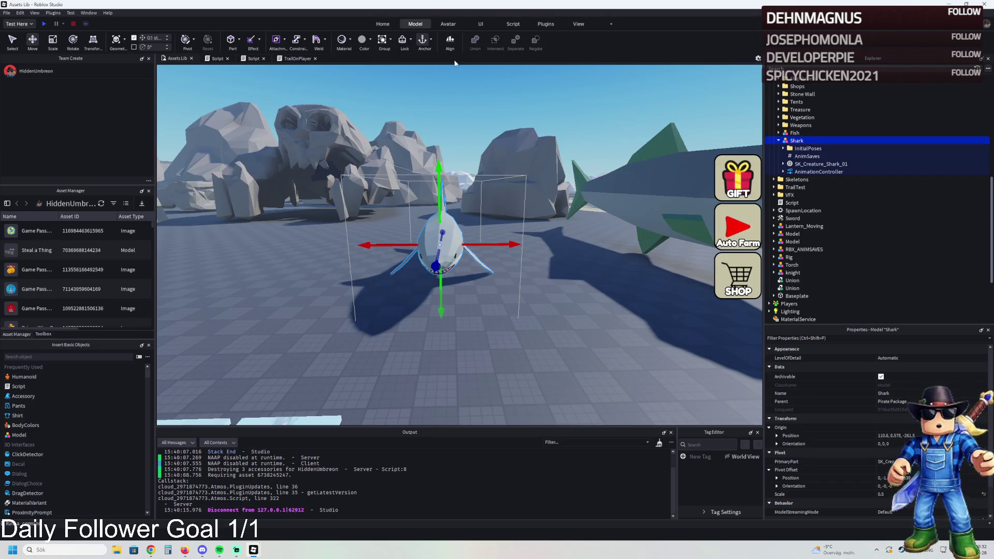
pyautogui.click(415, 22)
pyautogui.click(448, 24)
pyautogui.click(253, 42)
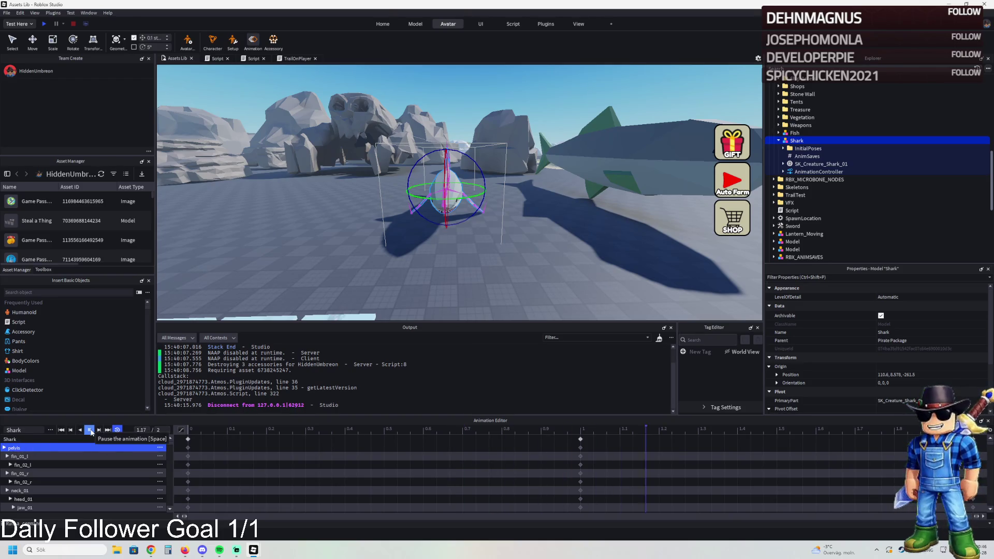
# Orbit to the shark's side and load the saved Shark animation onto the rig
pyautogui.moveTo(747, 207)
pyautogui.mouseDown()
pyautogui.moveTo(572, 235)
pyautogui.moveTo(510, 263)
pyautogui.mouseUp()
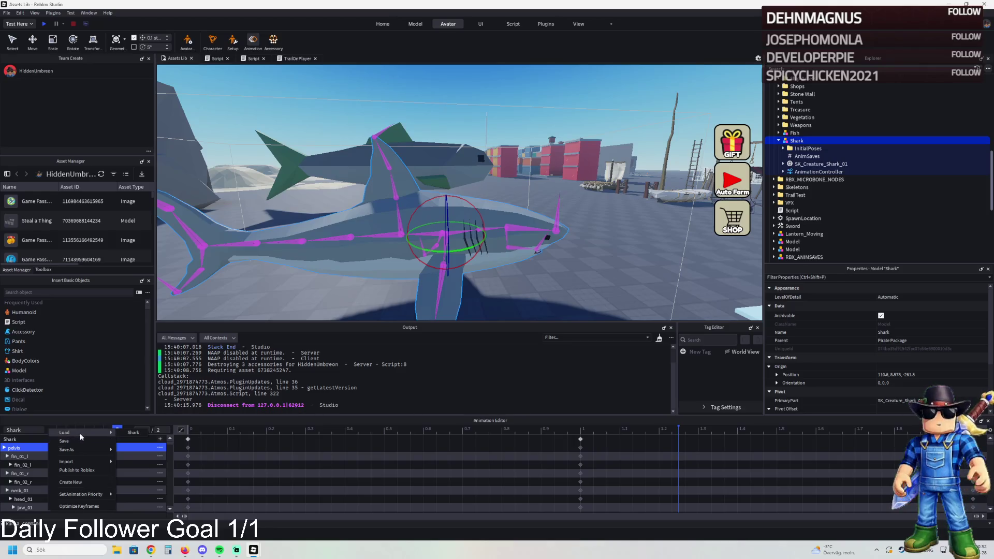
pyautogui.click(129, 433)
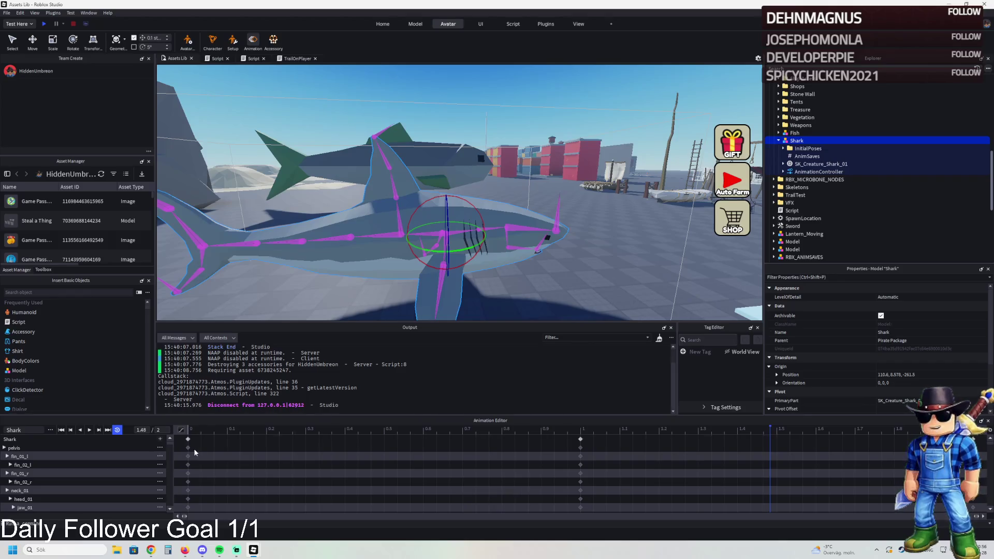
pyautogui.click(798, 150)
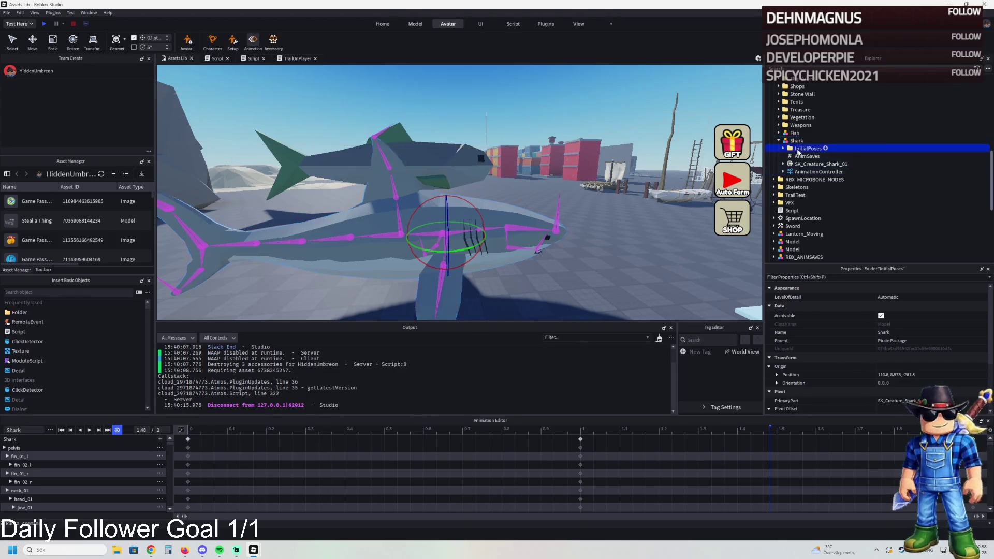
pyautogui.click(783, 148)
pyautogui.click(783, 149)
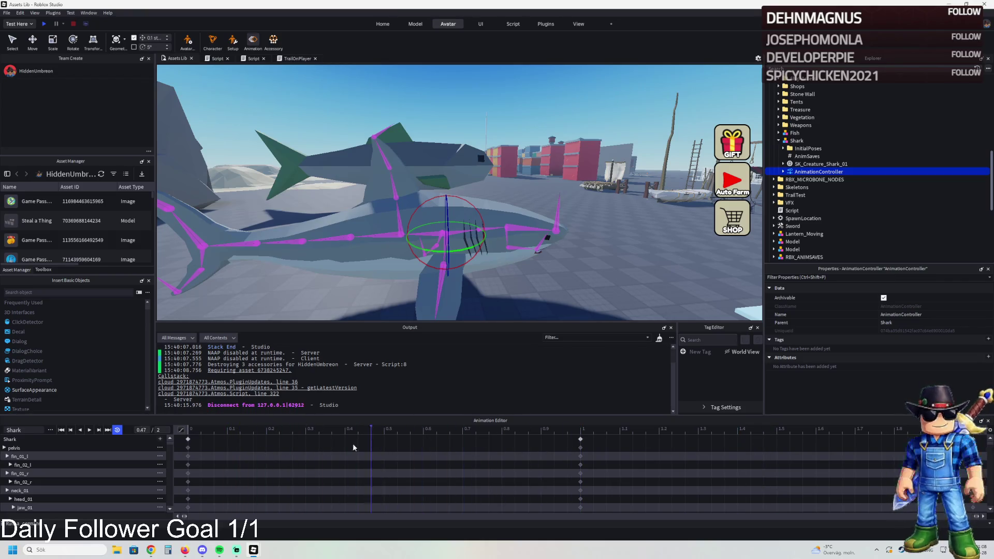
# Scrub the playhead to 0.7 and set the animation priority to Idle
pyautogui.click(461, 446)
pyautogui.moveTo(545, 242); pyautogui.dragTo(545, 243)
pyautogui.scroll(-2, 498, 467)
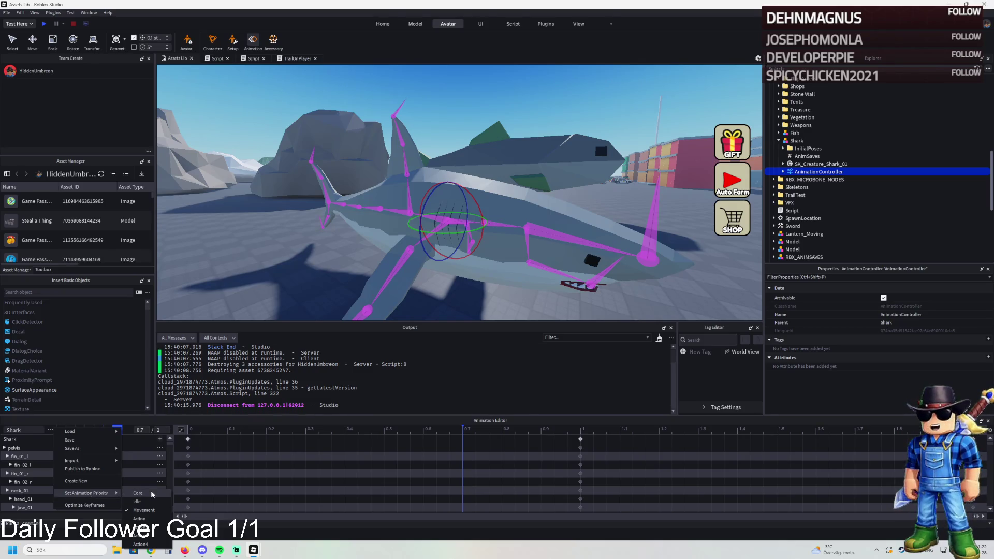
pyautogui.click(146, 502)
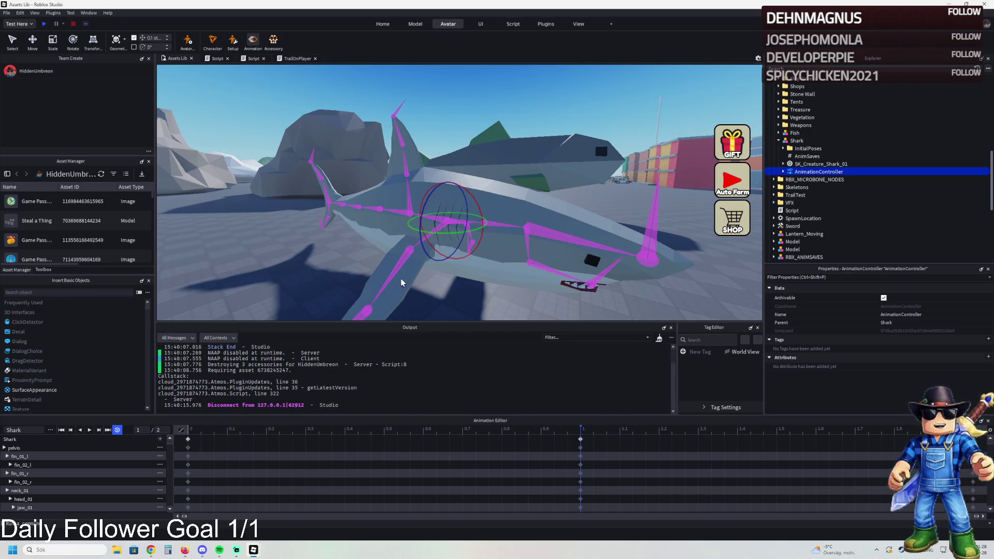
pyautogui.moveTo(396, 227)
pyautogui.mouseDown()
pyautogui.moveTo(390, 217)
pyautogui.moveTo(433, 203)
pyautogui.moveTo(526, 217)
pyautogui.moveTo(552, 209)
pyautogui.moveTo(466, 210)
pyautogui.mouseUp()
pyautogui.press('w')
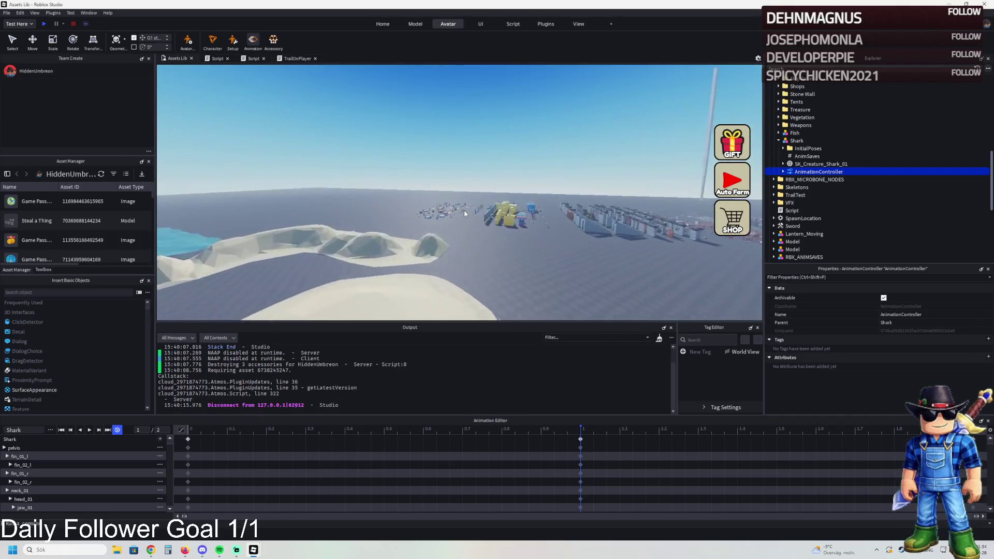
pyautogui.press('w')
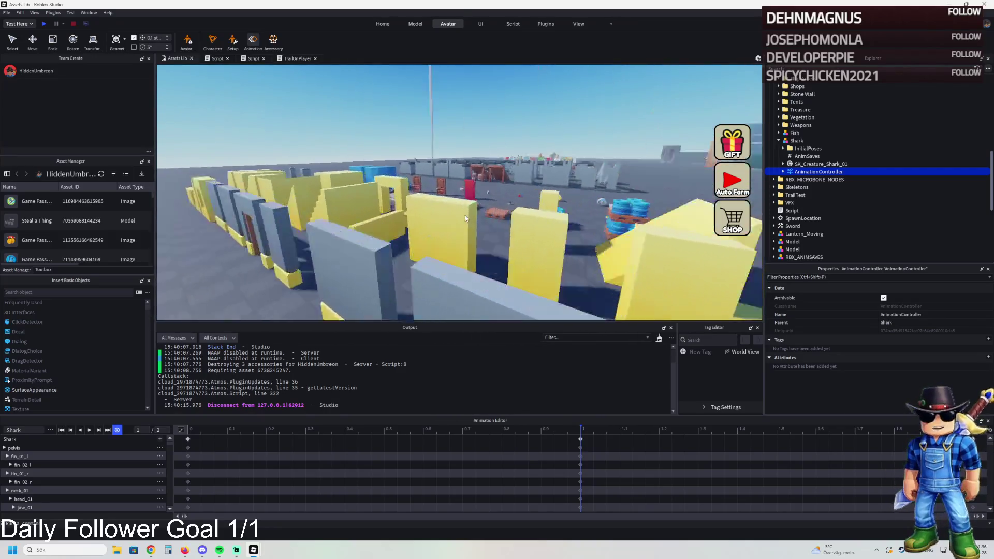
pyautogui.press('w')
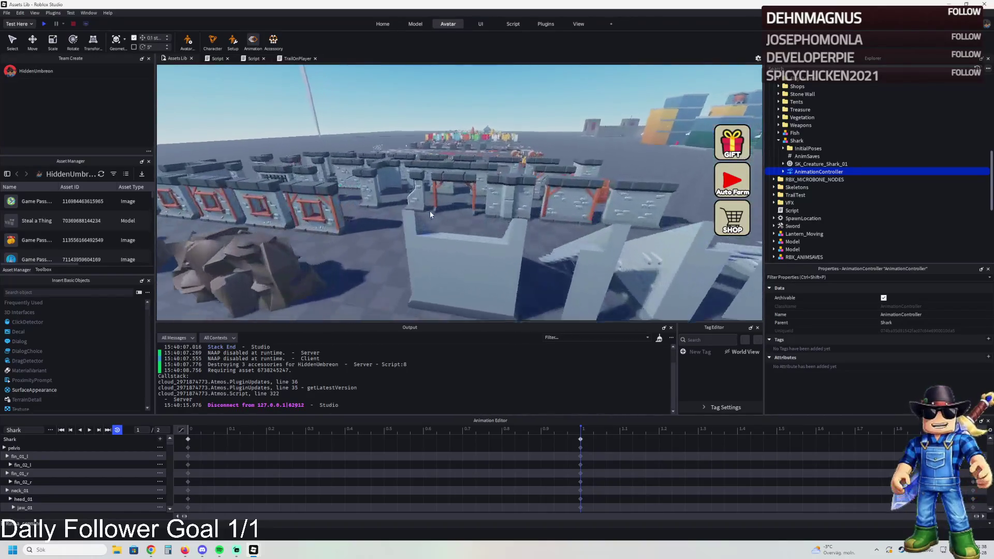
pyautogui.press('w')
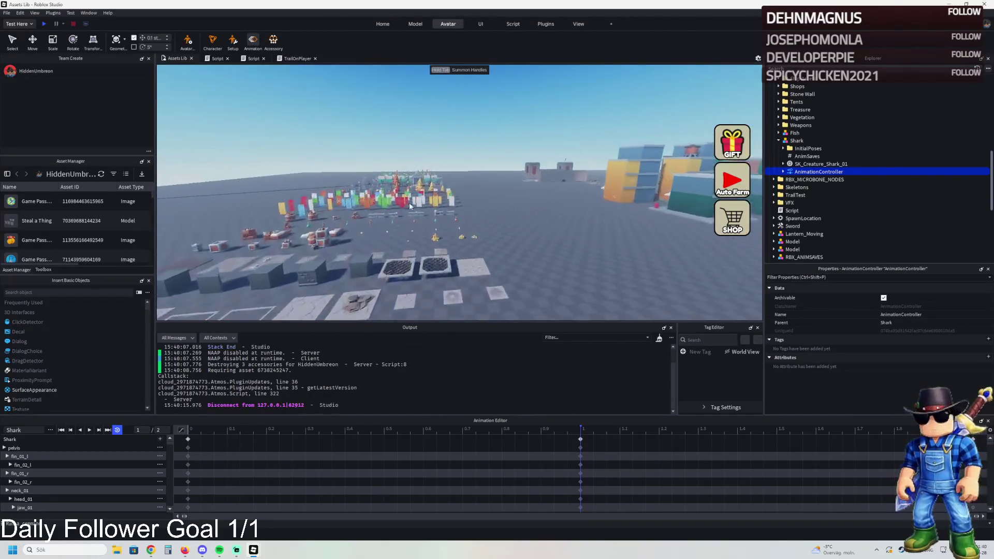
pyautogui.press('w')
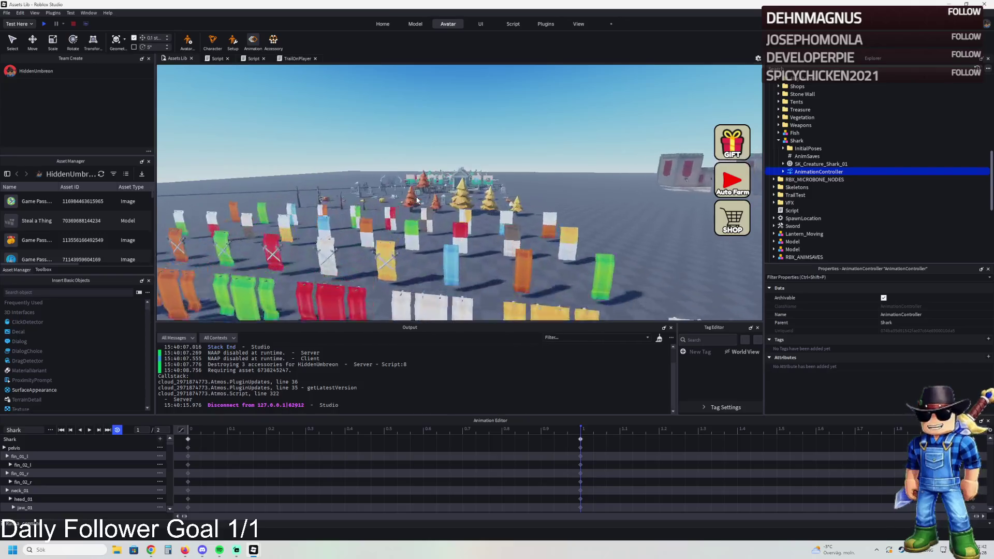
pyautogui.press('w')
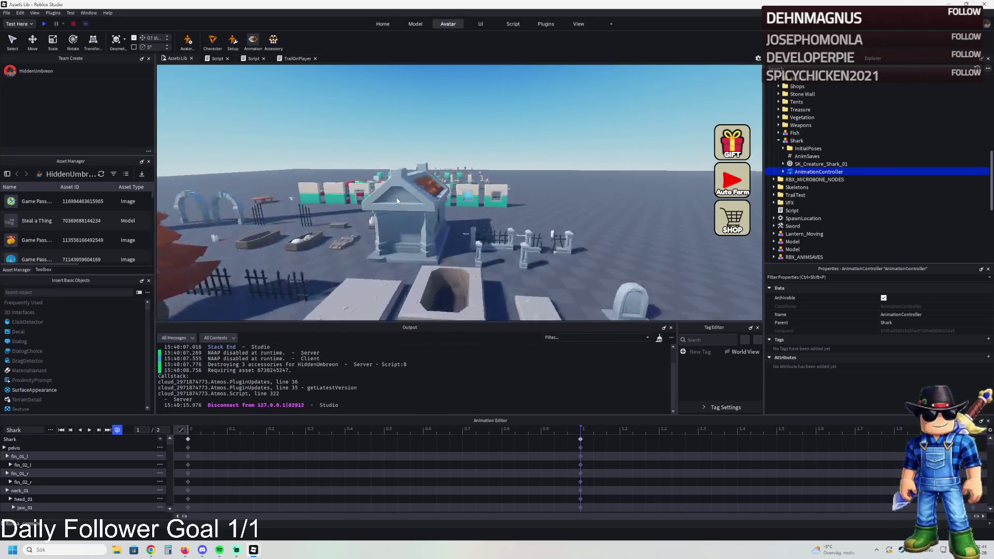
pyautogui.press('w')
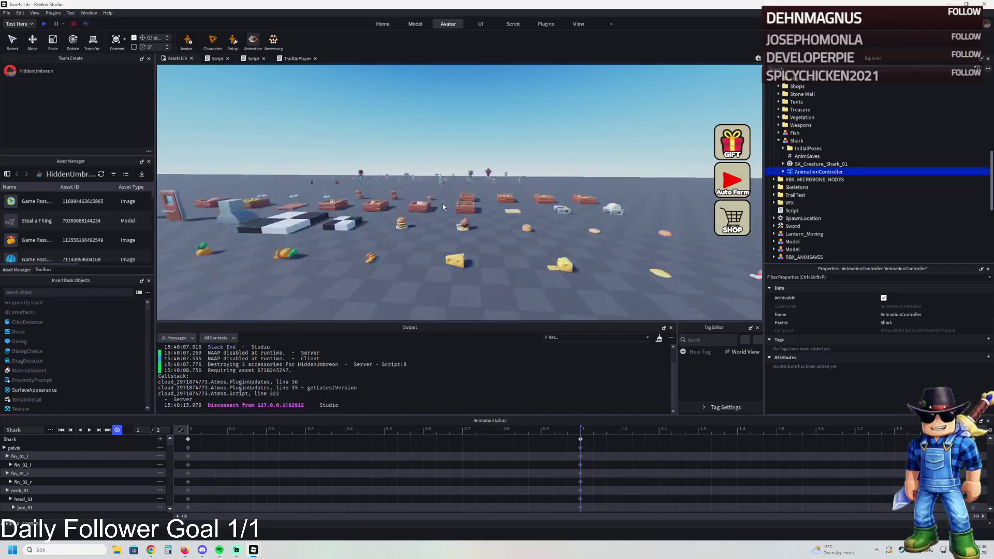
pyautogui.press('w')
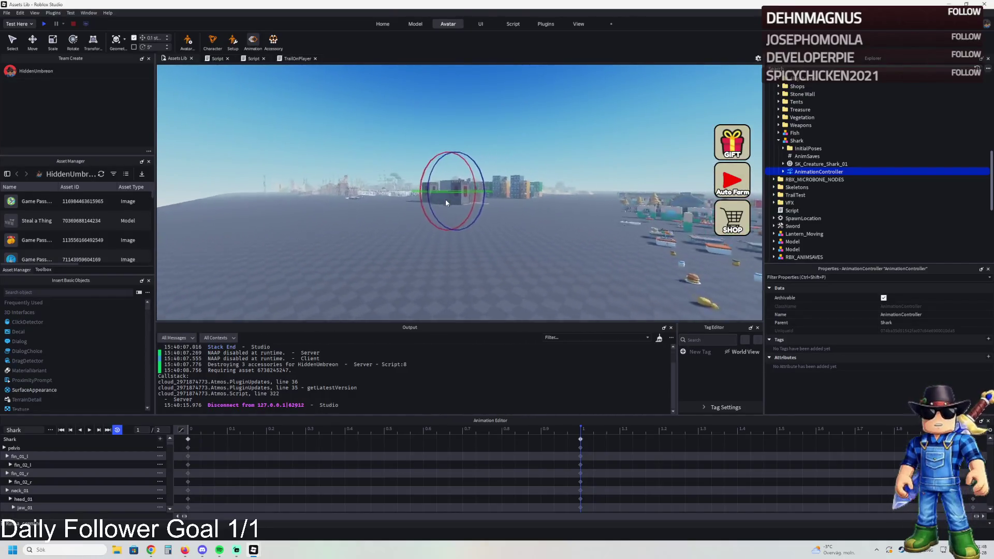
pyautogui.press('w')
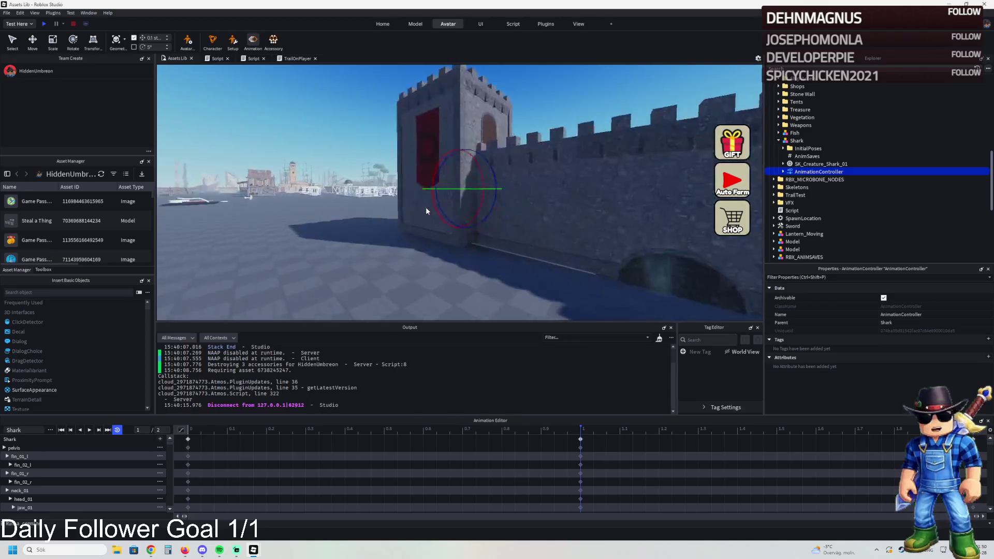
pyautogui.press('w')
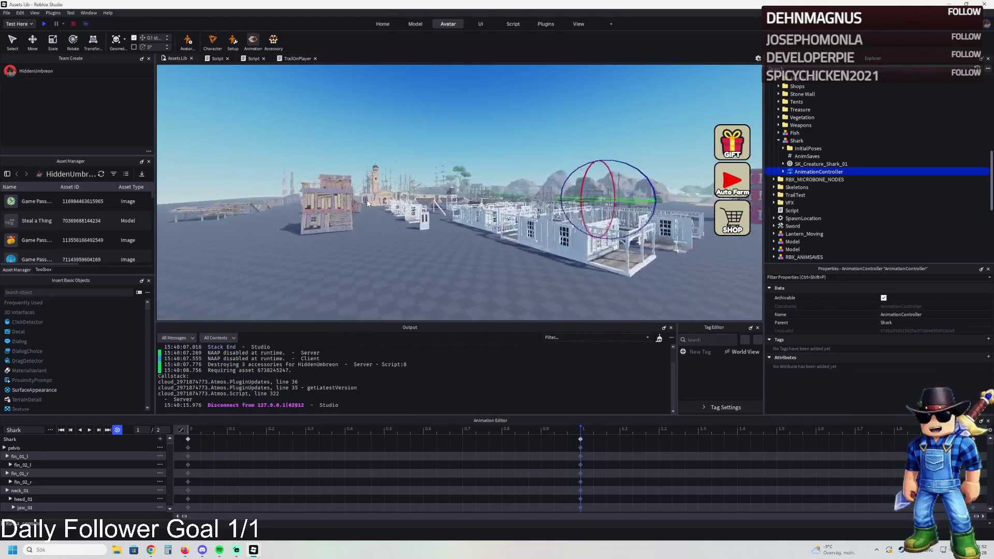
pyautogui.press('w')
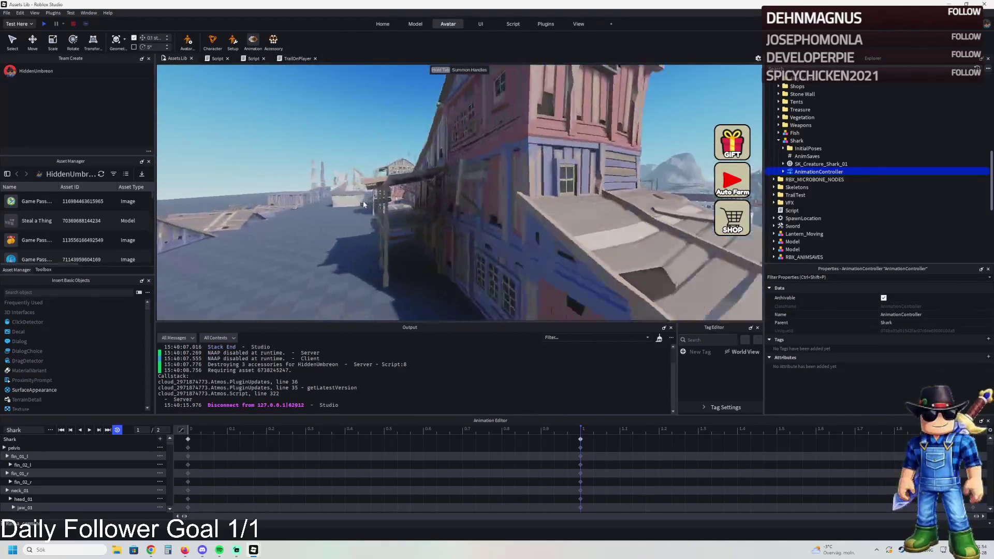
pyautogui.press('w')
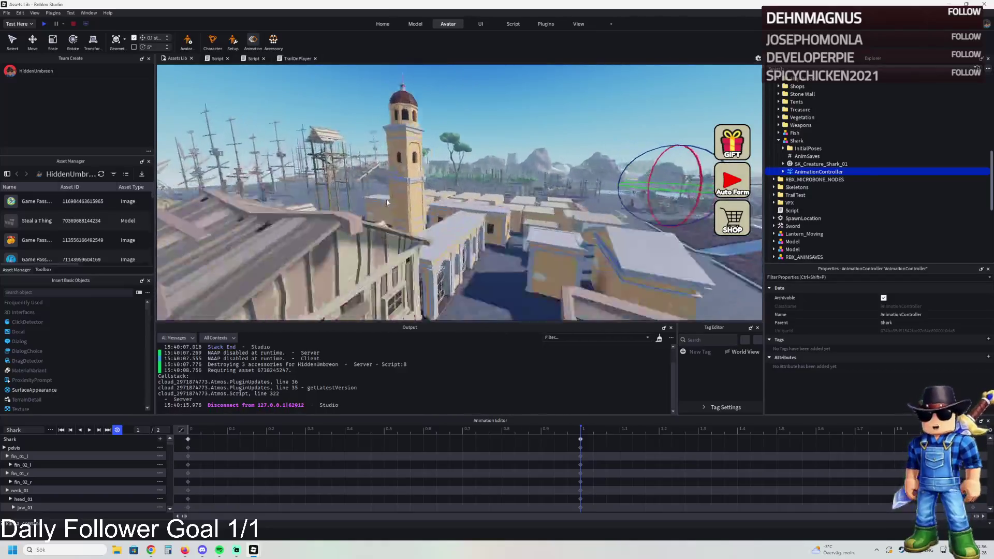
pyautogui.press('w')
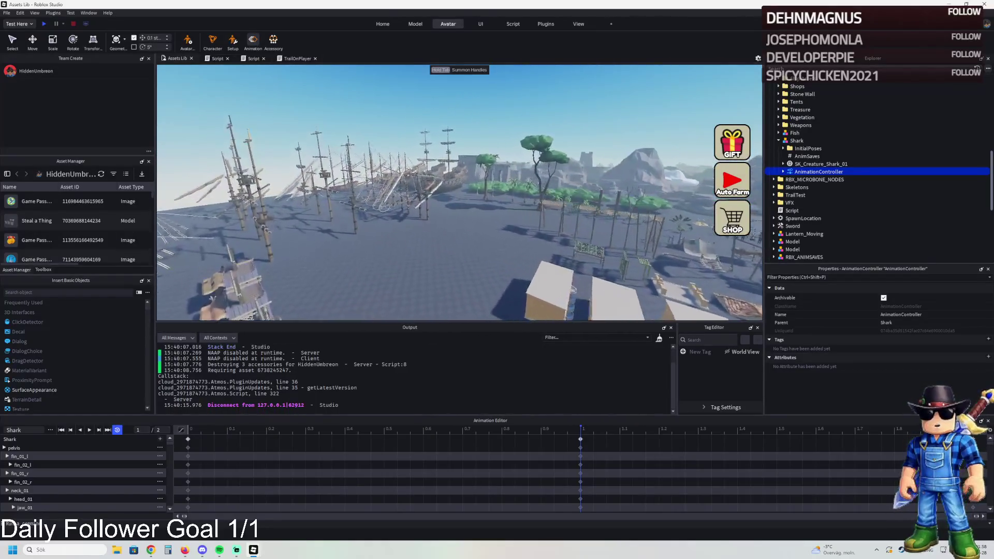
pyautogui.press('w')
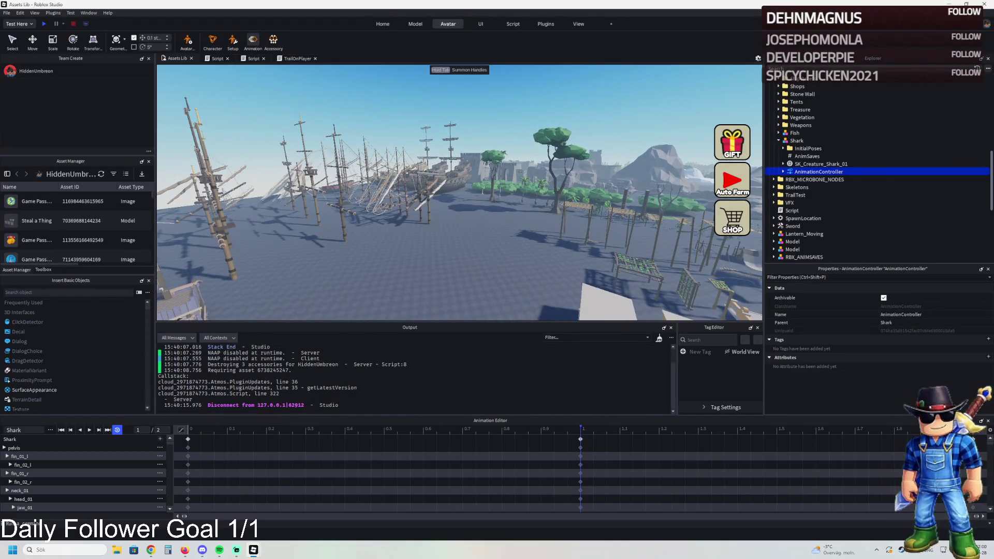
pyautogui.press('w')
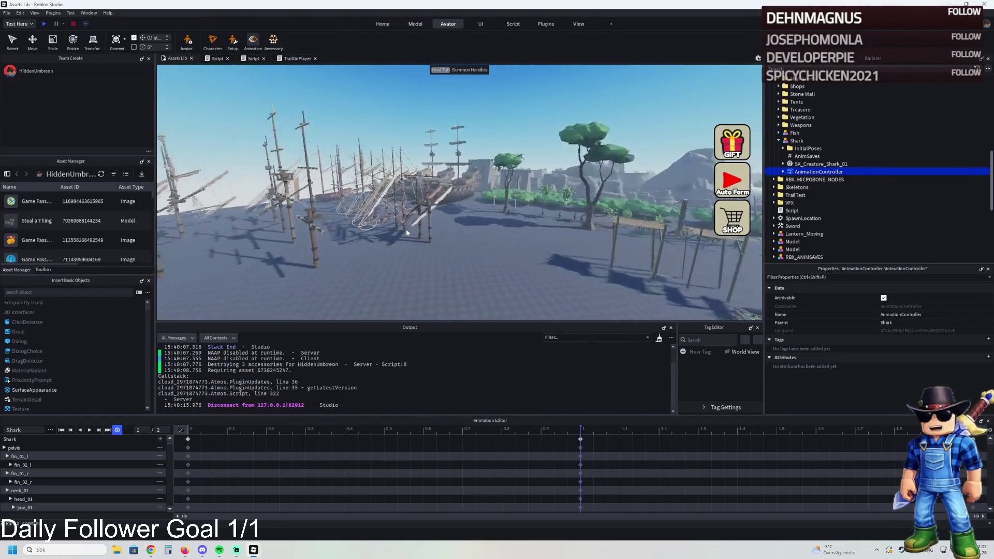
pyautogui.press('w')
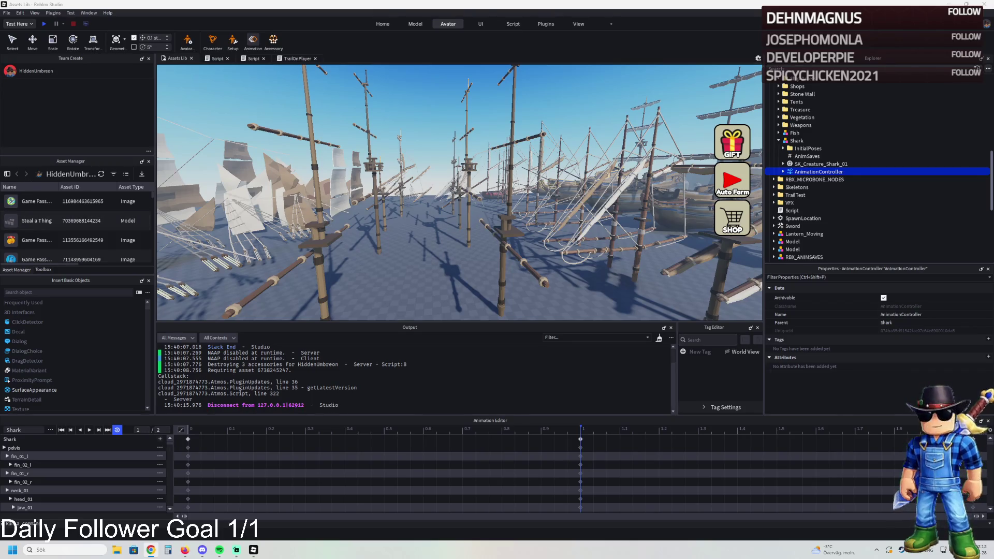
pyautogui.press('w')
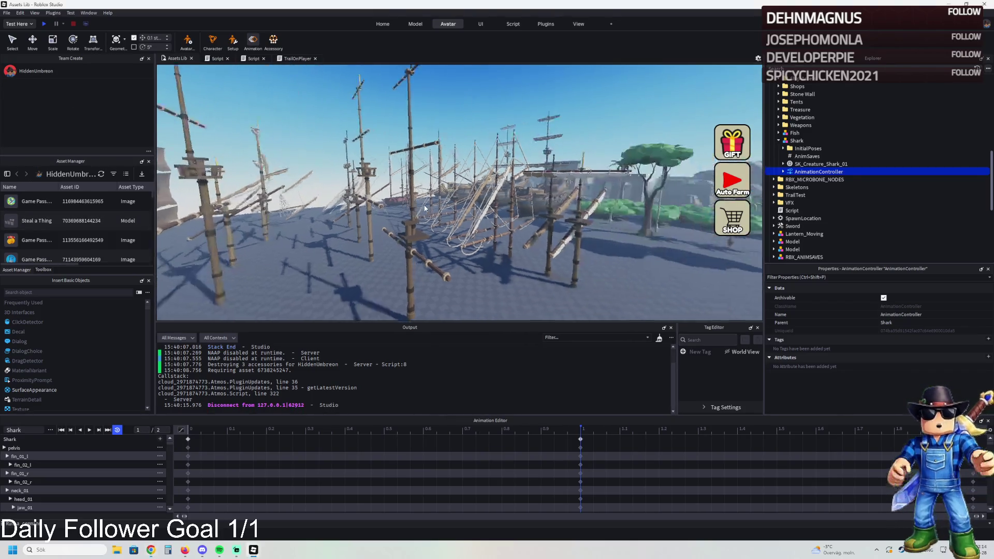
pyautogui.press('w')
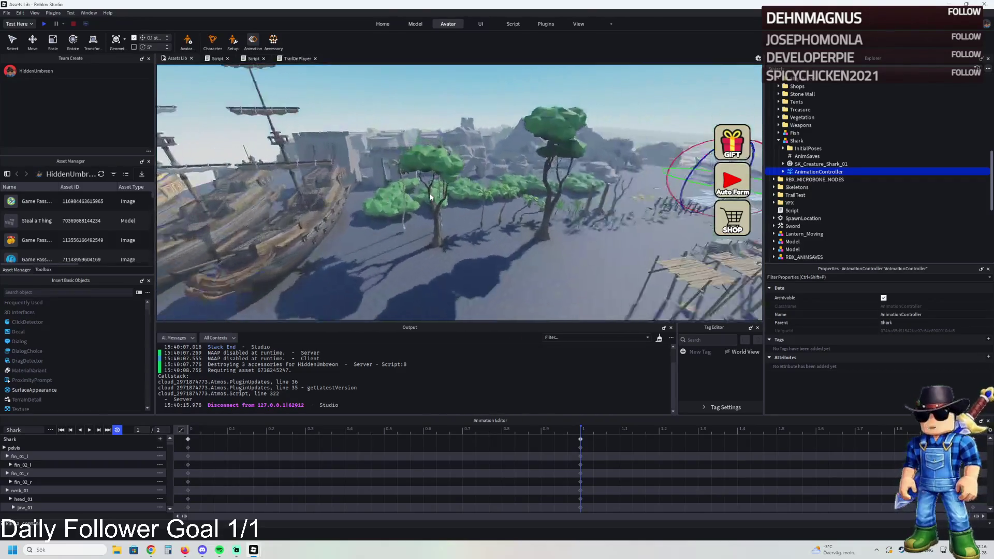
pyautogui.press('w')
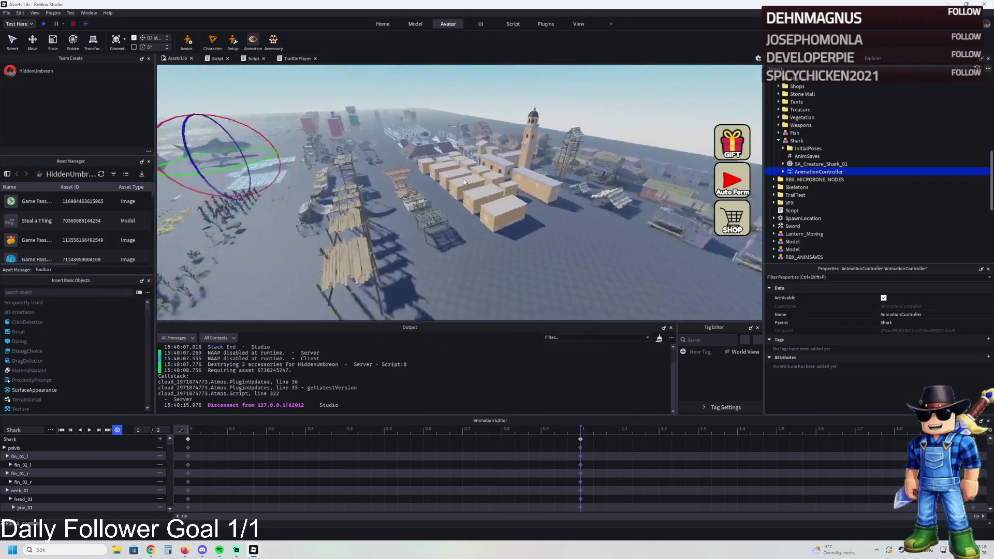
pyautogui.press('s')
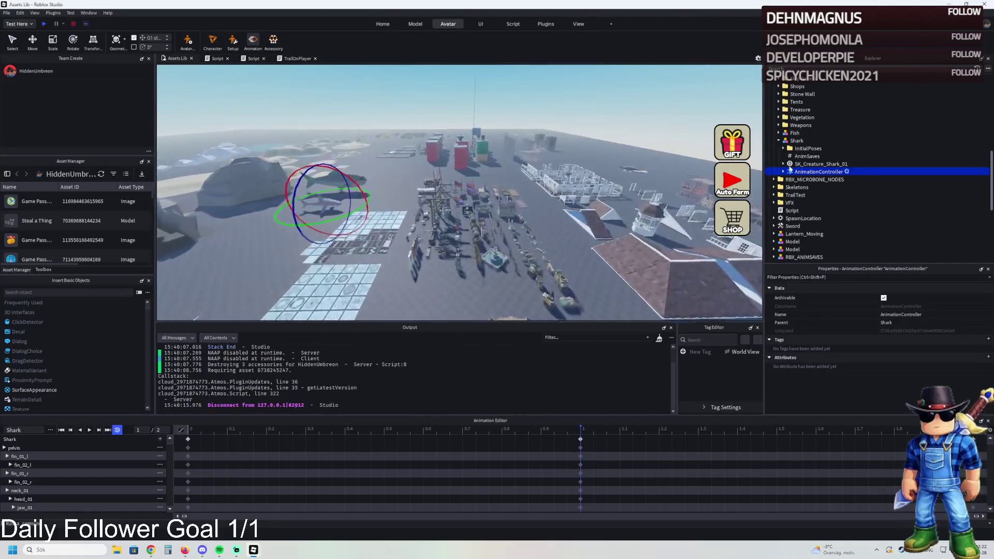
pyautogui.click(313, 220)
pyautogui.press('w')
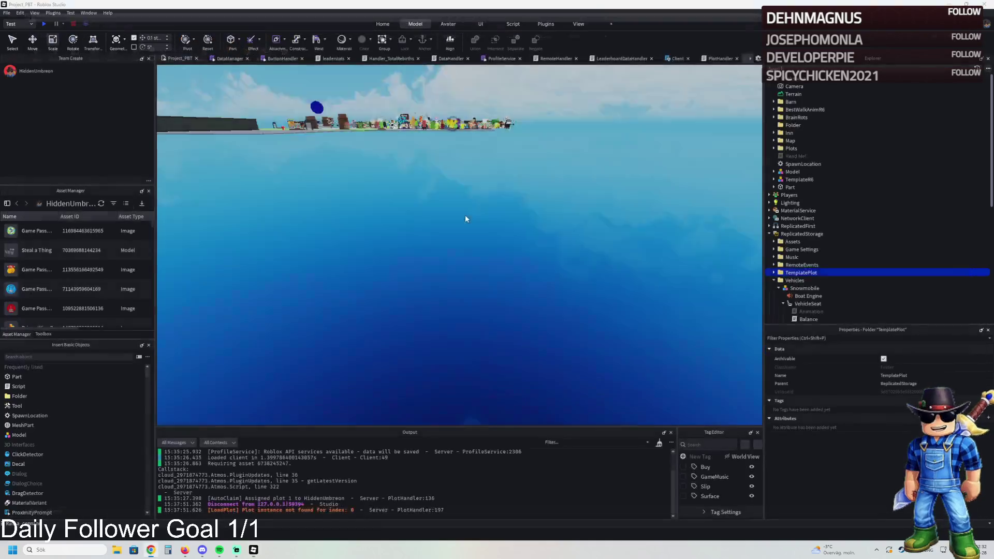
# Cut and paste TemplatePlot into Workspace and inspect its kitchen and dining rooms
pyautogui.hotkey('ctrl', 'x')
pyautogui.hotkey('ctrl', 'v')
pyautogui.press('f')
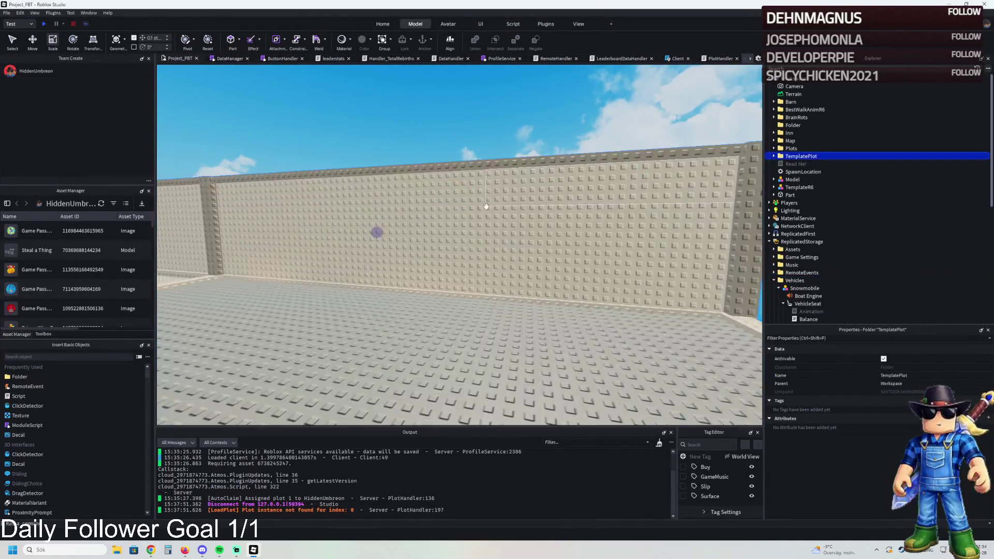
pyautogui.press('w')
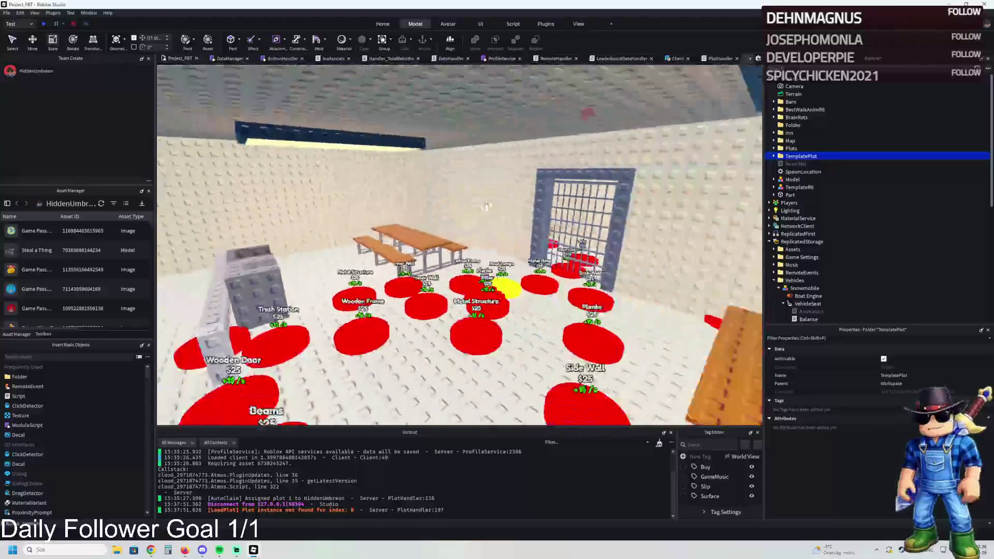
pyautogui.press('s')
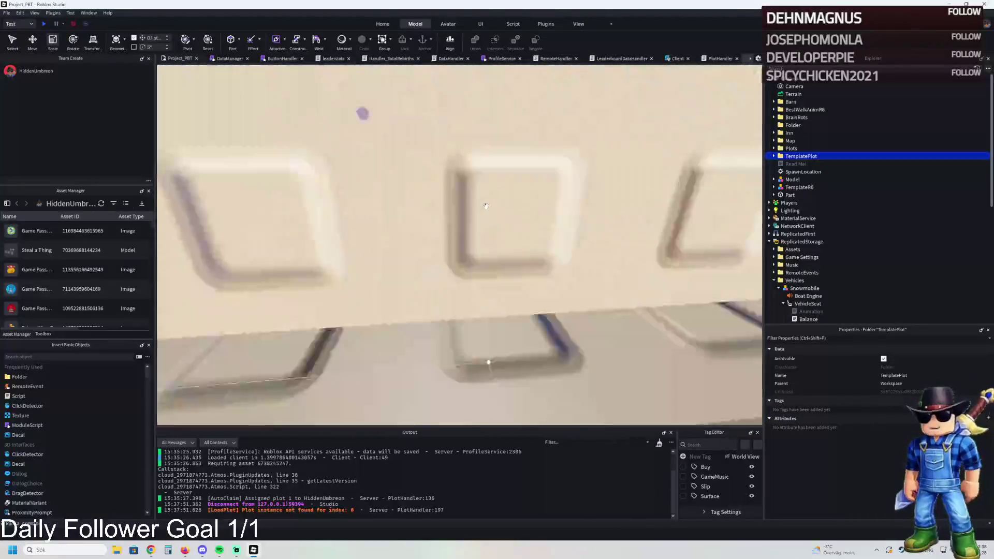
pyautogui.press('e')
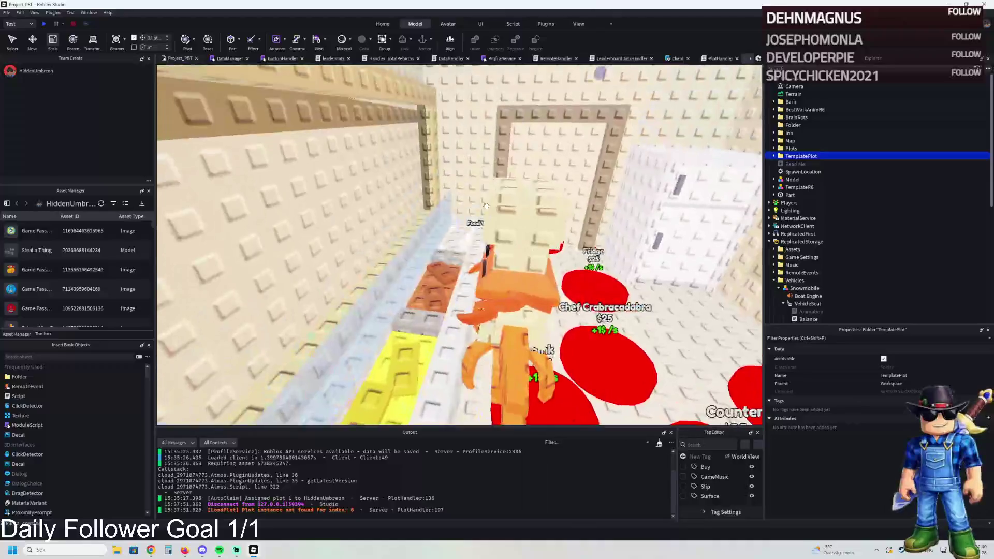
pyautogui.press('s')
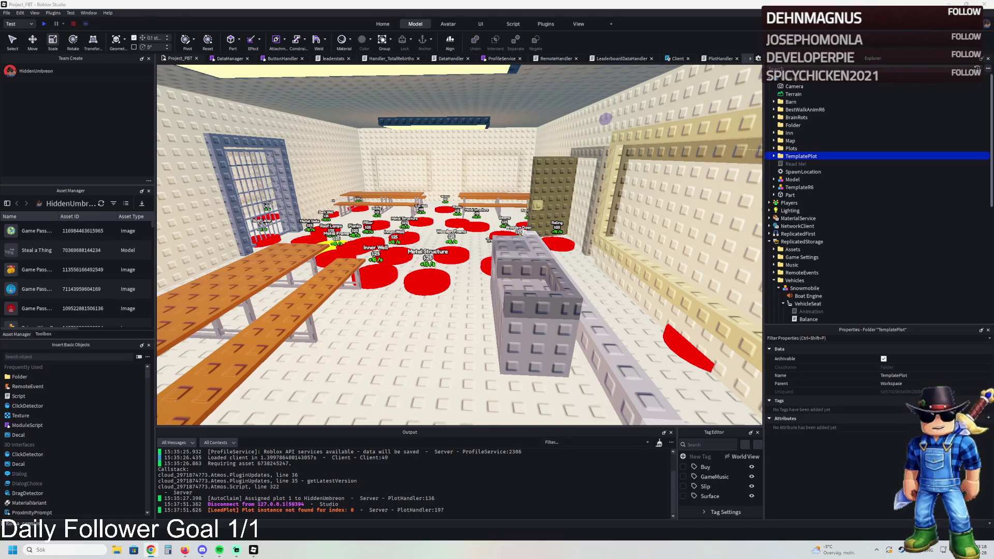
# Fly through the plot's rooms past the red pads to the brainrot models outside
pyautogui.press('w')
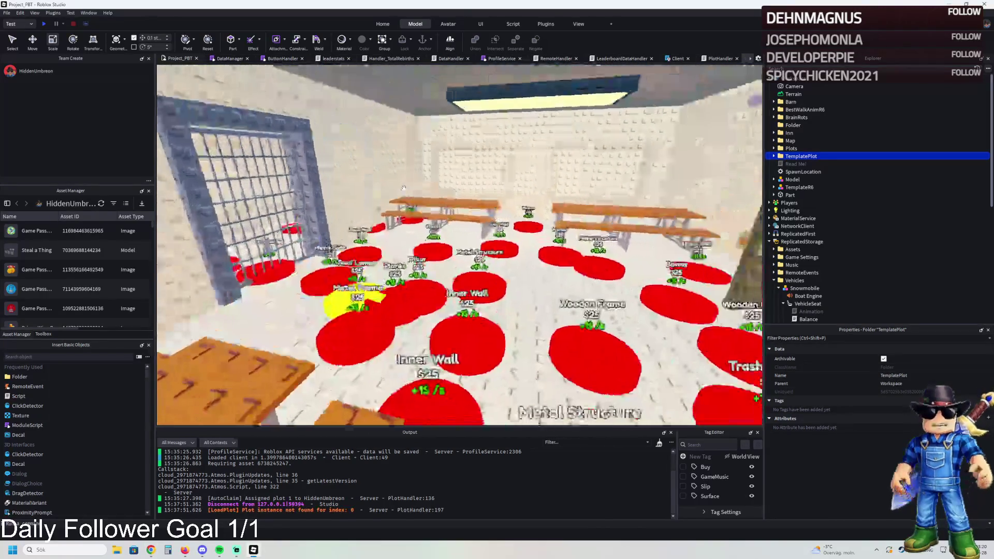
pyautogui.press('w')
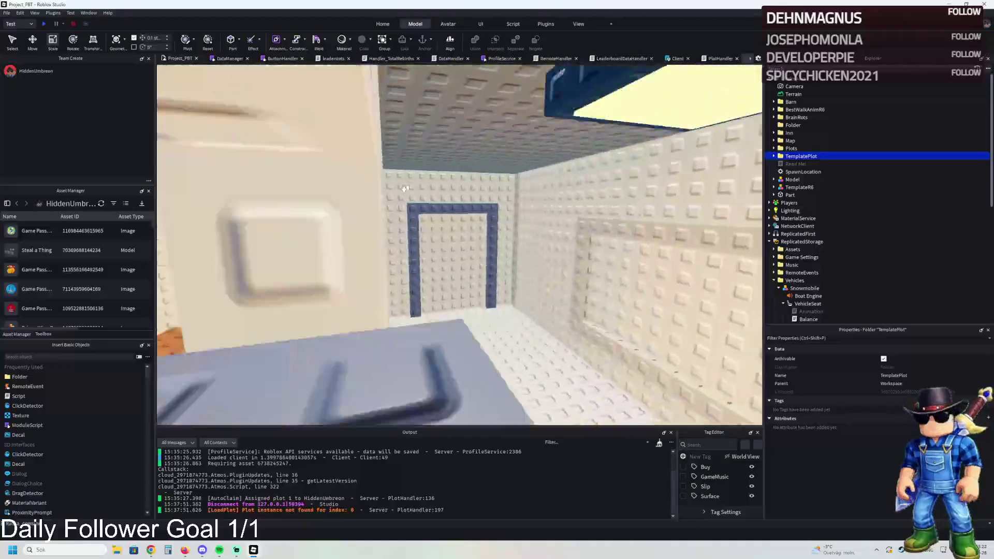
pyautogui.press('s')
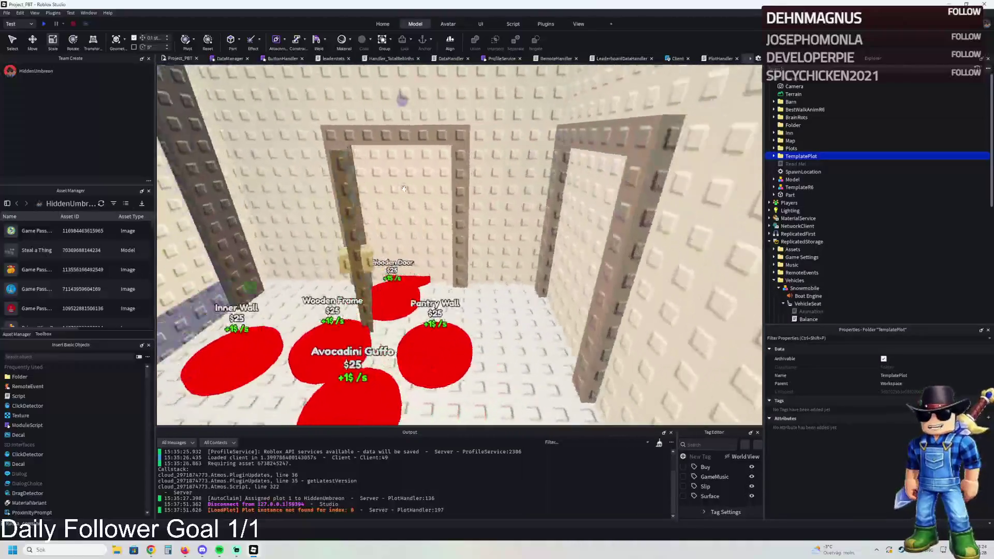
pyautogui.press('w')
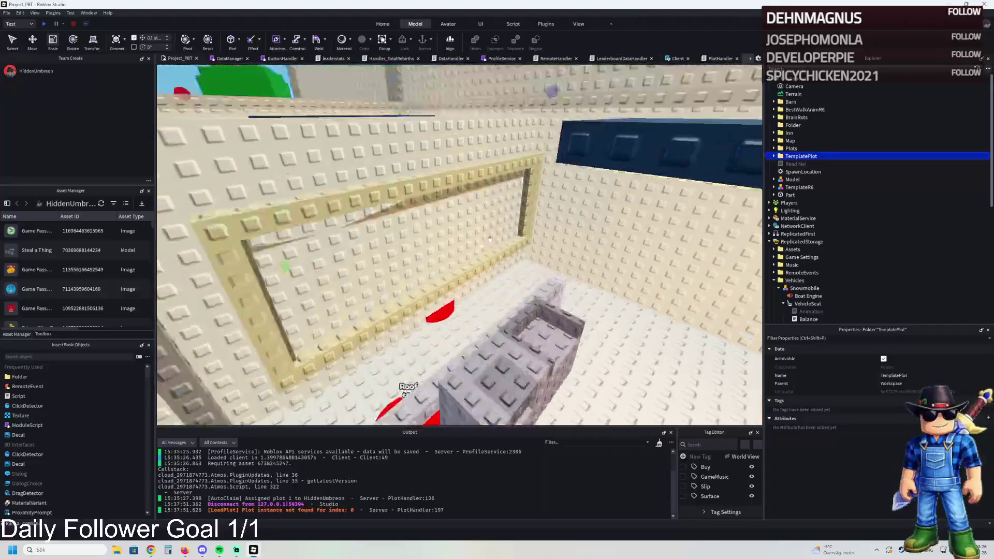
pyautogui.press('w')
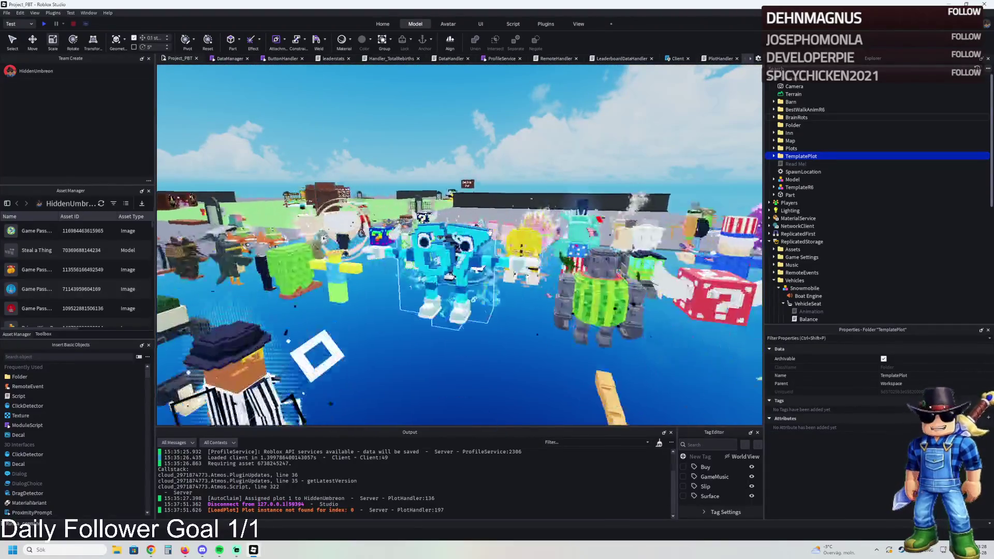
pyautogui.press('d')
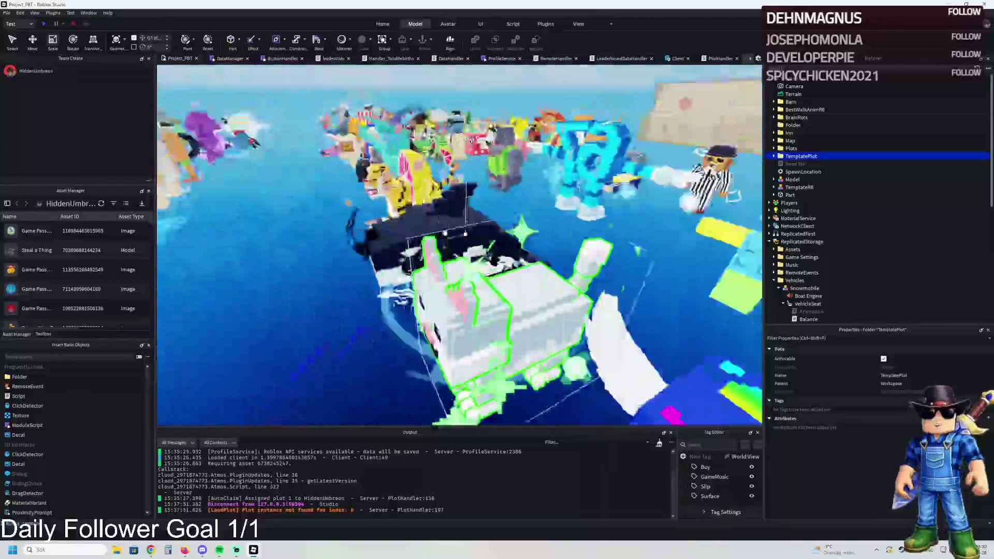
pyautogui.press('d')
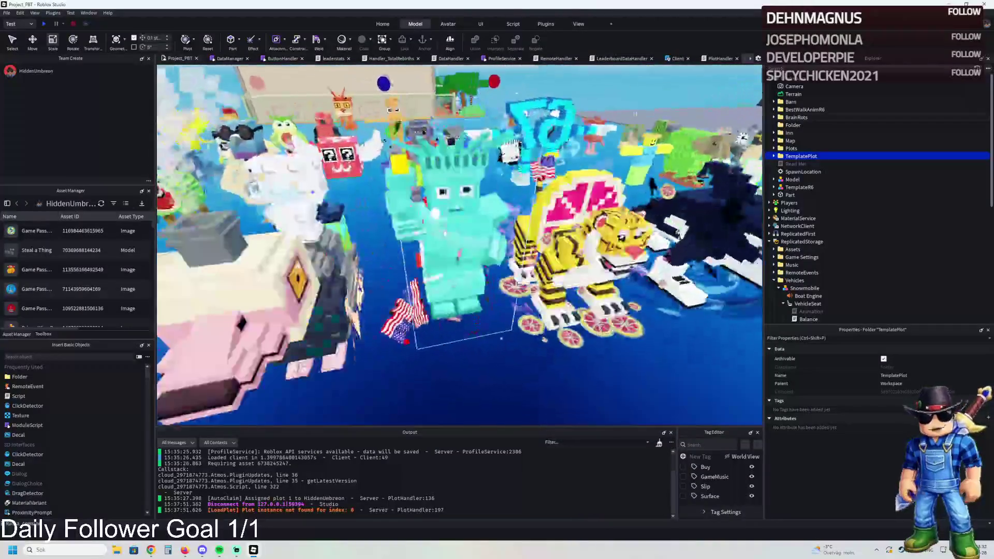
pyautogui.press('d')
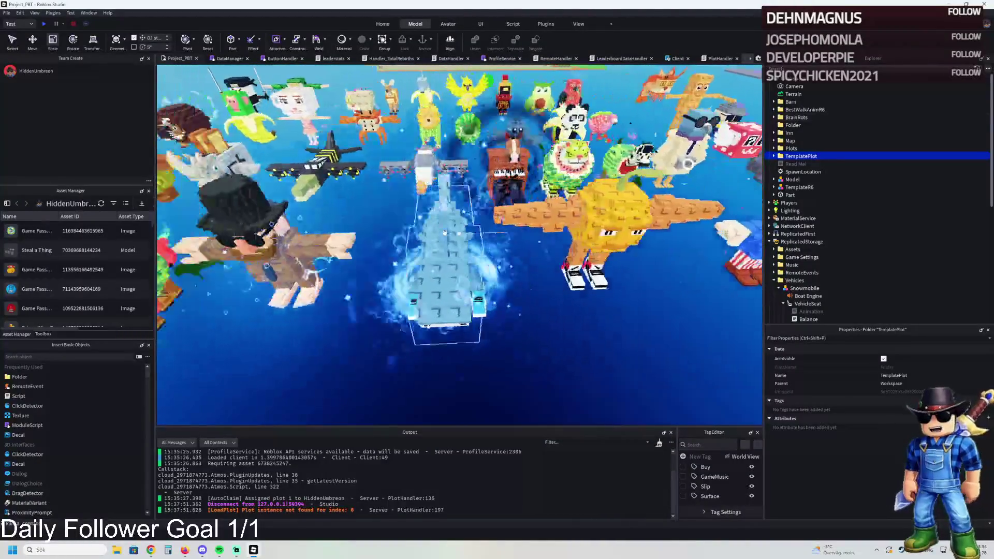
pyautogui.press('d')
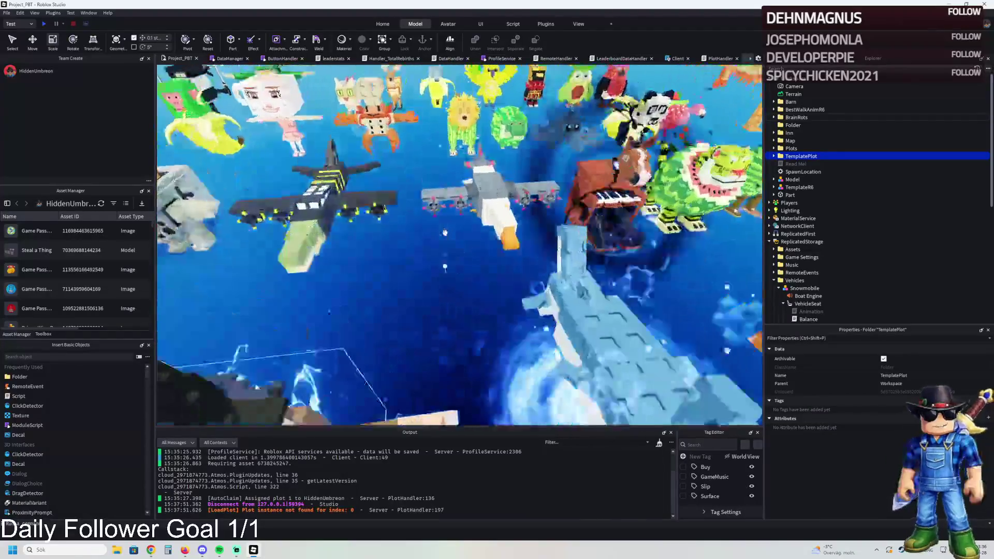
pyautogui.press('d')
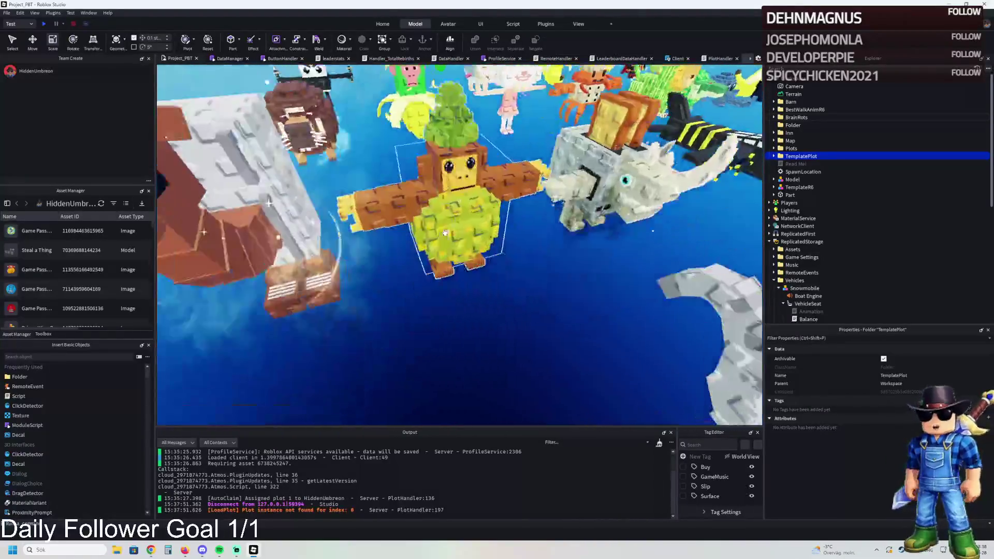
# Duplicate Frigo_Camelo, Rhino_Toasterino and Lionel_Cactuseli and drag the copies onto the plot floor
pyautogui.click(474, 221)
pyautogui.press('d')
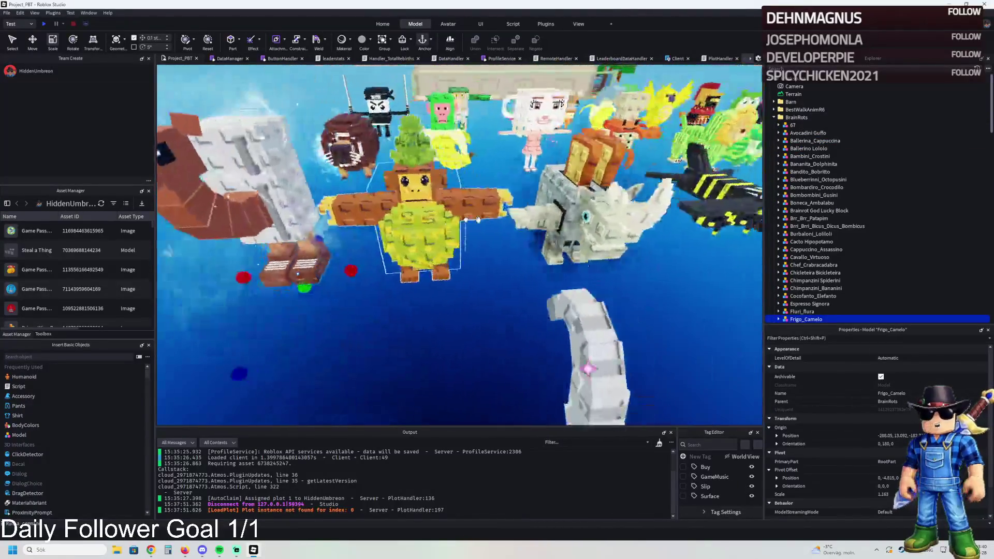
pyautogui.scroll(5, 478, 219)
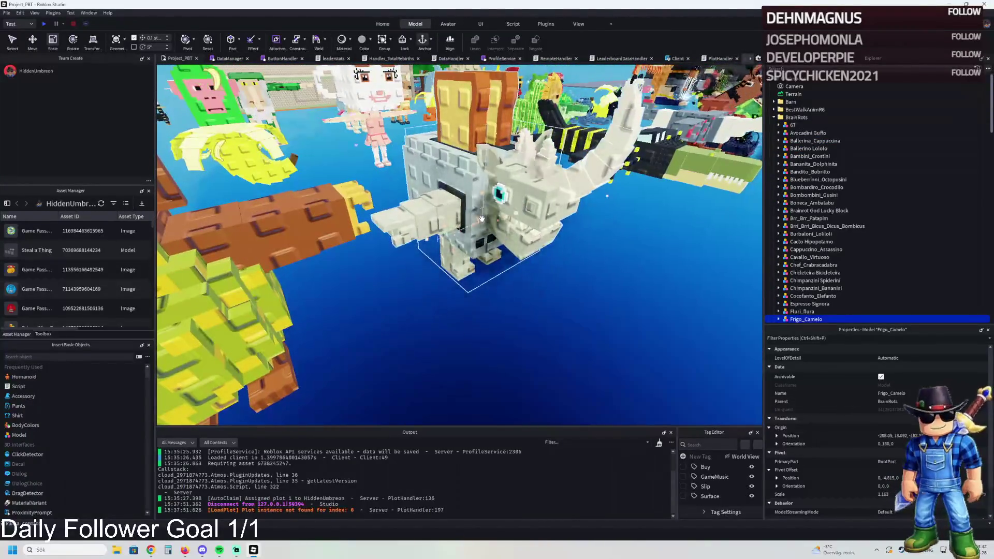
pyautogui.keyDown('ctrl'); pyautogui.click(482, 221); pyautogui.keyUp('ctrl')
pyautogui.press('d')
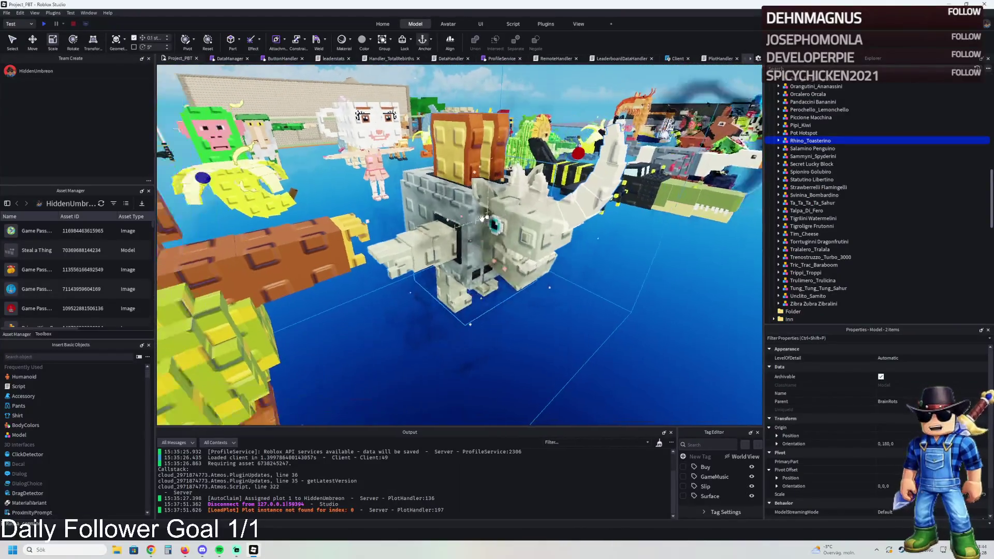
pyautogui.press('d')
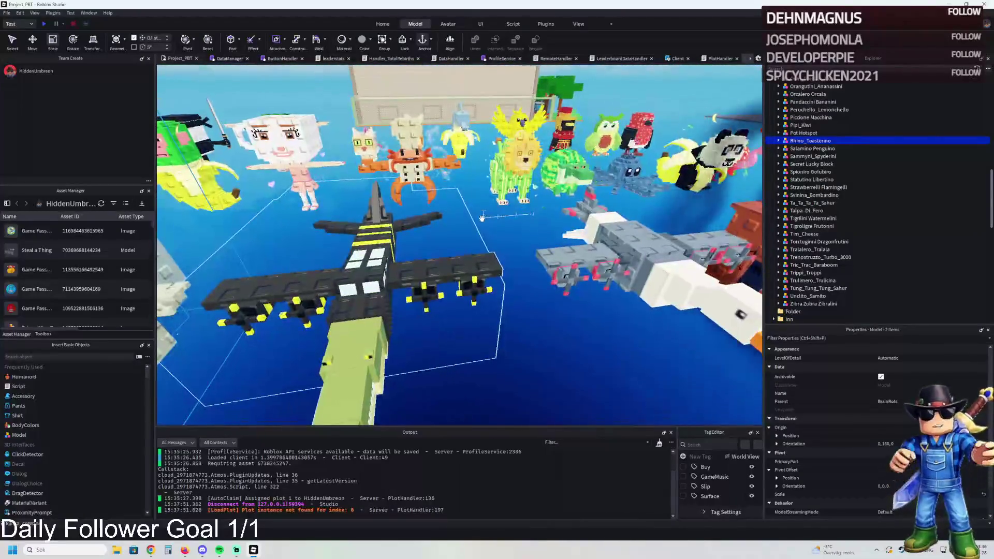
pyautogui.press('d')
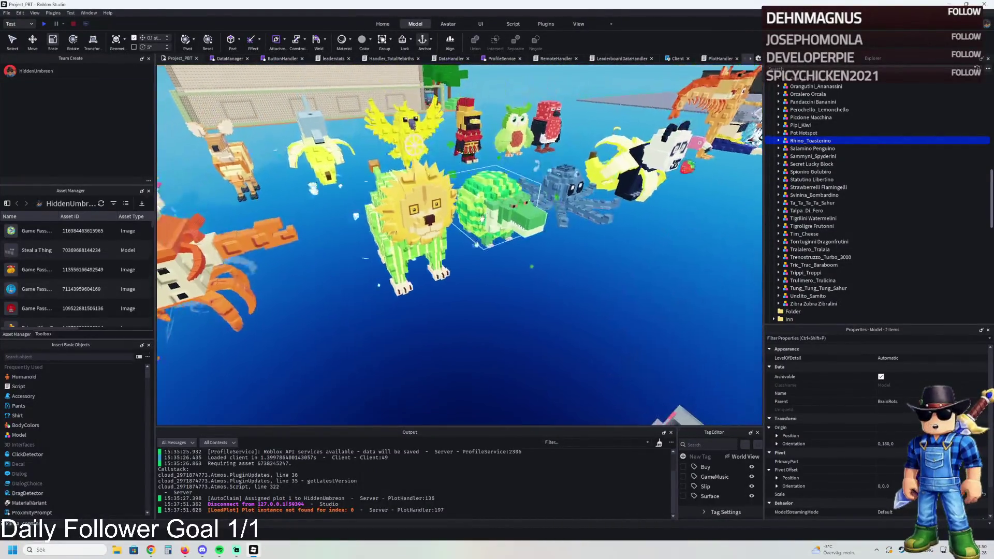
pyautogui.keyDown('ctrl'); pyautogui.click(435, 222); pyautogui.keyUp('ctrl')
pyautogui.hotkey('ctrl', 'd')
pyautogui.moveTo(435, 223)
pyautogui.mouseDown()
pyautogui.moveTo(426, 181)
pyautogui.moveTo(422, 193)
pyautogui.moveTo(441, 207)
pyautogui.moveTo(442, 235)
pyautogui.moveTo(434, 227)
pyautogui.moveTo(461, 238)
pyautogui.moveTo(461, 266)
pyautogui.moveTo(518, 285)
pyautogui.mouseUp()
pyautogui.moveTo(393, 259)
pyautogui.mouseDown()
pyautogui.moveTo(400, 248)
pyautogui.moveTo(507, 274)
pyautogui.moveTo(640, 289)
pyautogui.mouseUp()
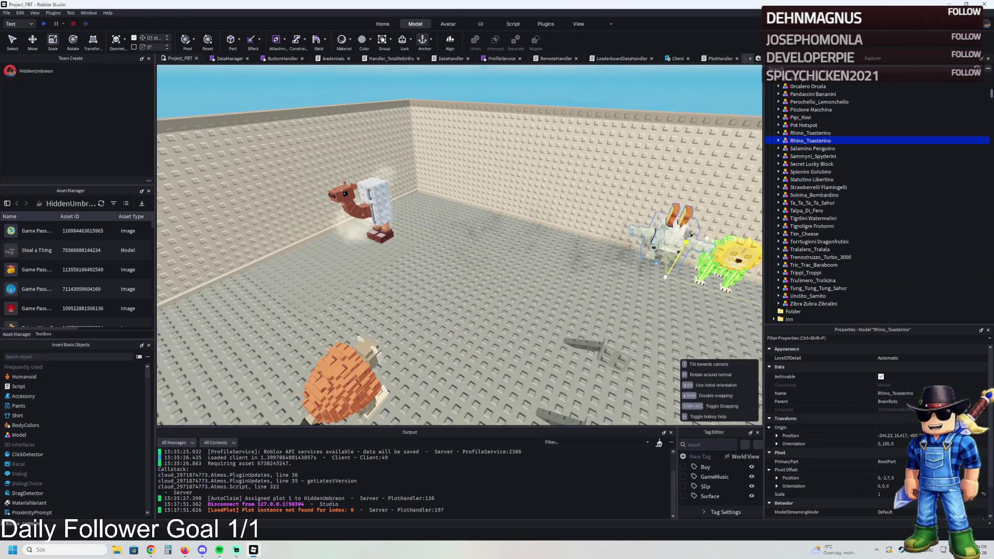
# Select the three brainrot copies and drag them beside the red Wooden Door and Trash Station pads
pyautogui.moveTo(373, 229); pyautogui.dragTo(602, 259)
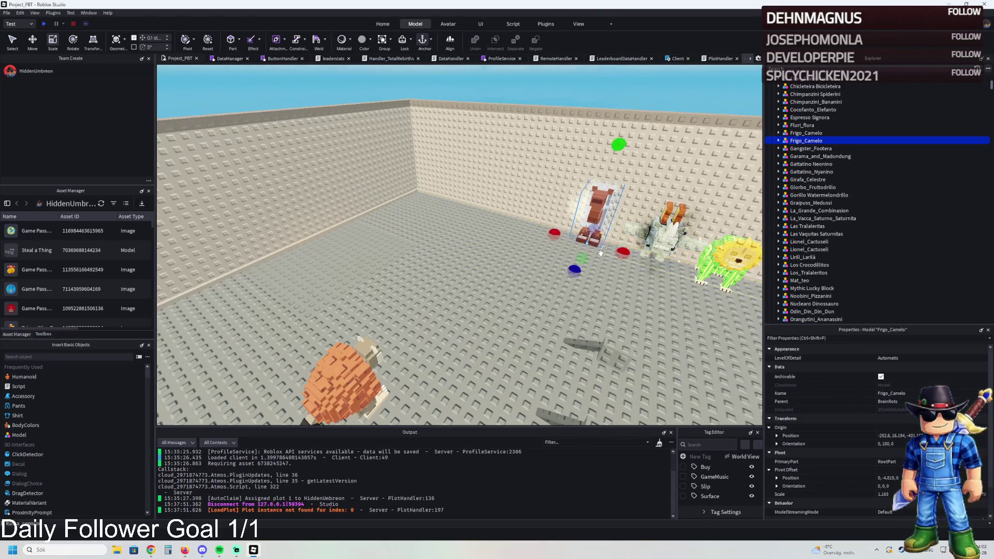
pyautogui.keyDown('ctrl'); pyautogui.click(658, 233); pyautogui.keyUp('ctrl')
pyautogui.press('f')
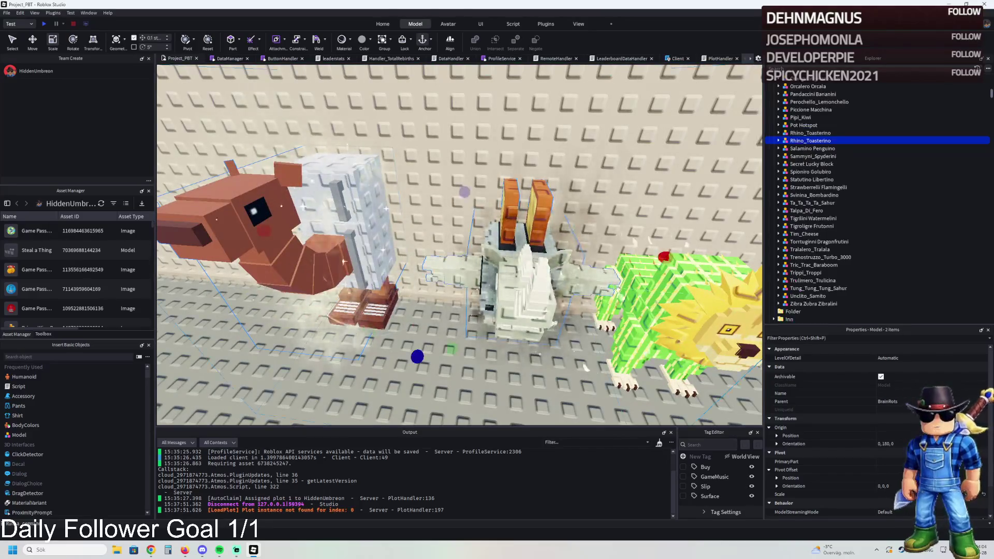
pyautogui.keyDown('ctrl'); pyautogui.click(645, 295); pyautogui.keyUp('ctrl')
pyautogui.click(650, 298)
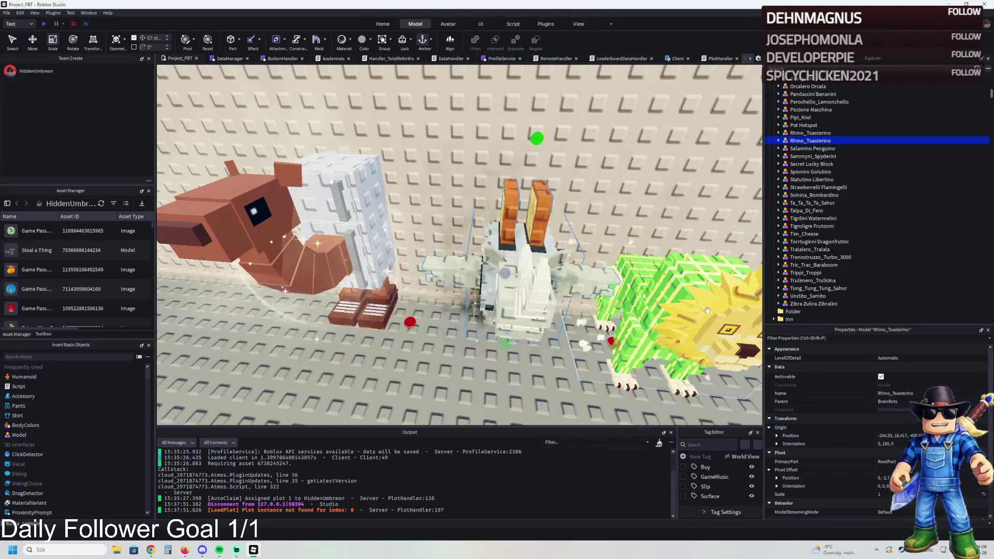
pyautogui.click(707, 310)
pyautogui.press('f')
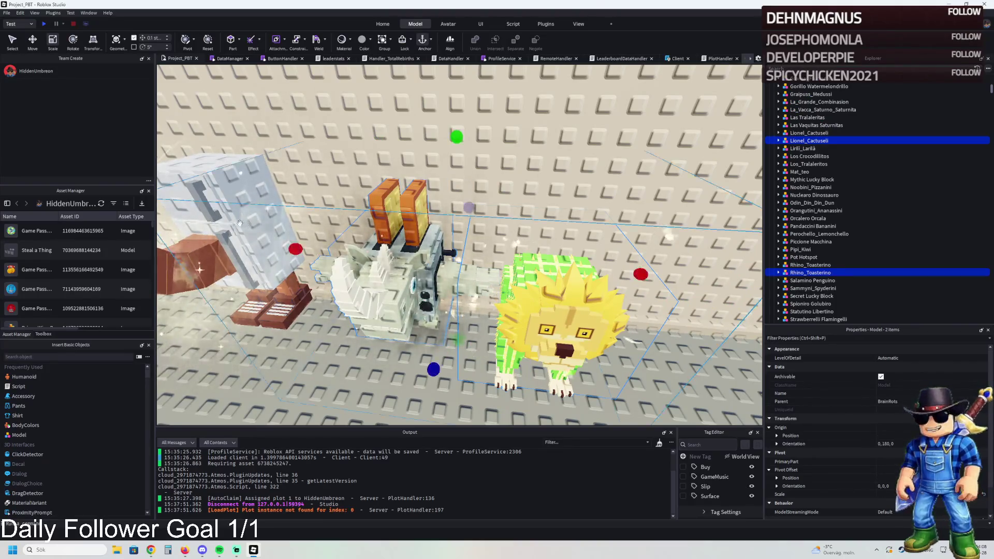
pyautogui.keyDown('ctrl'); pyautogui.click(386, 231); pyautogui.keyUp('ctrl')
pyautogui.moveTo(386, 232); pyautogui.dragTo(382, 247)
pyautogui.press('s')
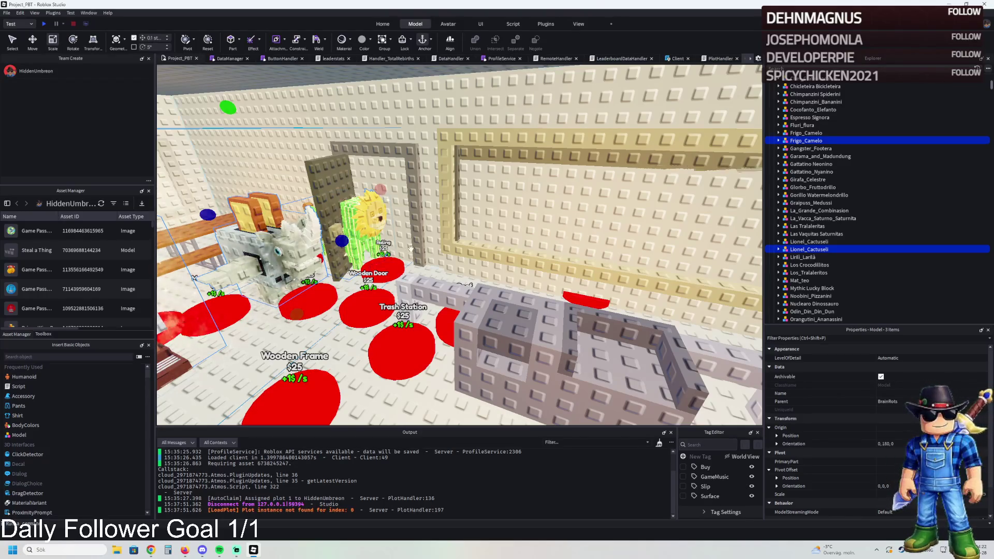
# Put the three brainrot models into upgrade 197, duplicate it as 198 and delete 198's parts
pyautogui.press('a')
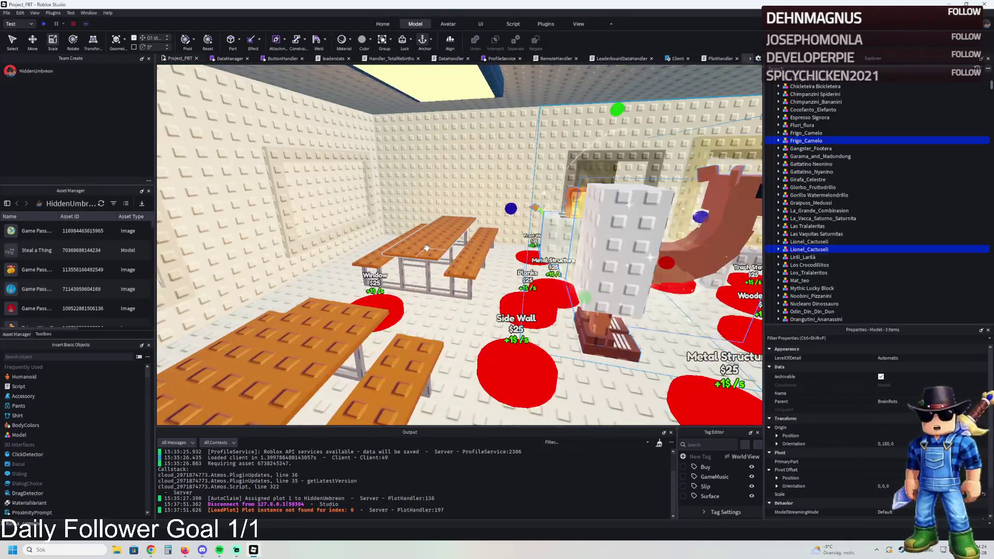
pyautogui.click(426, 248)
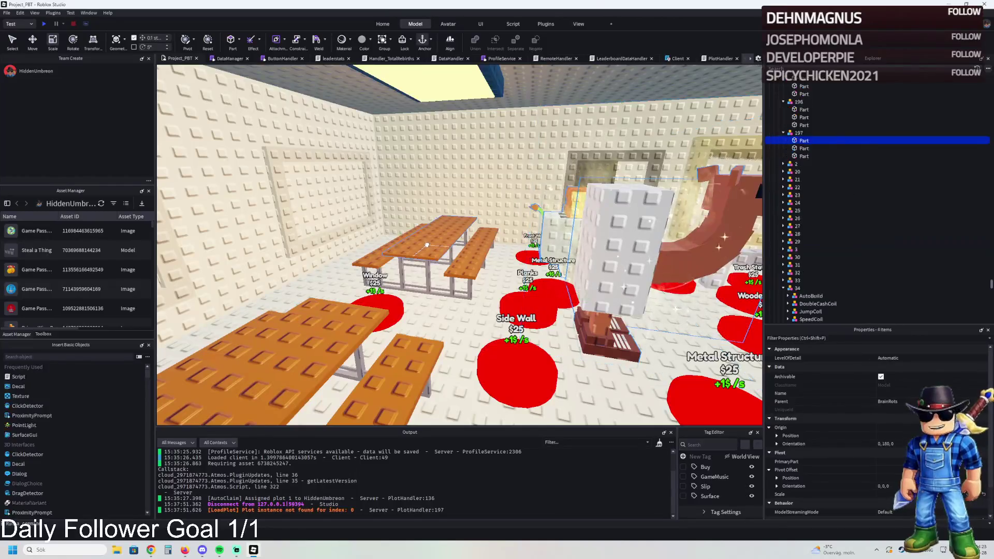
pyautogui.moveTo(796, 137); pyautogui.dragTo(797, 135)
pyautogui.click(806, 133)
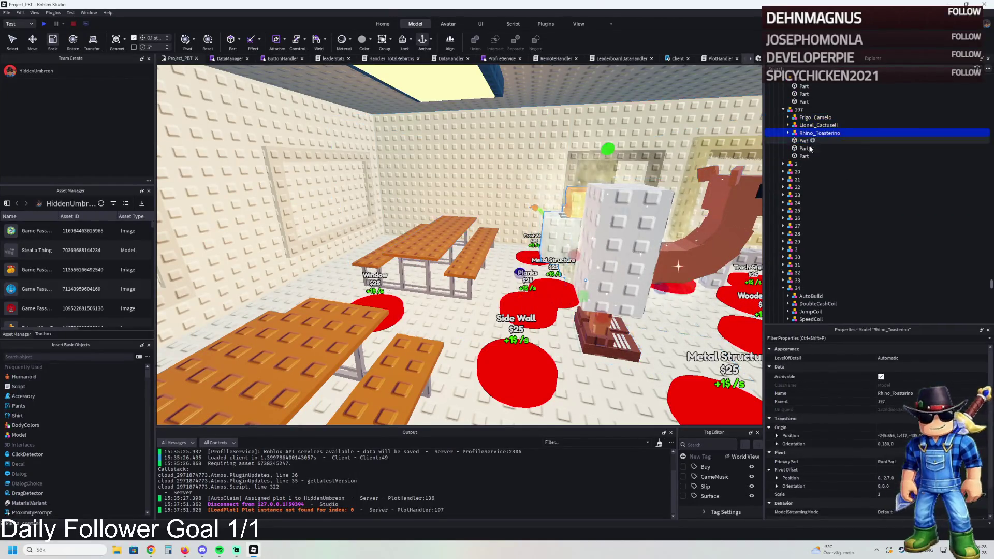
pyautogui.click(798, 110)
pyautogui.hotkey('ctrl', 'd')
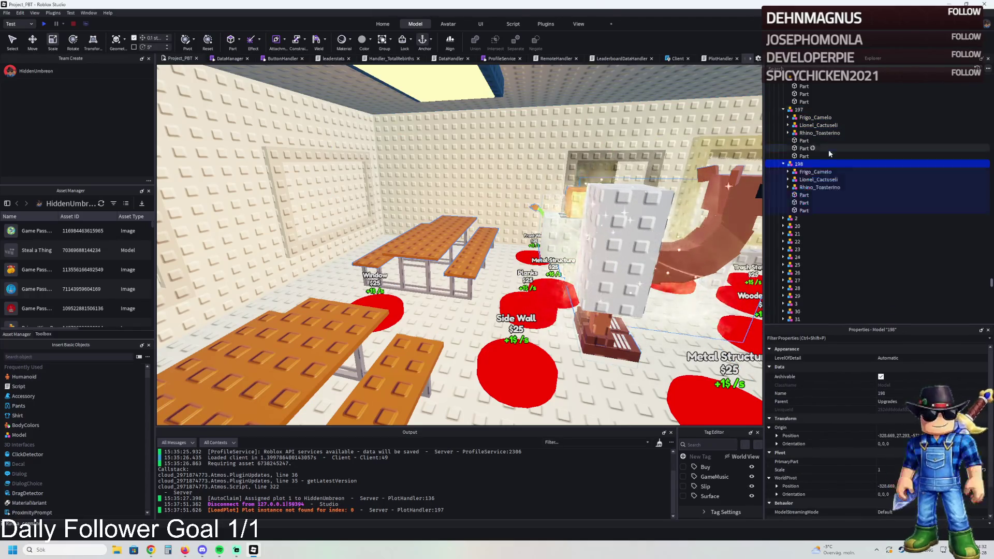
pyautogui.click(783, 164)
pyautogui.click(804, 194)
pyautogui.keyDown('shift'); pyautogui.click(804, 210); pyautogui.keyUp('shift')
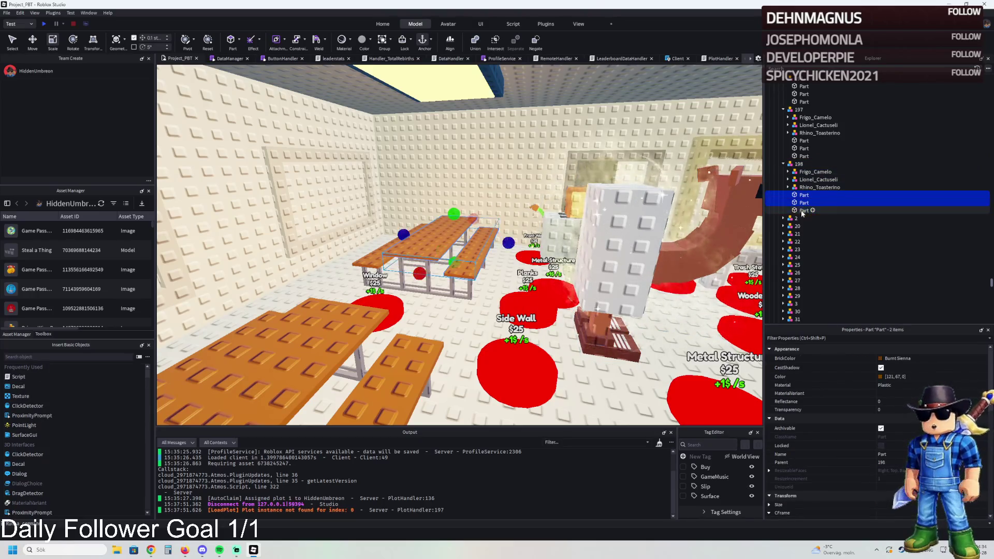
pyautogui.press('Delete')
# Duplicate 198 into upgrades 199 and 200, then move the three brainrot models into 199
pyautogui.click(903, 164)
pyautogui.hotkey('ctrl', 'd')
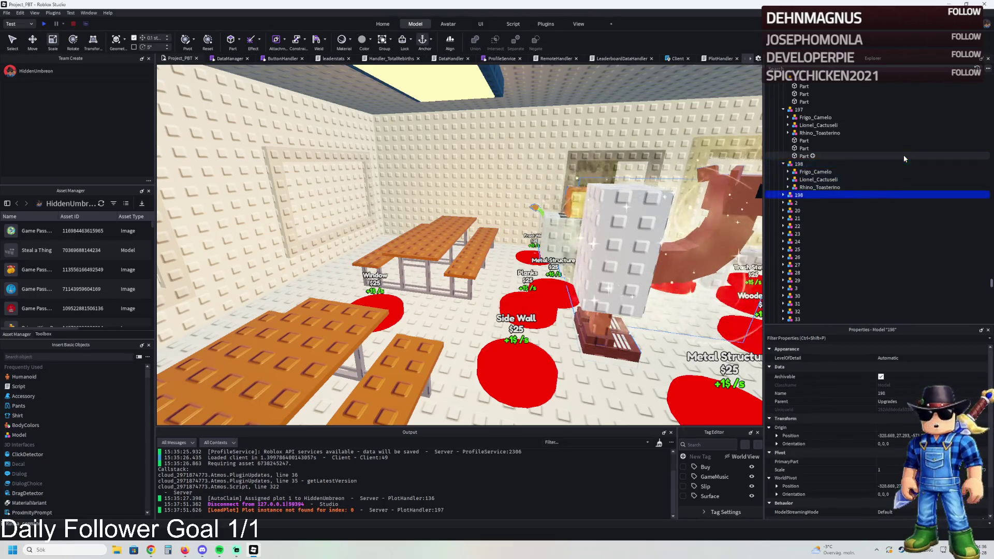
pyautogui.hotkey('ctrl', 'd')
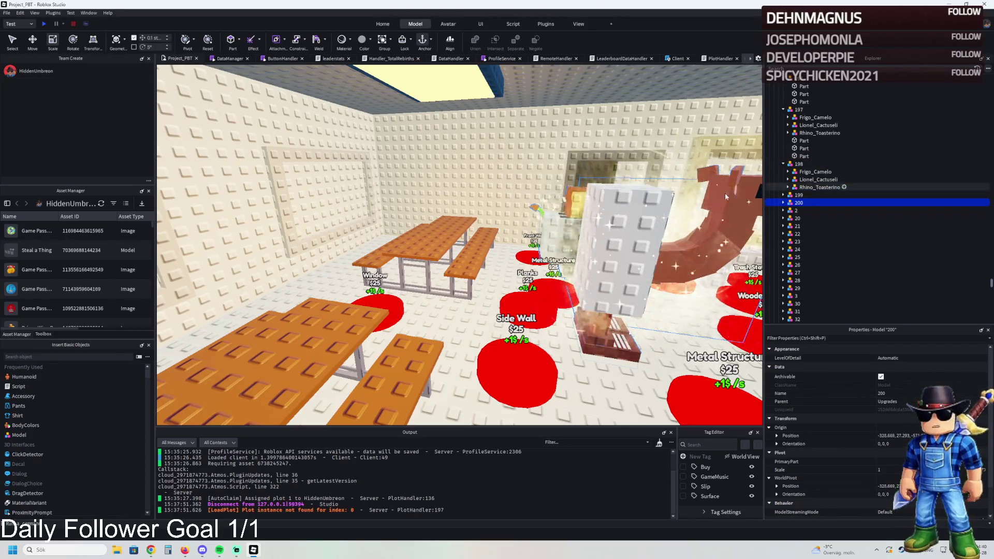
pyautogui.press('f')
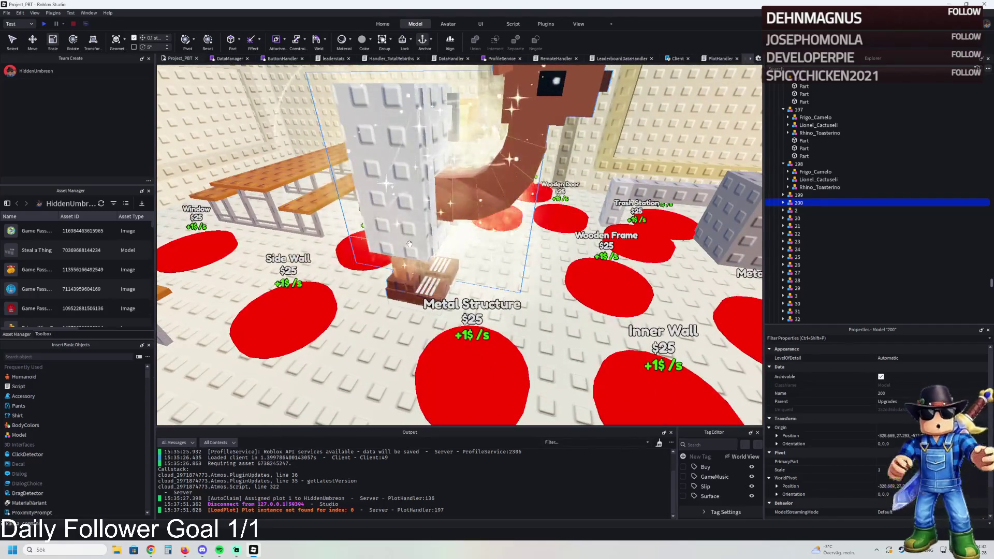
pyautogui.moveTo(548, 269)
pyautogui.mouseDown()
pyautogui.moveTo(456, 243)
pyautogui.moveTo(441, 262)
pyautogui.mouseUp()
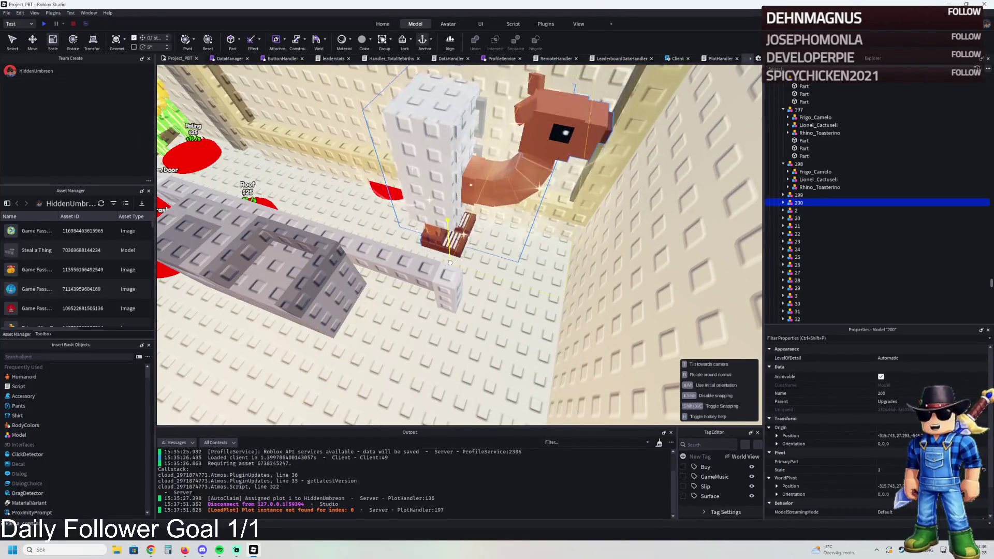
pyautogui.hotkey('ctrl', 'z')
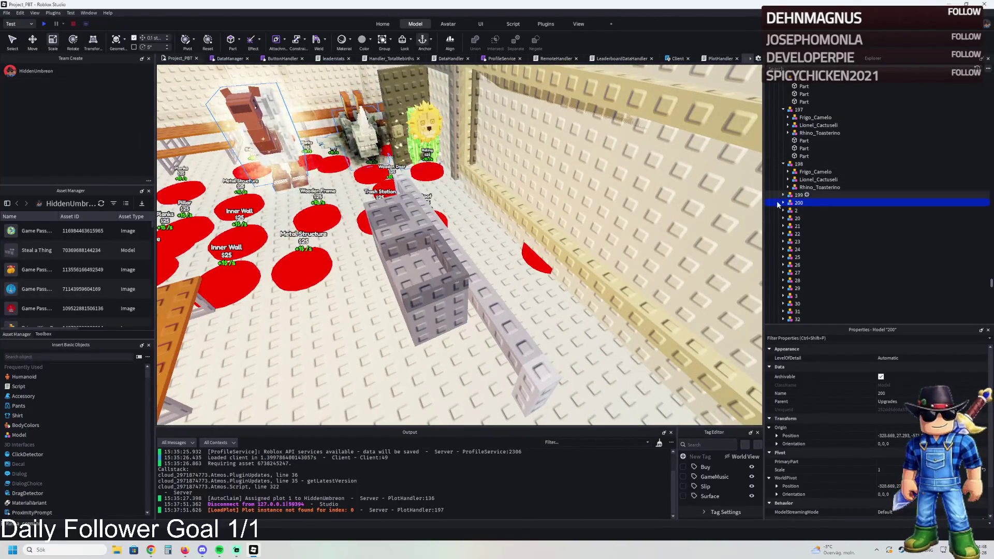
pyautogui.click(813, 219)
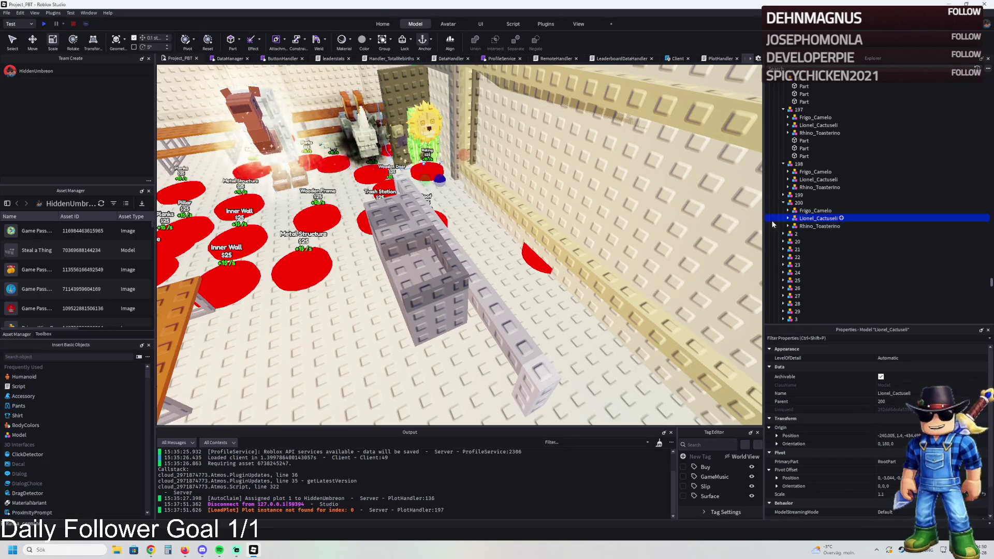
pyautogui.press('f')
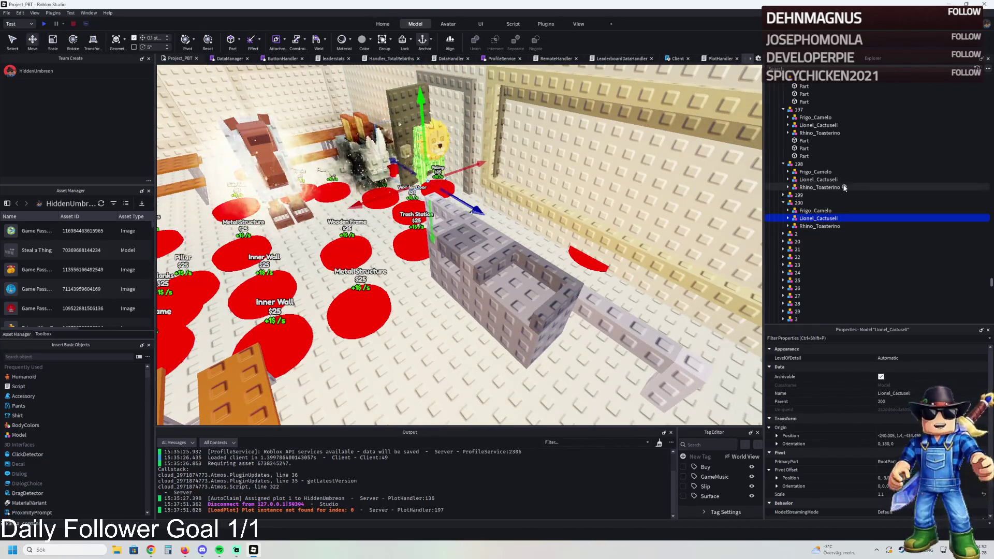
pyautogui.moveTo(806, 188)
pyautogui.mouseDown()
pyautogui.moveTo(806, 204)
pyautogui.moveTo(798, 171)
pyautogui.mouseUp()
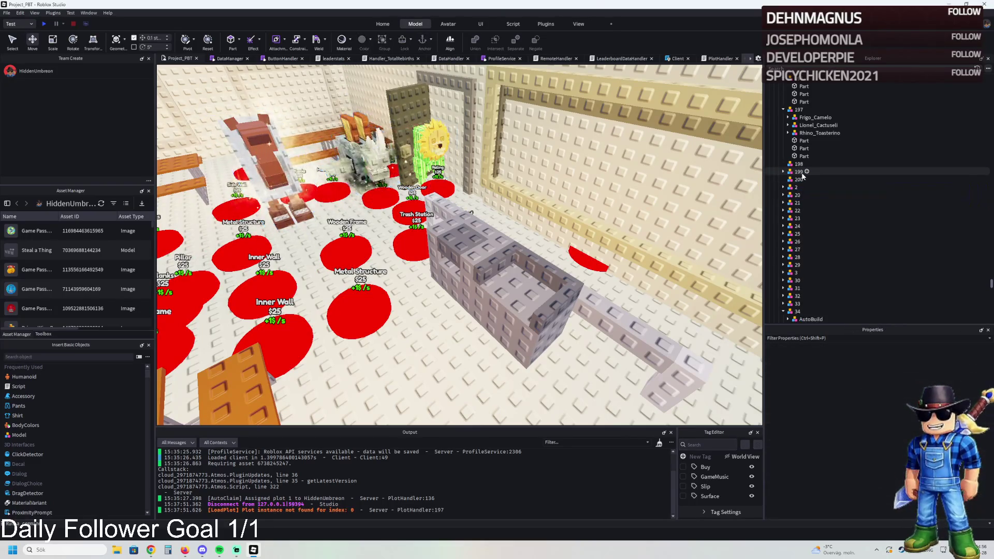
pyautogui.click(785, 181)
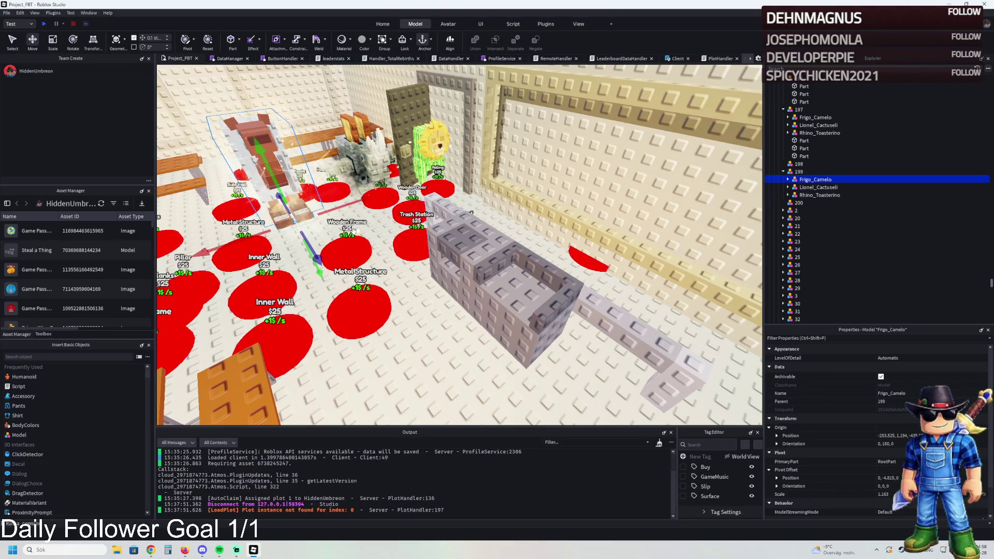
# Move the 199 Frigo_Camelo copy beside the left wall, turn it a quarter turn and raise it slightly
pyautogui.moveTo(311, 246)
pyautogui.mouseDown()
pyautogui.moveTo(469, 310)
pyautogui.moveTo(403, 254)
pyautogui.moveTo(365, 257)
pyautogui.moveTo(466, 346)
pyautogui.mouseUp()
pyautogui.press('r')
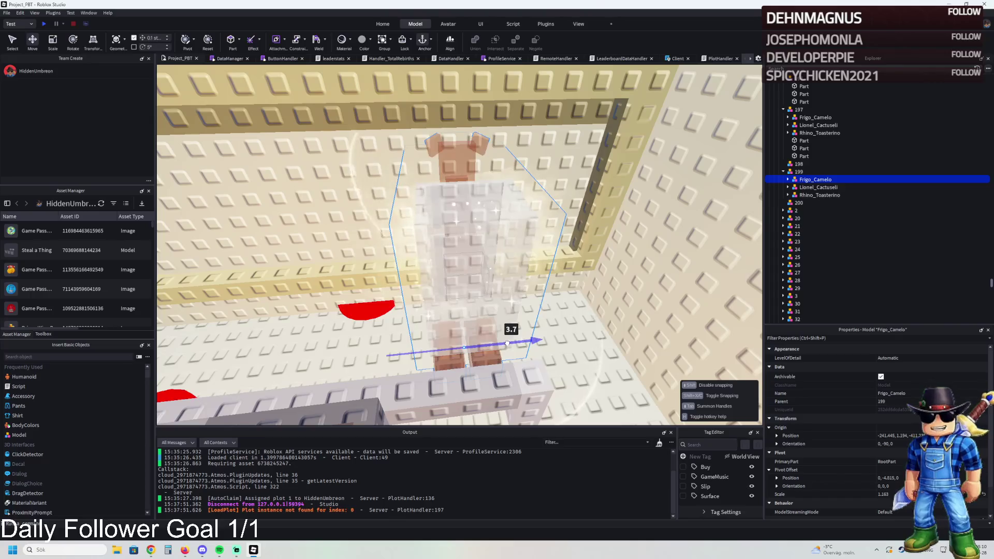
pyautogui.moveTo(511, 343); pyautogui.dragTo(511, 333)
pyautogui.moveTo(423, 339); pyautogui.dragTo(429, 340)
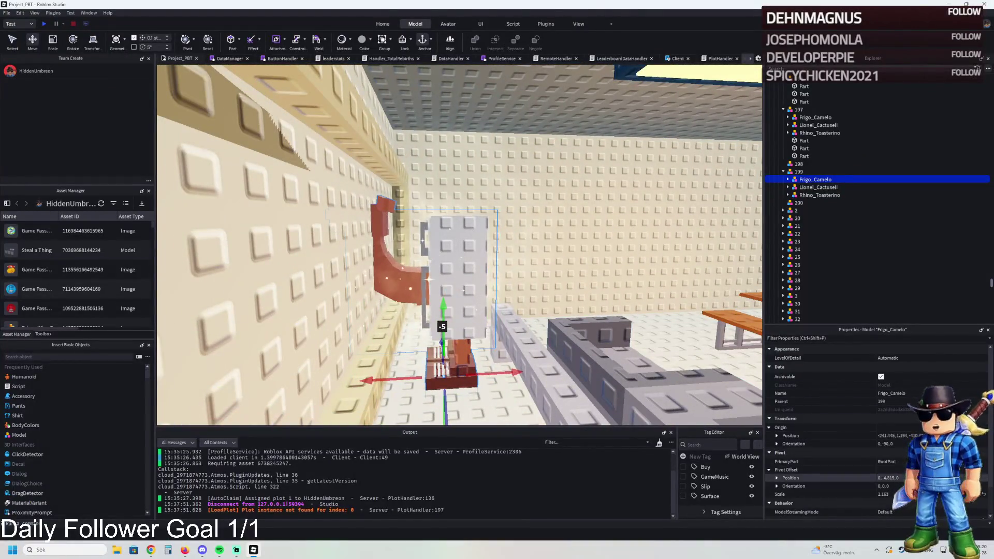
pyautogui.press('f')
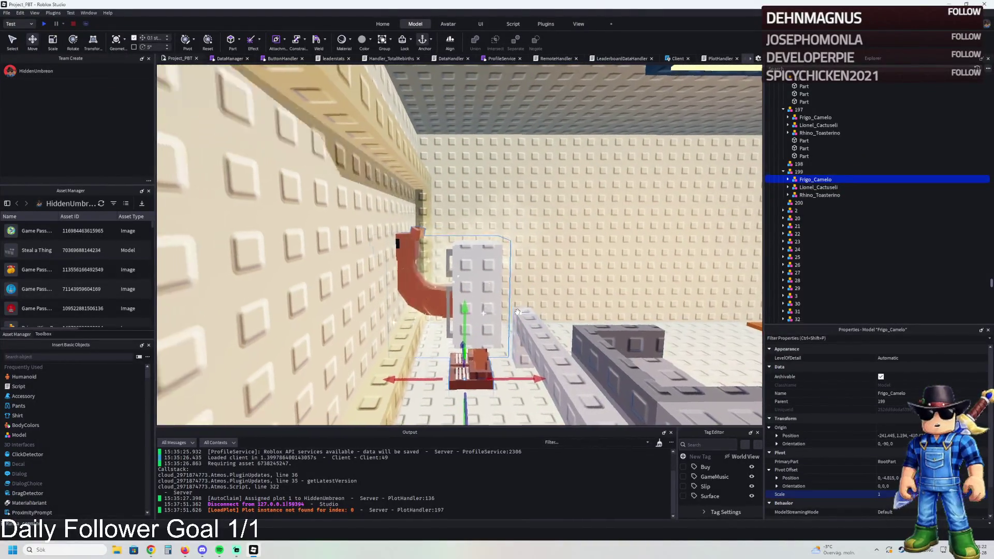
pyautogui.moveTo(466, 235); pyautogui.dragTo(467, 226)
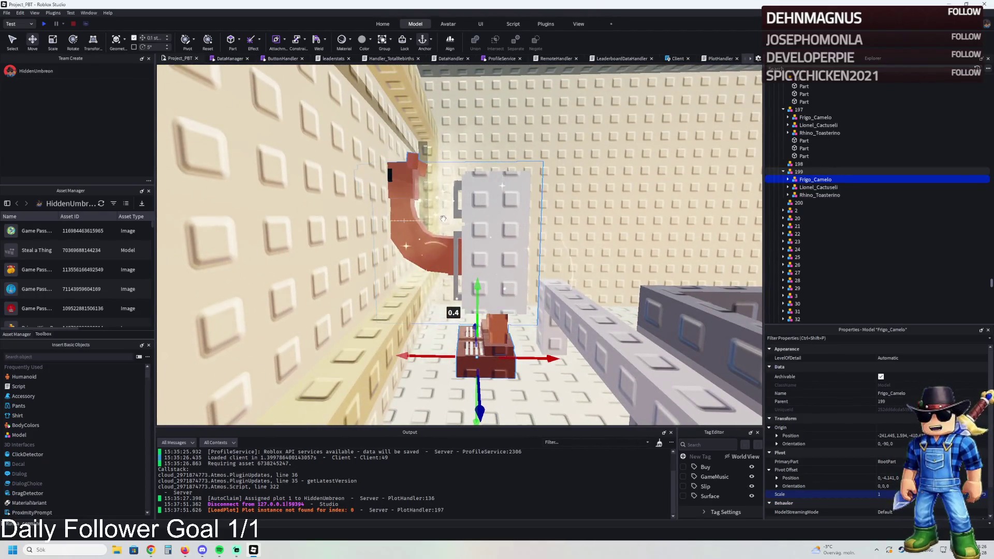
pyautogui.click(443, 218)
pyautogui.hotkey('ctrl', '3')
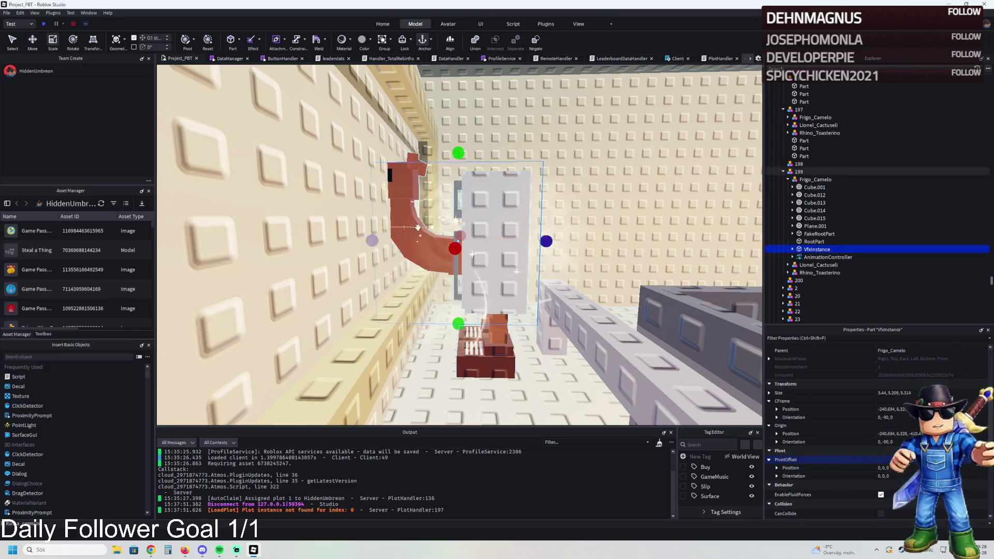
pyautogui.moveTo(370, 238); pyautogui.dragTo(440, 243)
pyautogui.moveTo(544, 240); pyautogui.dragTo(537, 244)
pyautogui.scroll(3, 544, 263)
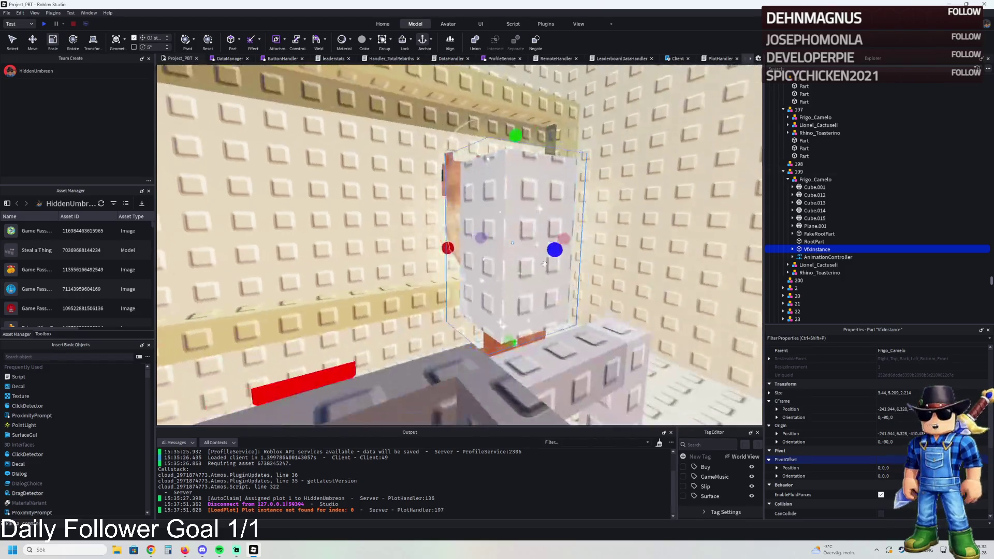
pyautogui.moveTo(518, 340); pyautogui.dragTo(521, 329)
pyautogui.scroll(5, 521, 329)
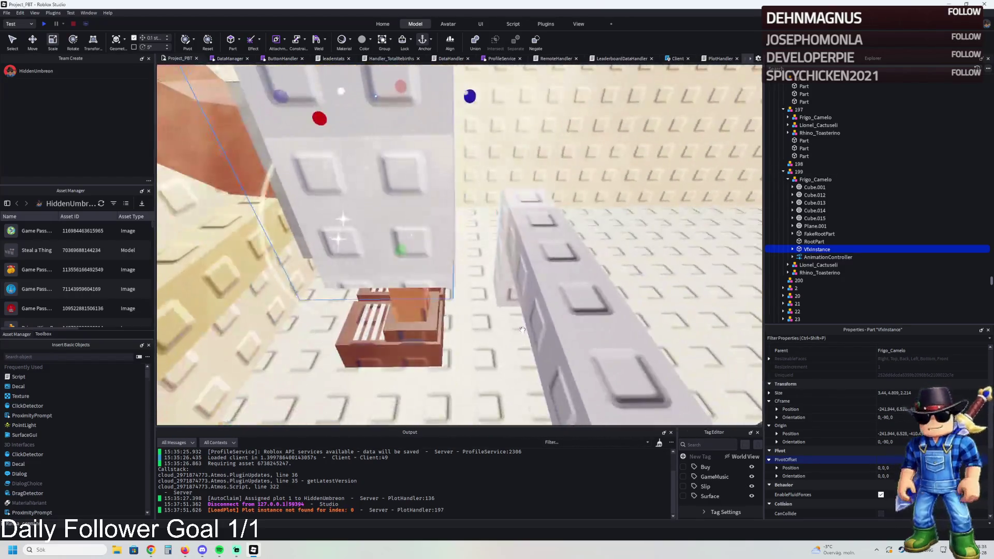
pyautogui.press('f')
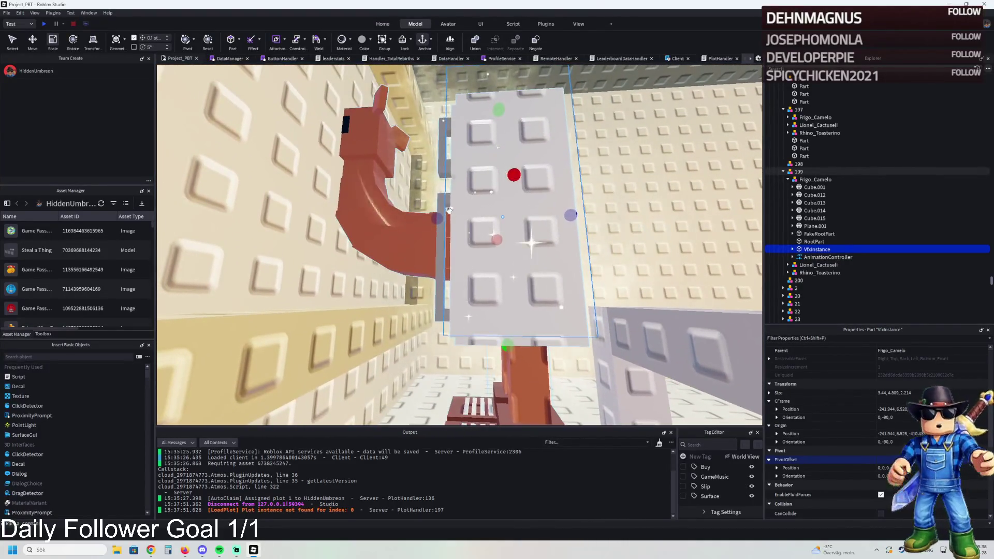
pyautogui.moveTo(436, 214); pyautogui.dragTo(436, 213)
pyautogui.moveTo(506, 171); pyautogui.dragTo(507, 192)
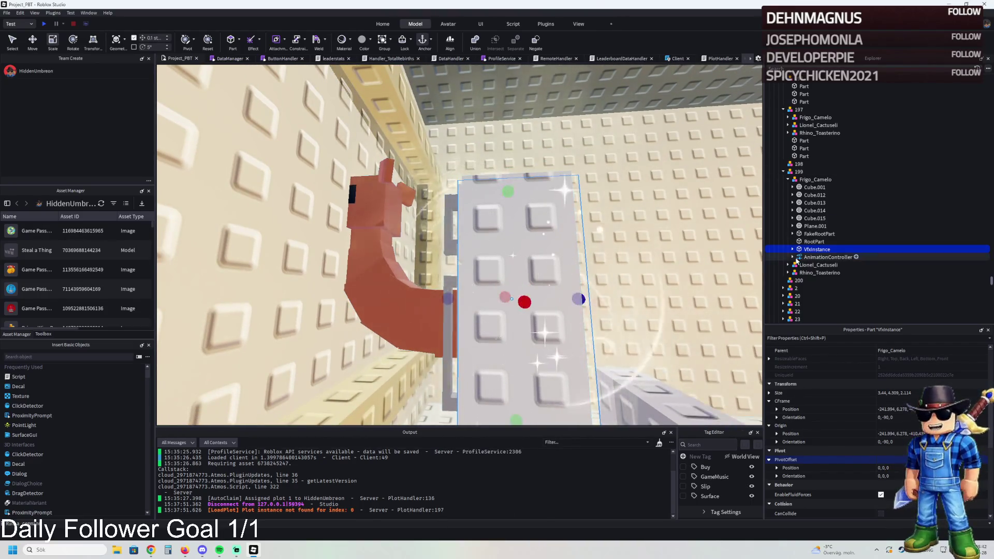
pyautogui.click(793, 250)
pyautogui.click(815, 272)
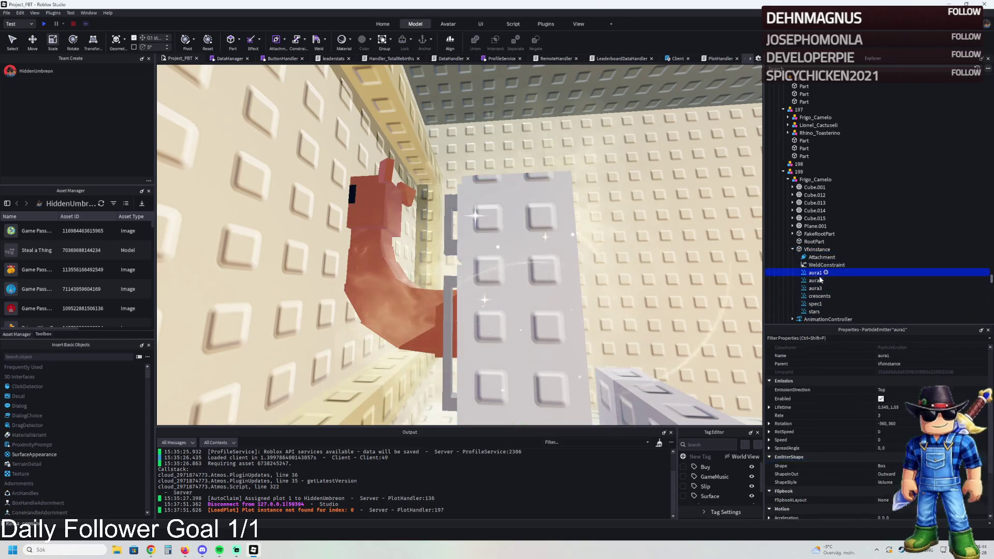
pyautogui.press('e')
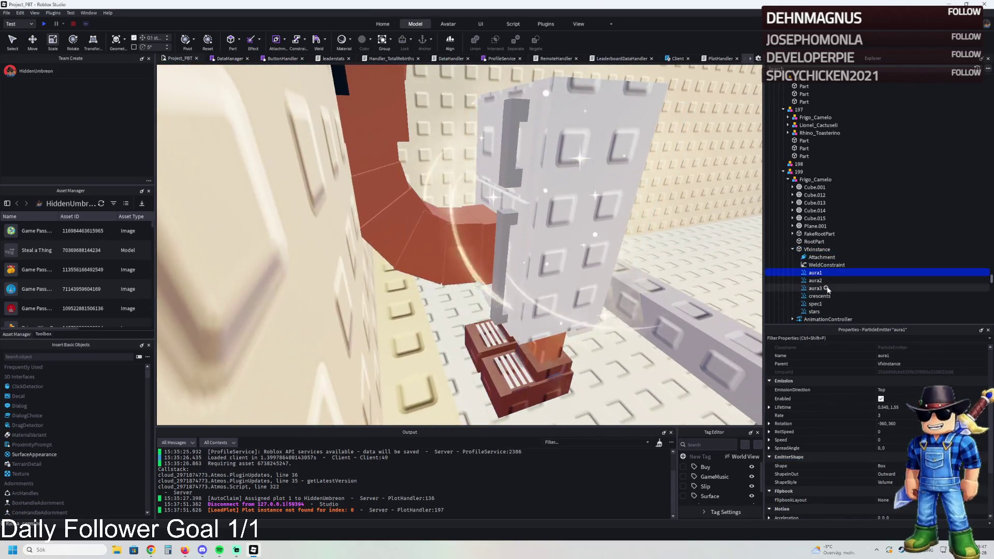
pyautogui.keyDown('shift'); pyautogui.click(816, 288); pyautogui.keyUp('shift')
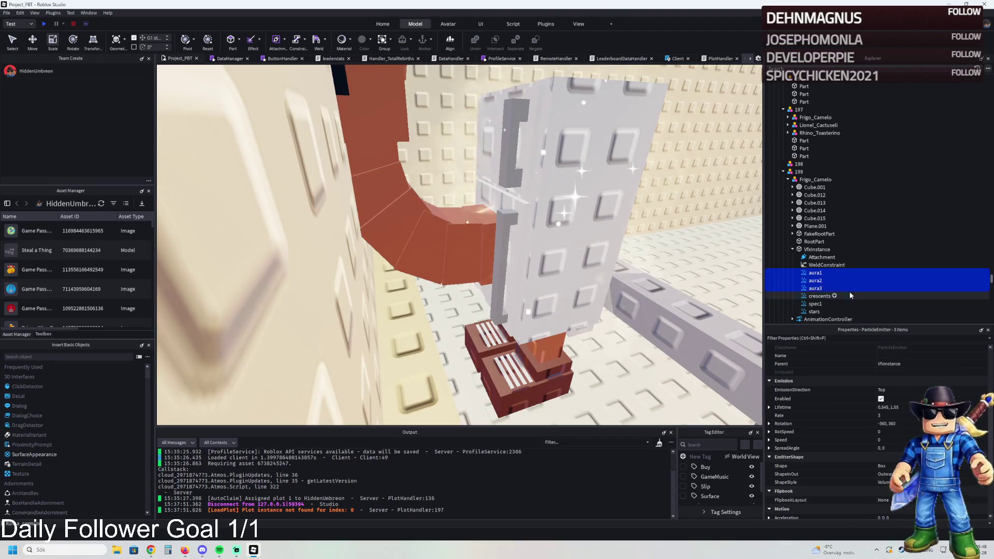
pyautogui.press('Delete')
pyautogui.click(824, 280)
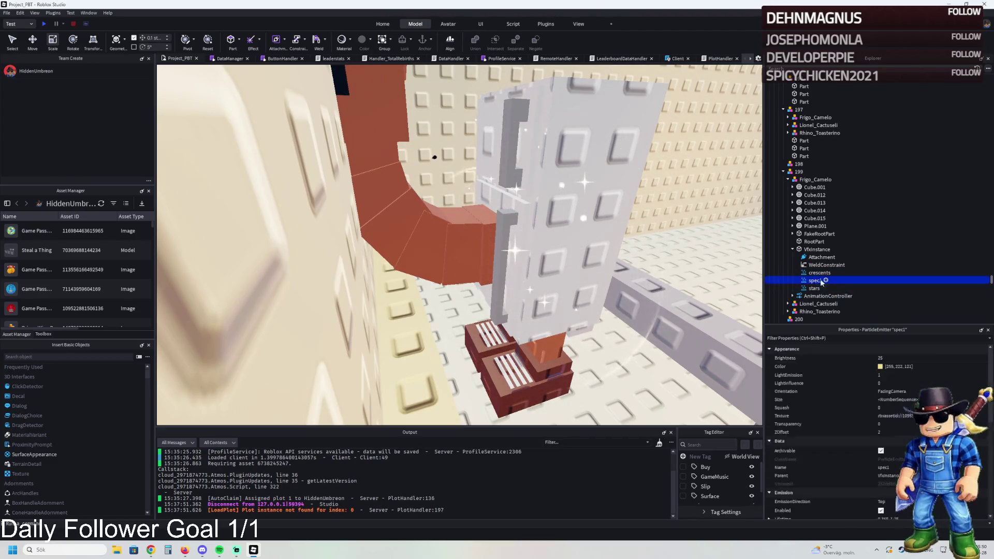
pyautogui.press('Delete')
pyautogui.click(815, 280)
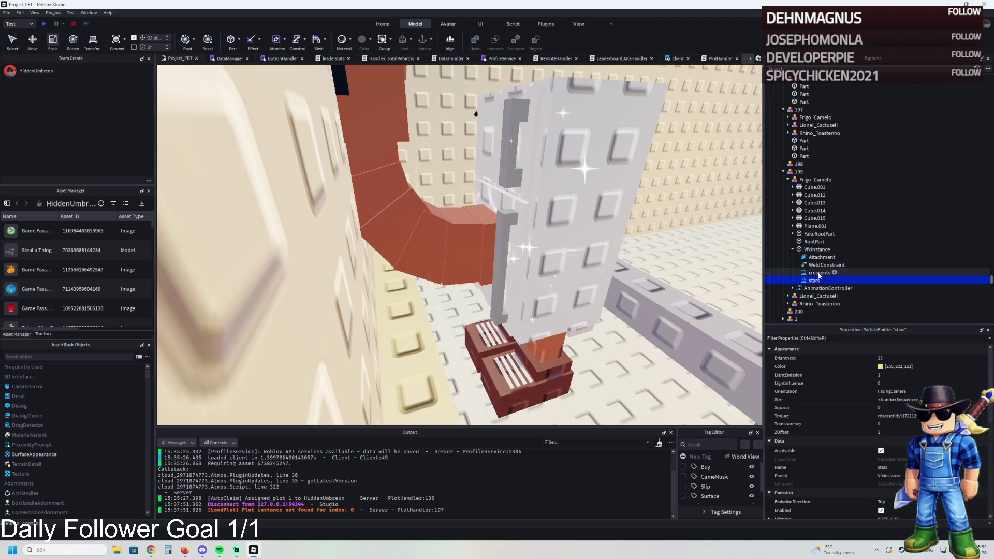
pyautogui.press('Delete')
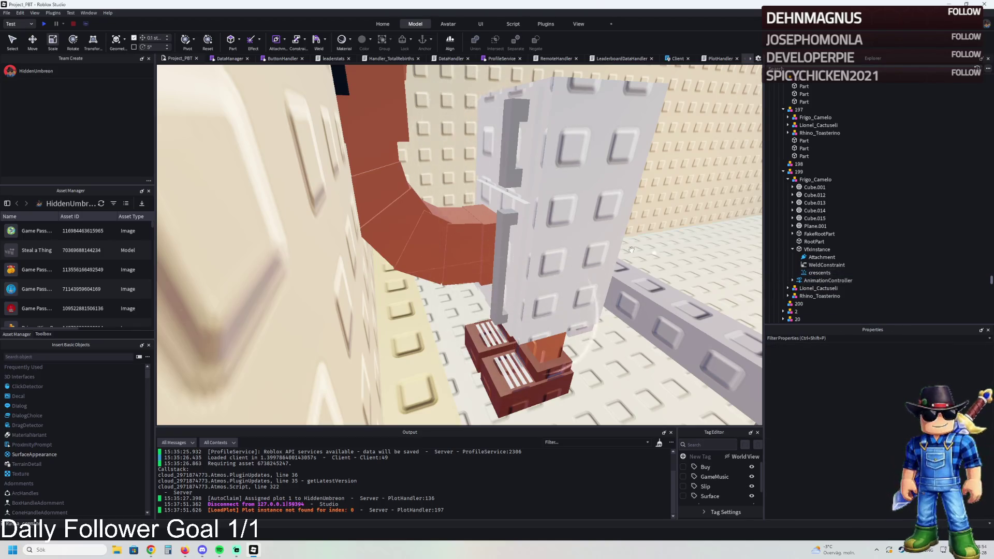
pyautogui.scroll(-3, 600, 241)
pyautogui.scroll(3, 600, 241)
pyautogui.hotkey('ctrl', 'z')
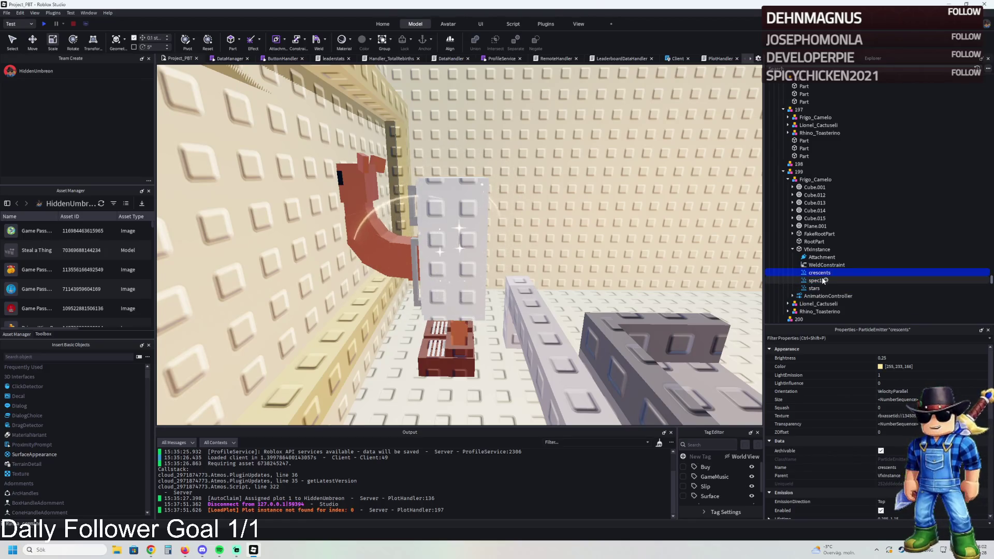
pyautogui.press('Delete')
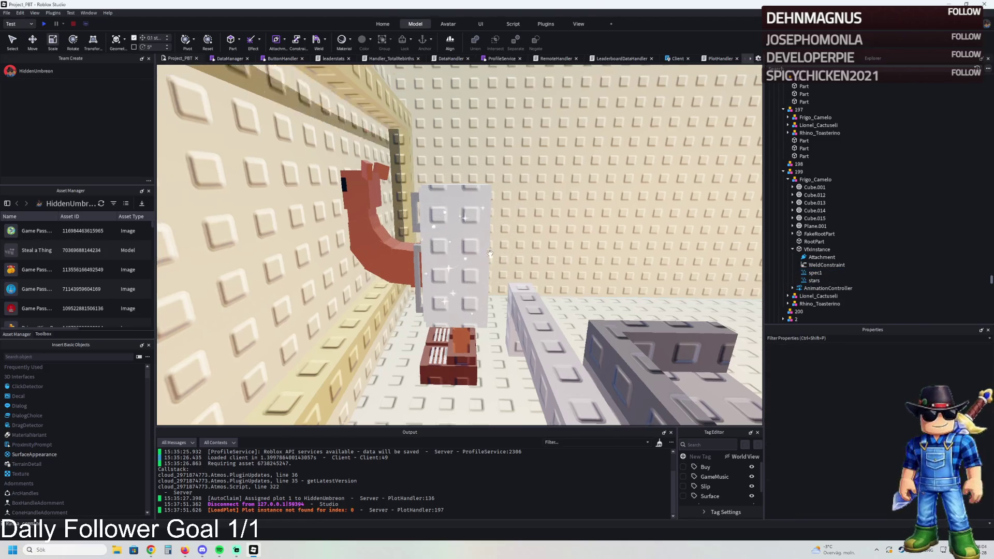
pyautogui.press('w')
pyautogui.press('w')
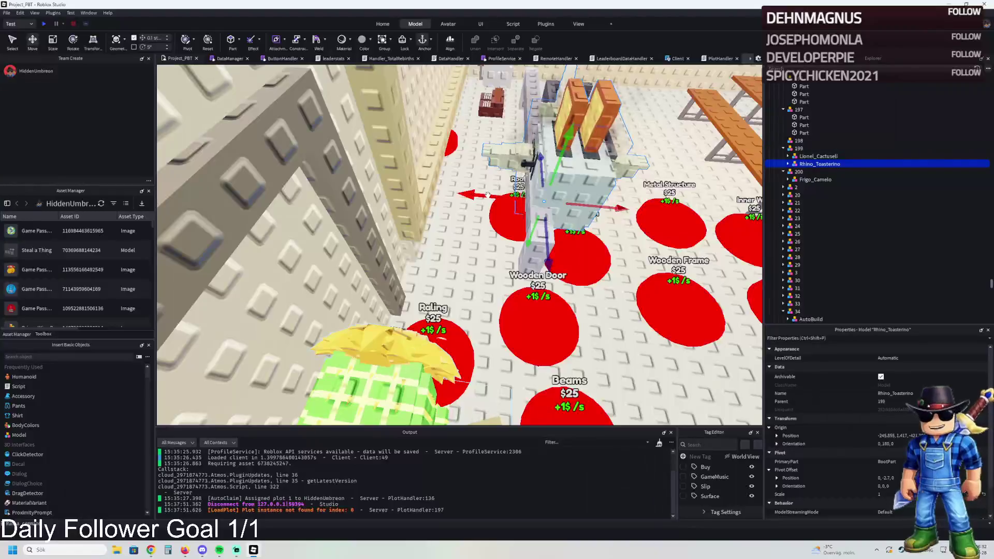
# Slide Rhino_Toasterino along X and Z into the narrow gap between walls near the Roof pad
pyautogui.click(437, 193)
pyautogui.hotkey('ctrl', '2')
pyautogui.press('f')
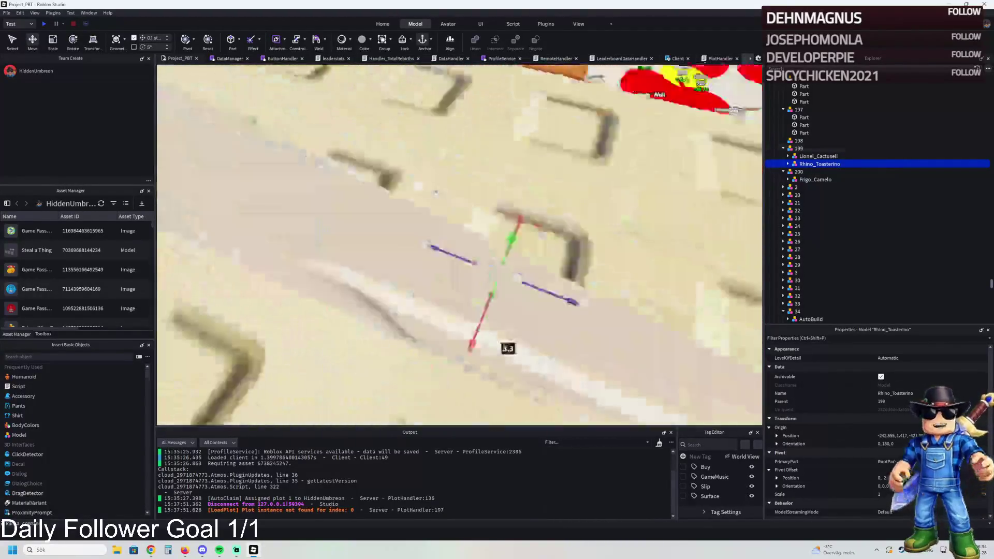
pyautogui.press('d')
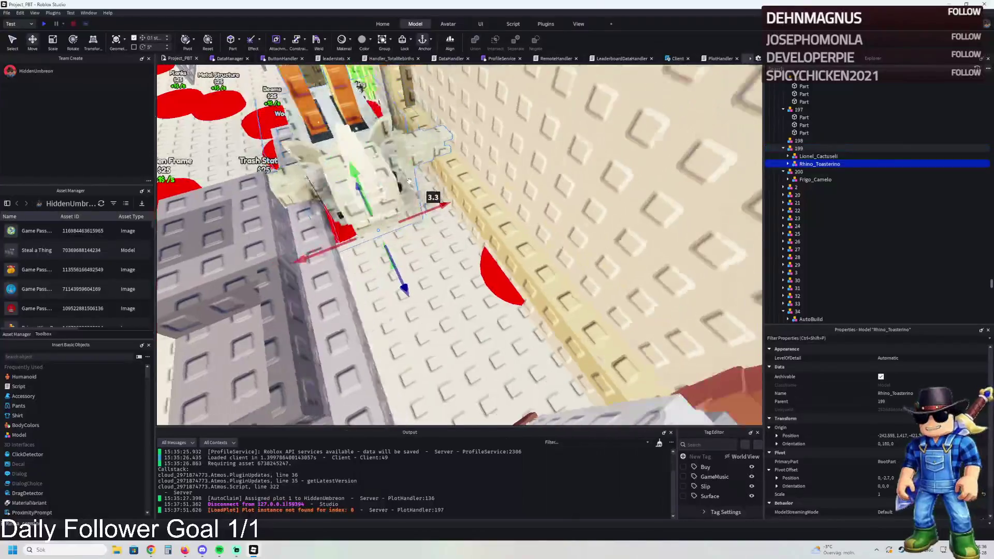
pyautogui.moveTo(422, 210); pyautogui.dragTo(437, 210)
pyautogui.moveTo(417, 262); pyautogui.dragTo(439, 263)
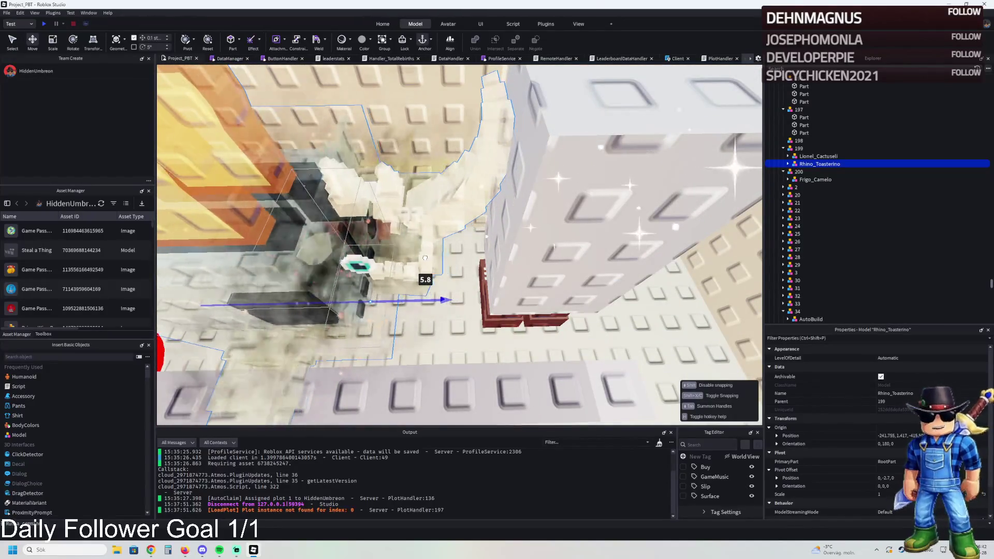
pyautogui.moveTo(422, 258); pyautogui.dragTo(447, 263)
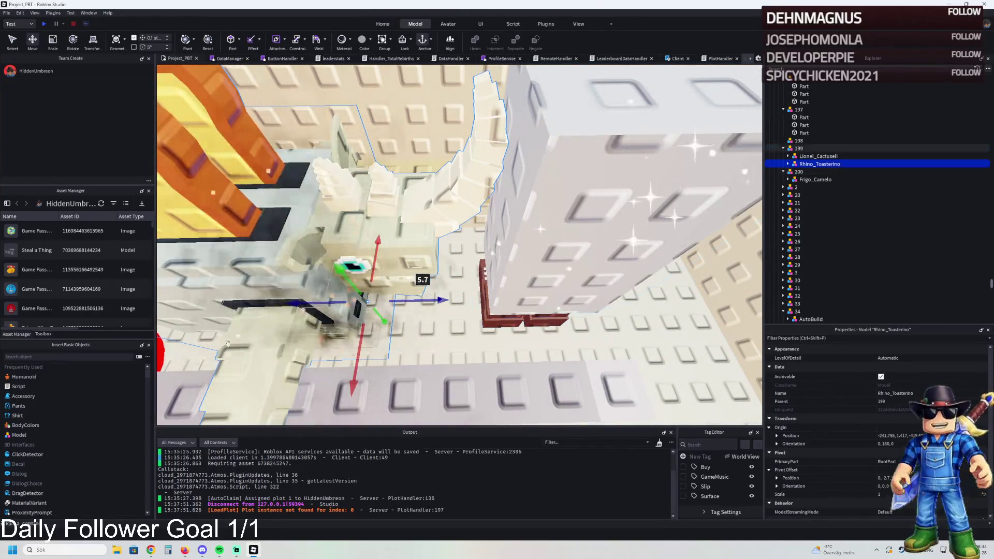
pyautogui.moveTo(425, 302)
pyautogui.mouseDown()
pyautogui.moveTo(393, 312)
pyautogui.moveTo(424, 300)
pyautogui.moveTo(465, 314)
pyautogui.mouseUp()
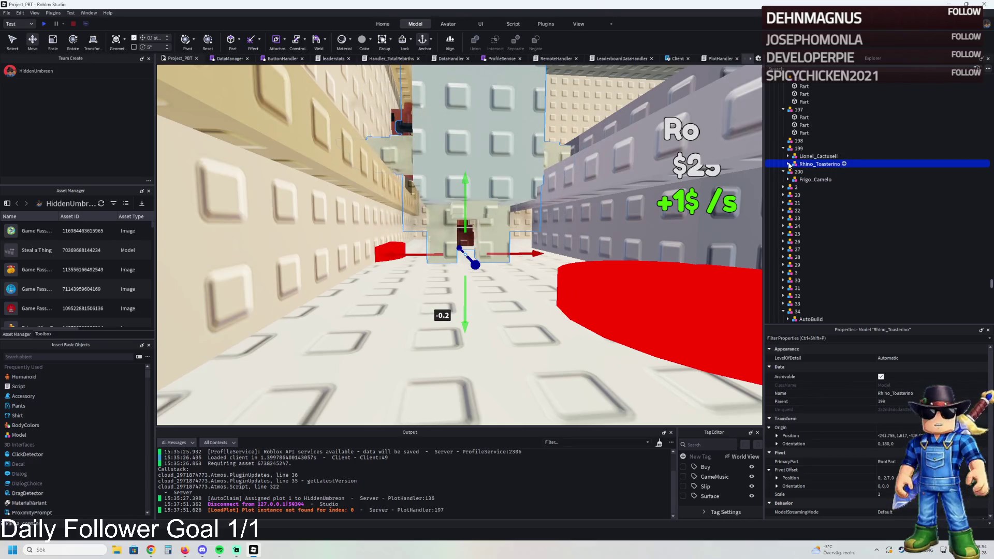
# Delete Rhino_Toasterino's root parts, inspect VfxInstance, then undo the deletion
pyautogui.click(810, 171)
pyautogui.click(811, 179)
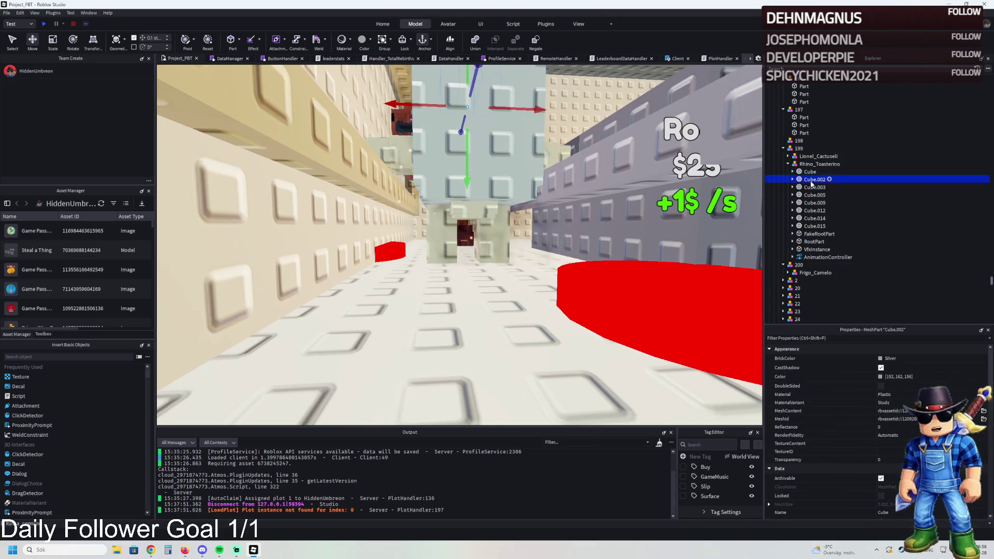
pyautogui.click(820, 234)
pyautogui.keyDown('shift'); pyautogui.click(814, 242); pyautogui.keyUp('shift')
pyautogui.press('Delete')
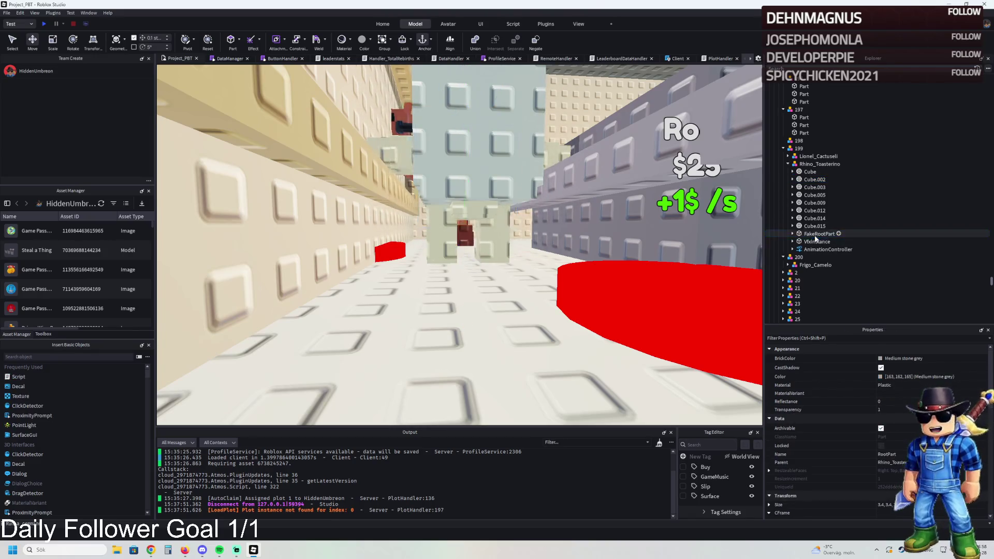
pyautogui.click(816, 234)
pyautogui.press('f')
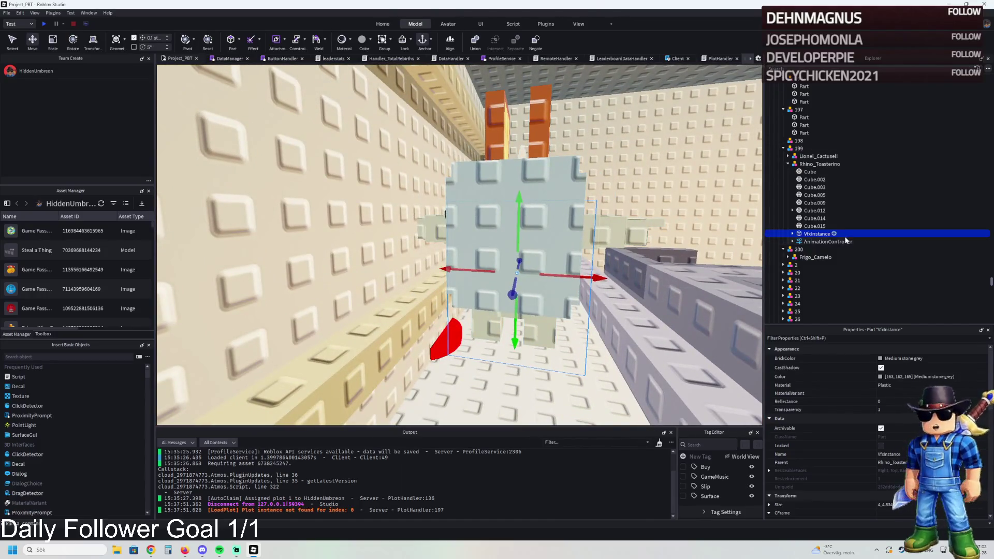
pyautogui.hotkey('ctrl', 'z')
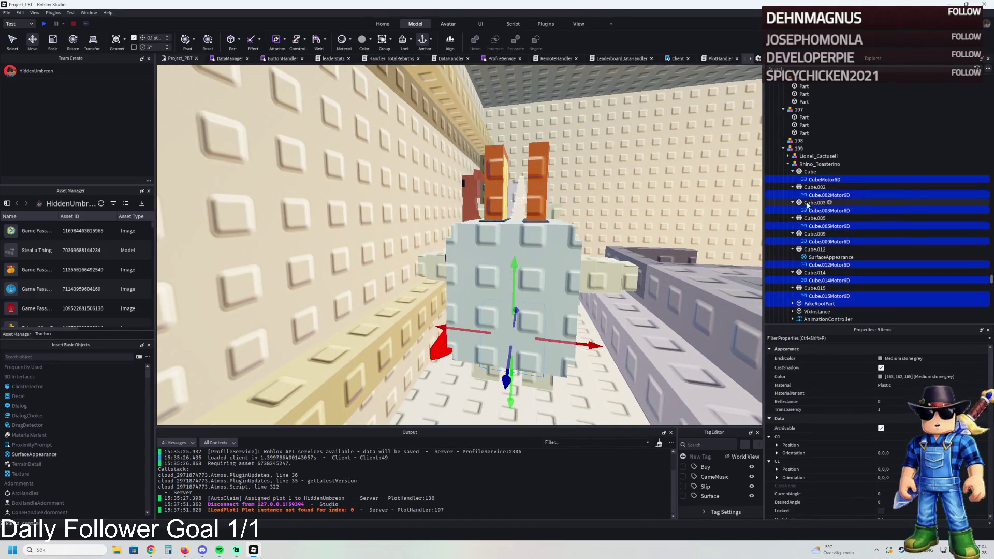
# Collapse and re-expand the Rhino_Toasterino hierarchy and focus the camera on the model
pyautogui.click(794, 171)
pyautogui.click(803, 164)
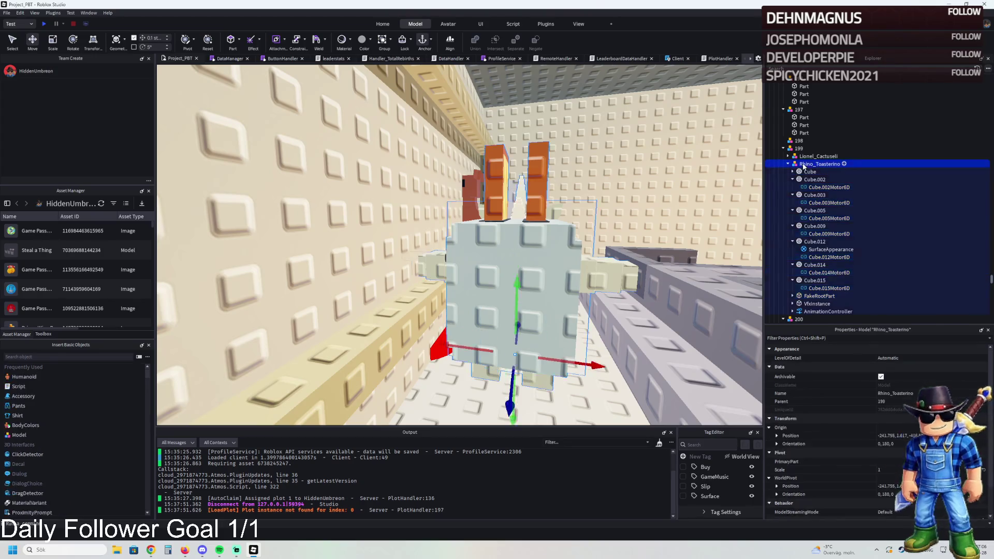
pyautogui.doubleClick(803, 165)
pyautogui.doubleClick(812, 166)
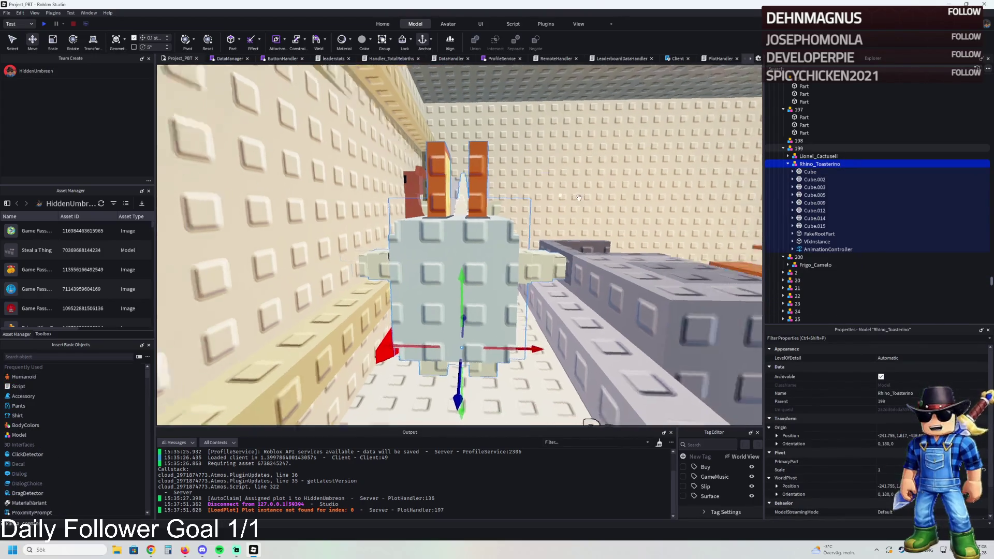
pyautogui.press('d')
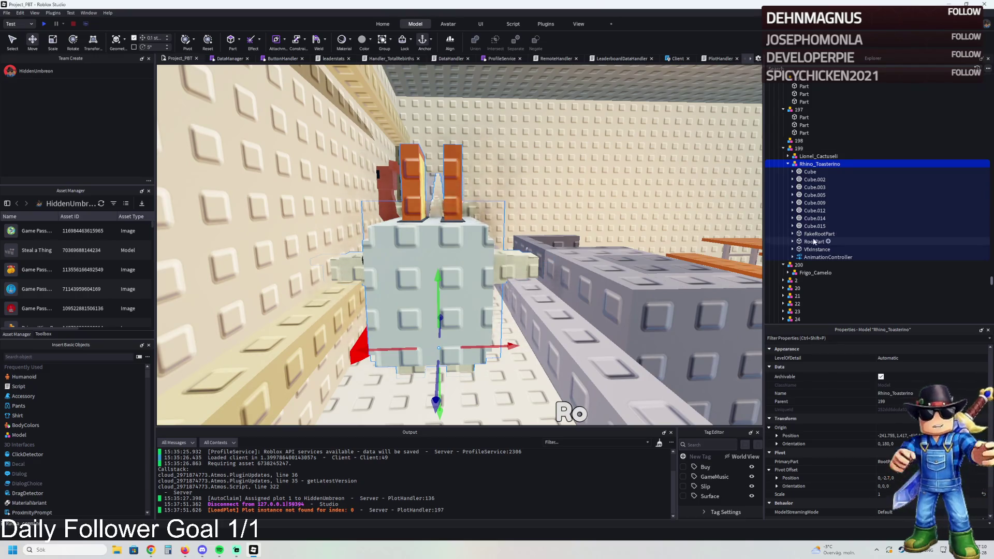
# Delete the VfxInstance and FakeRootPart parts from Rhino_Toasterino
pyautogui.doubleClick(817, 249)
pyautogui.press('Delete')
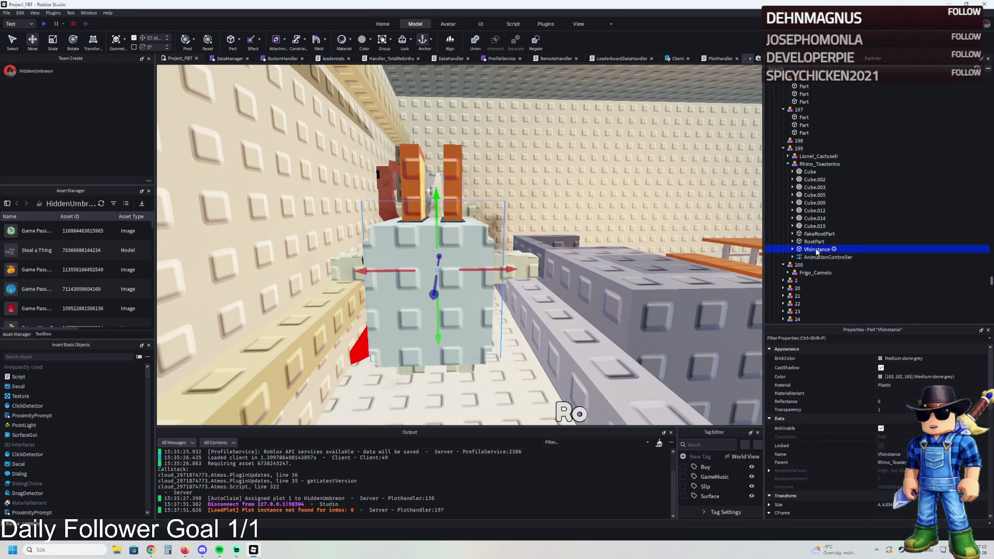
pyautogui.click(811, 227)
pyautogui.click(806, 219)
pyautogui.doubleClick(827, 236)
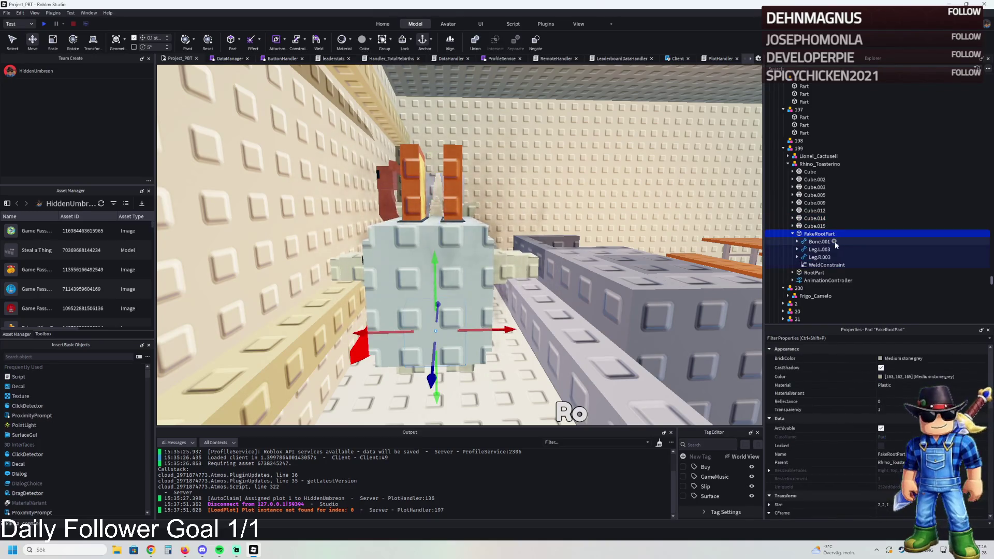
pyautogui.press('Delete')
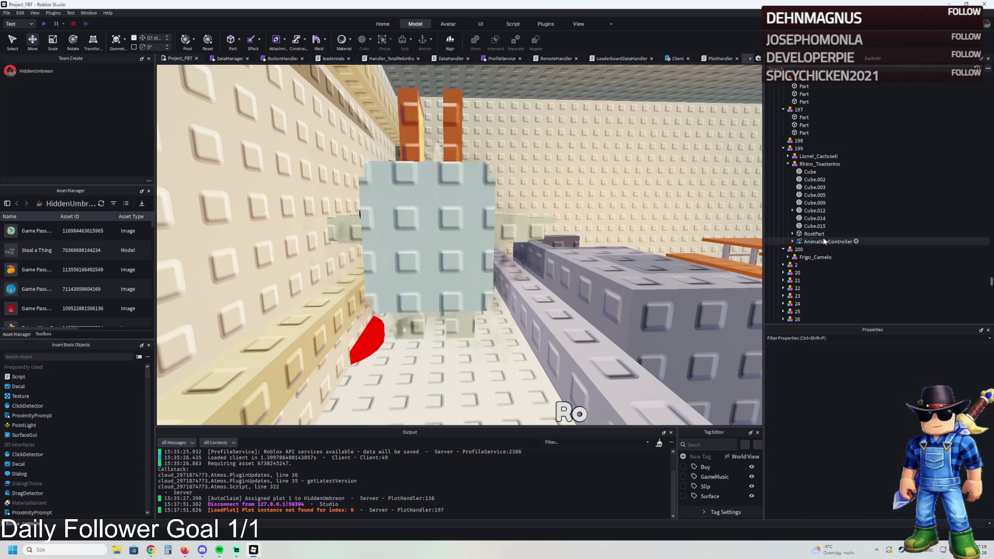
pyautogui.click(828, 235)
# Move the cubes2 and smoke1 particle emitters under the Cube part
pyautogui.click(818, 250)
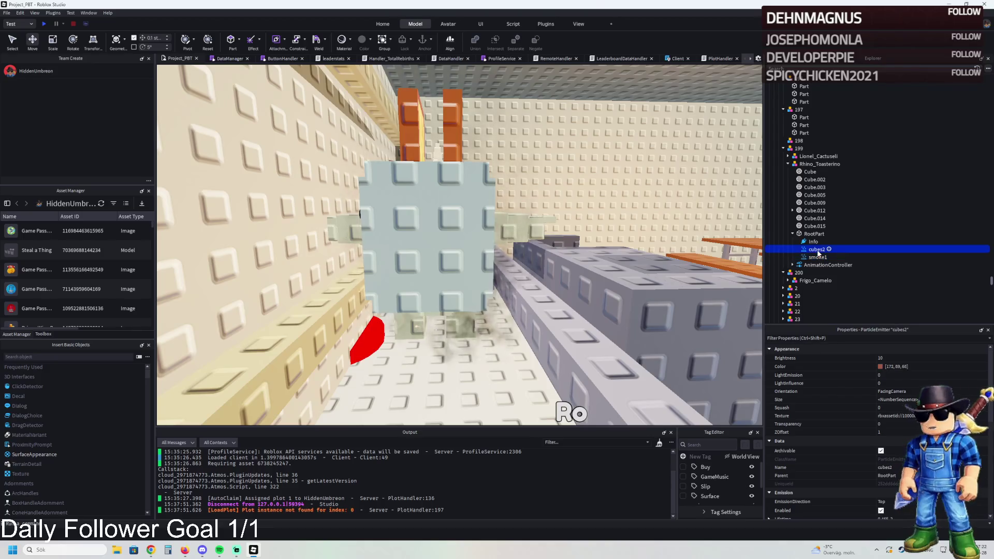
pyautogui.moveTo(820, 212); pyautogui.dragTo(811, 172)
pyautogui.moveTo(812, 257); pyautogui.dragTo(810, 173)
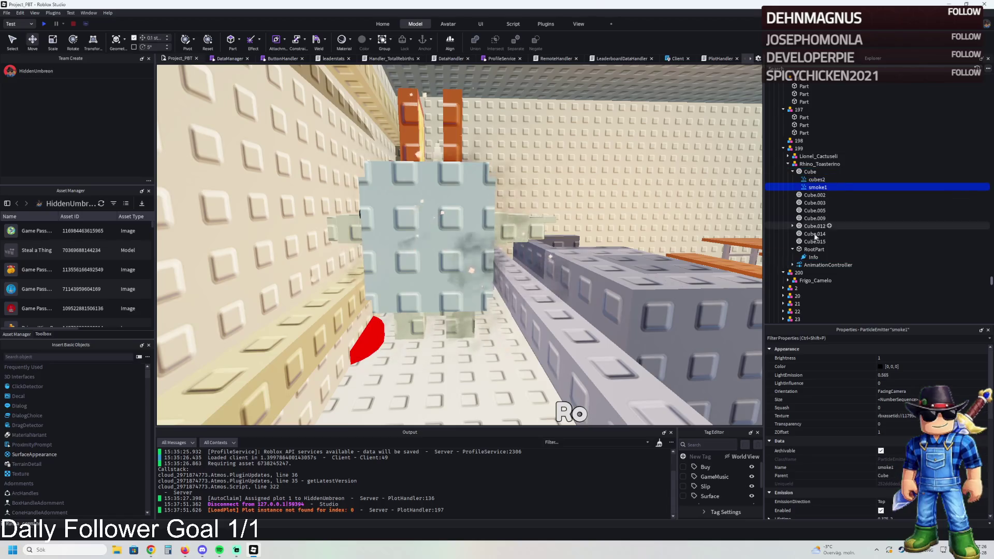
pyautogui.click(802, 180)
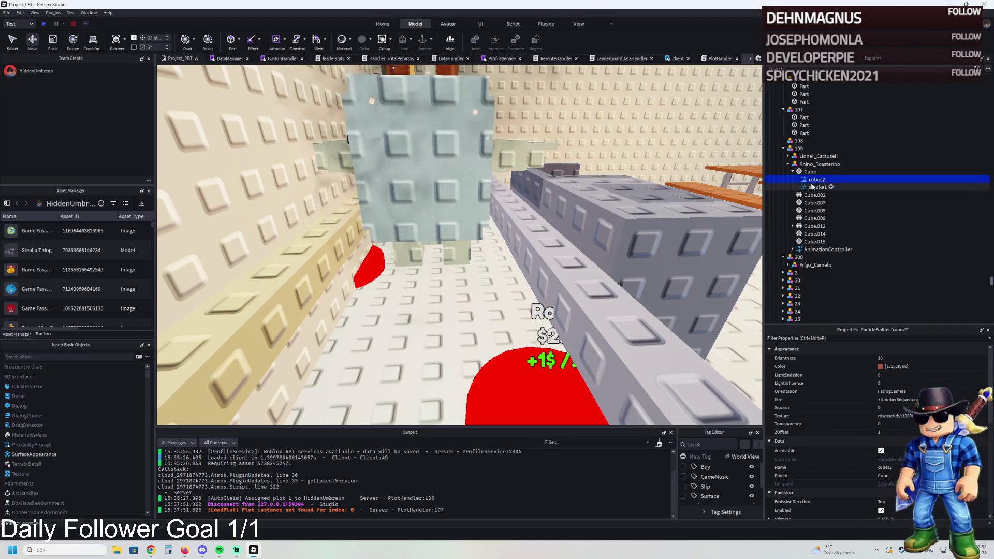
pyautogui.moveTo(813, 186); pyautogui.dragTo(806, 175)
# Lower the Rhino_Toasterino model toward the floor and orbit around it to check
pyautogui.click(806, 164)
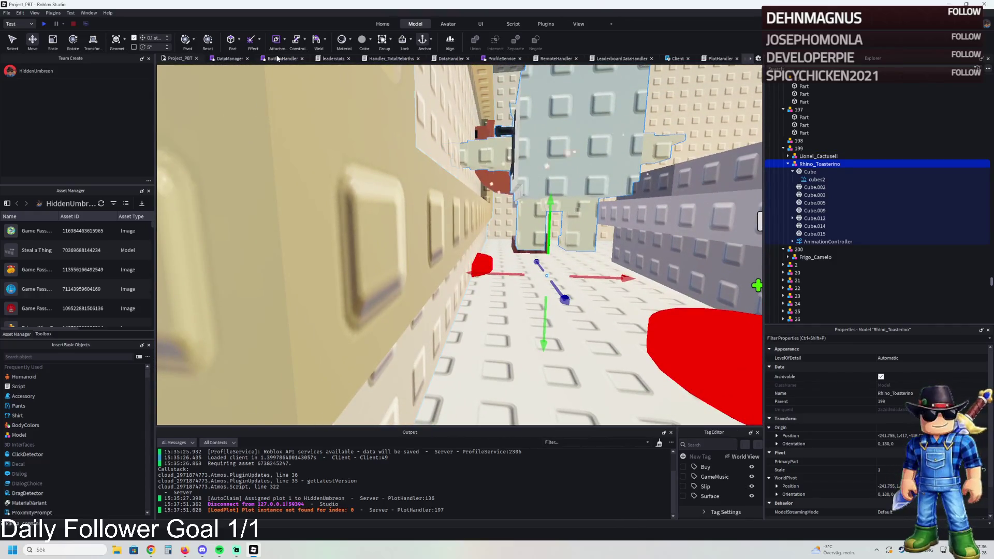
pyautogui.moveTo(546, 219); pyautogui.dragTo(554, 250)
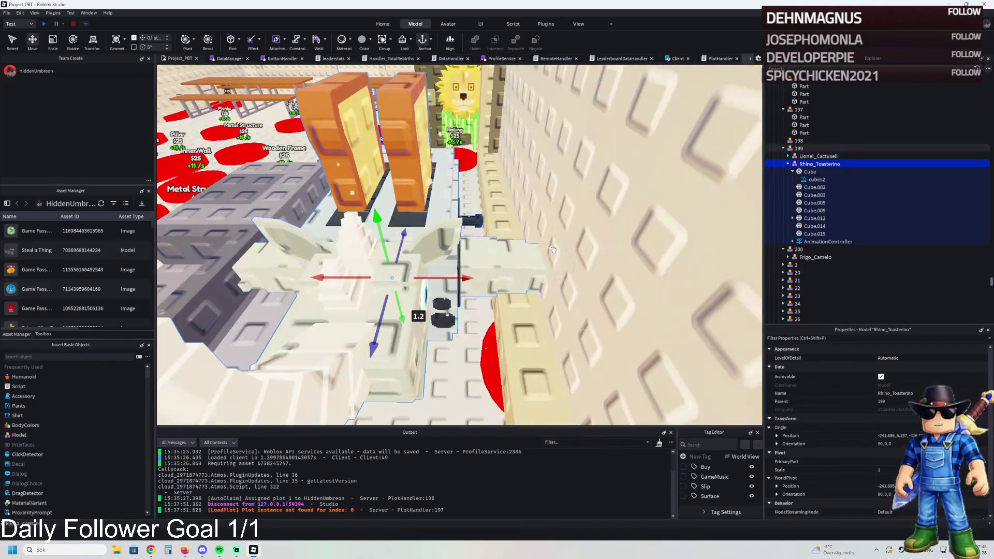
pyautogui.click(812, 195)
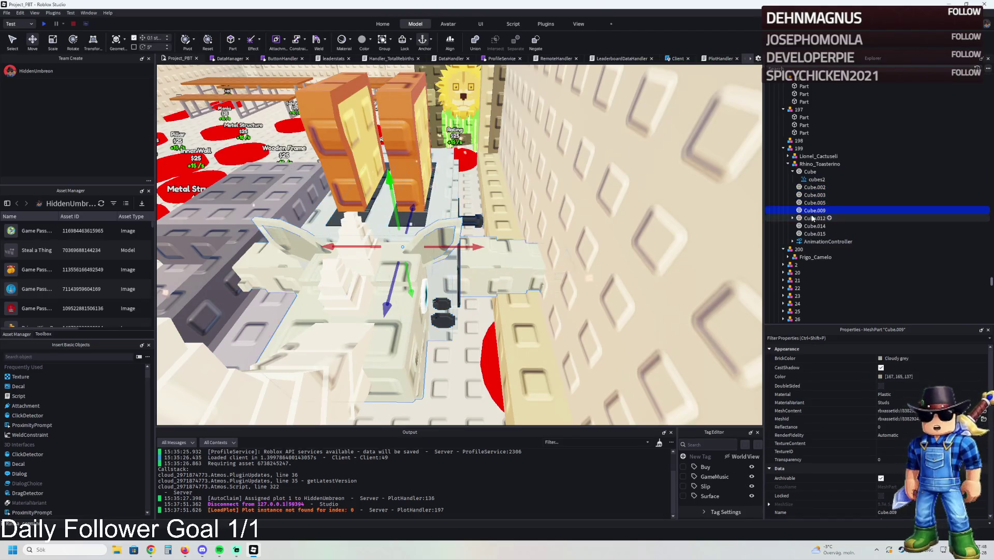
pyautogui.moveTo(546, 253)
pyautogui.mouseDown()
pyautogui.moveTo(502, 238)
pyautogui.moveTo(523, 172)
pyautogui.mouseUp()
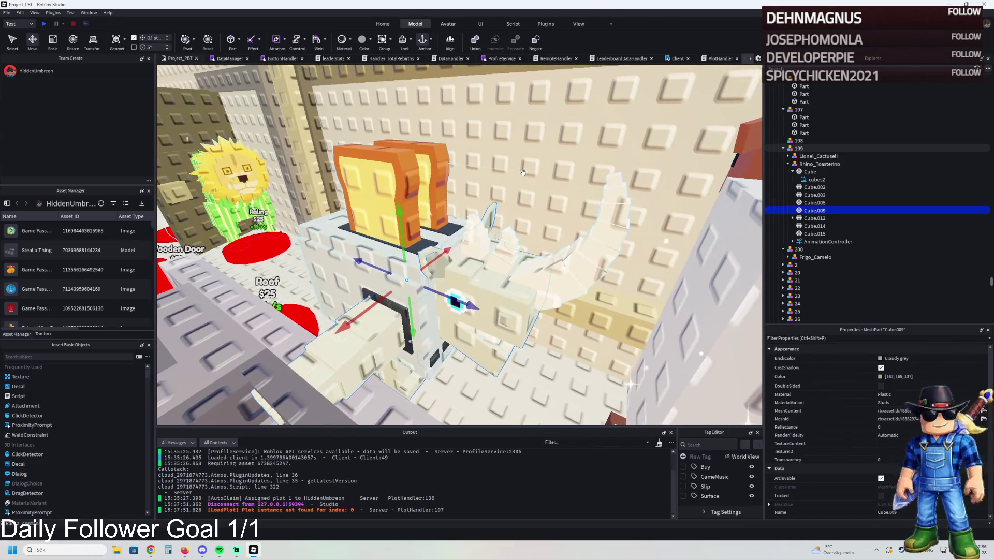
pyautogui.moveTo(471, 192)
pyautogui.mouseDown()
pyautogui.moveTo(463, 224)
pyautogui.moveTo(288, 259)
pyautogui.mouseUp()
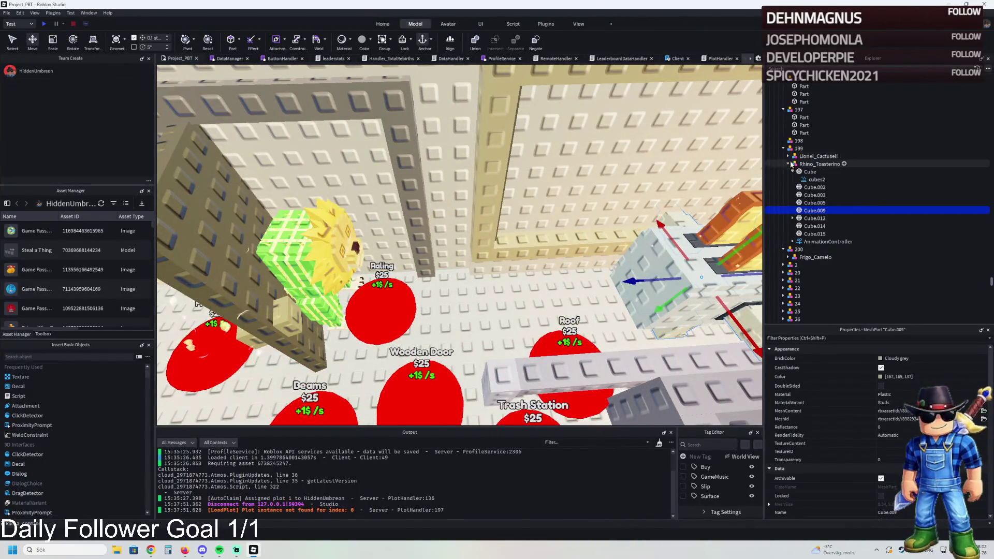
# Slide Lionel_Cactuseli about 12 studs along its depth and turn it slightly
pyautogui.click(788, 163)
pyautogui.click(817, 156)
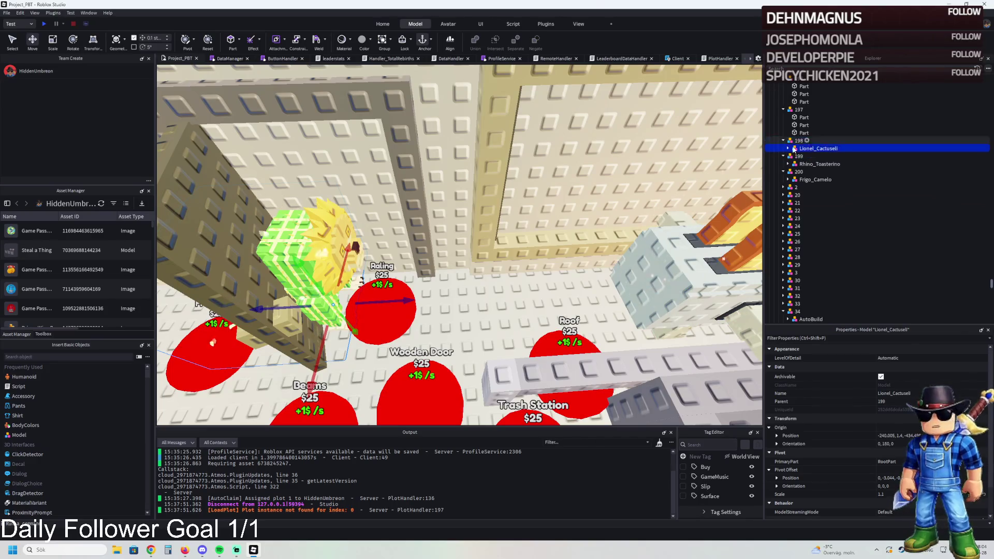
pyautogui.moveTo(392, 290); pyautogui.dragTo(566, 285)
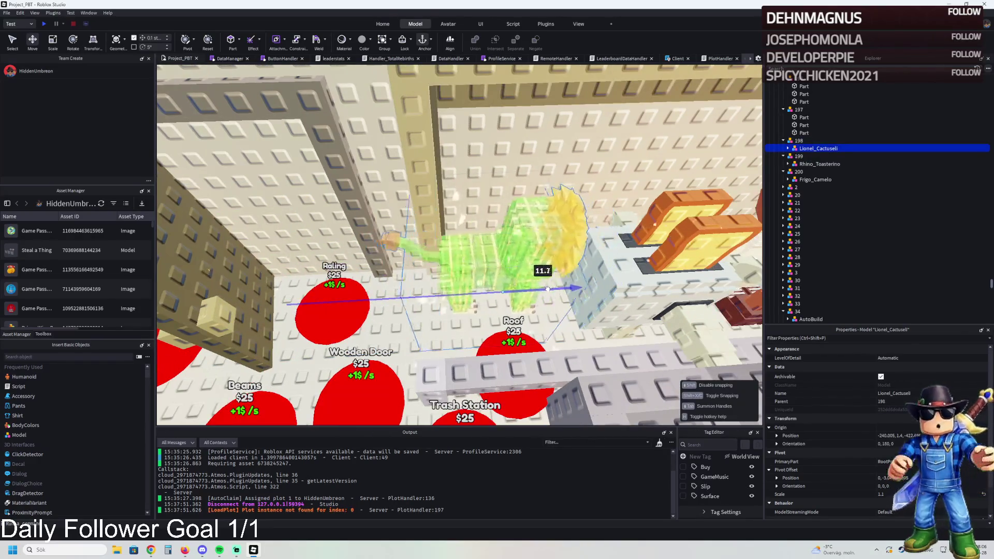
pyautogui.scroll(5, 548, 290)
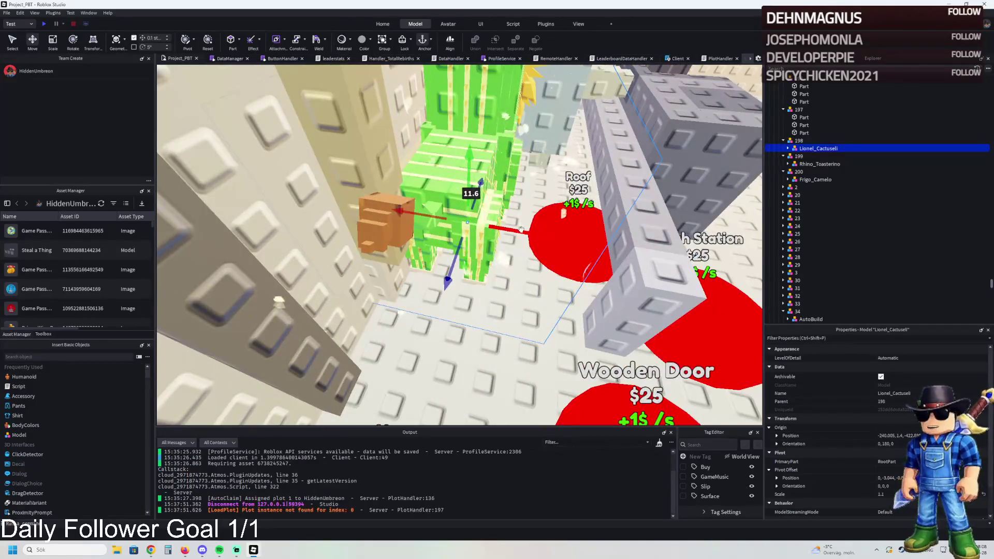
pyautogui.hotkey('ctrl', '4')
pyautogui.moveTo(536, 276); pyautogui.dragTo(542, 280)
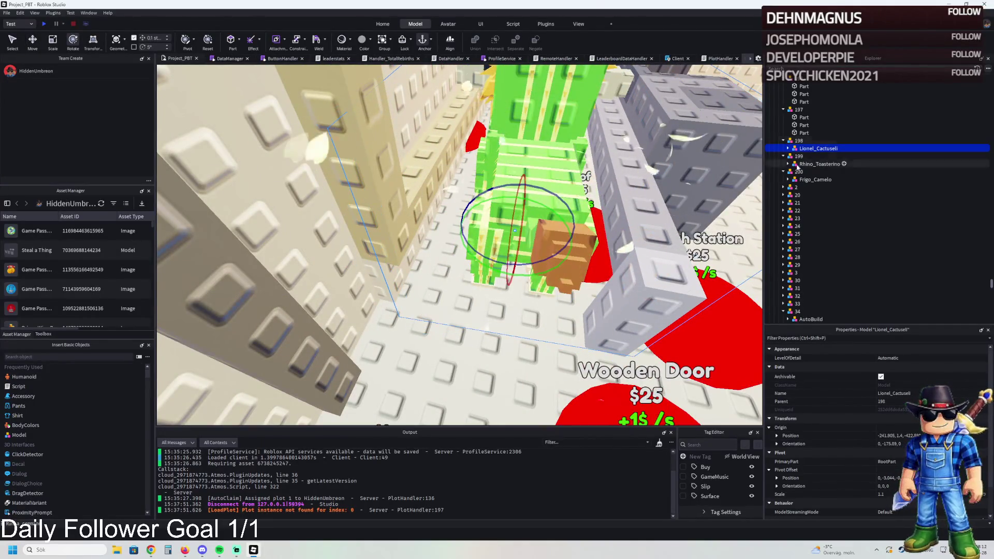
# Delete the cactus's FakeRootPart and move its flowers emitter under Cube.025
pyautogui.click(788, 149)
pyautogui.click(811, 156)
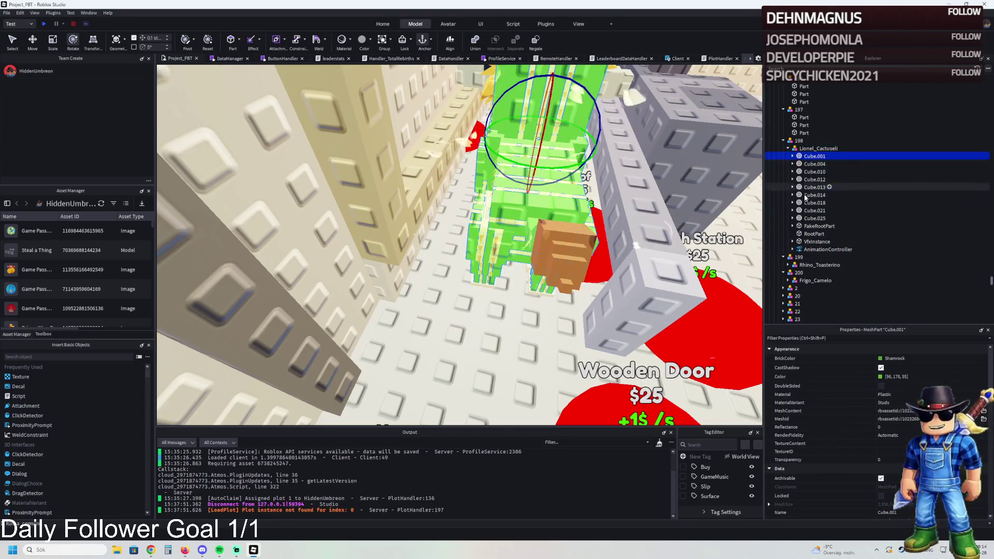
pyautogui.click(814, 226)
pyautogui.press('Delete')
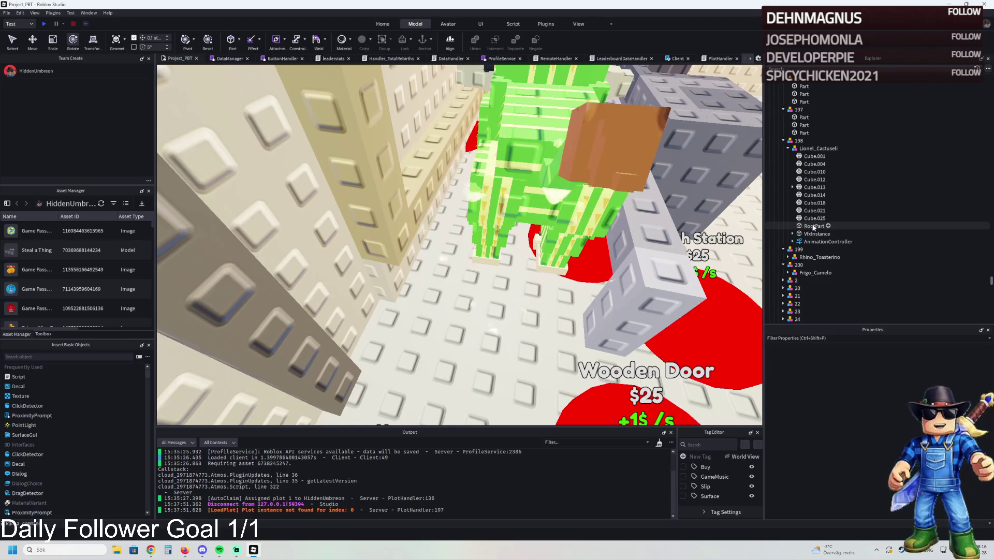
pyautogui.click(817, 234)
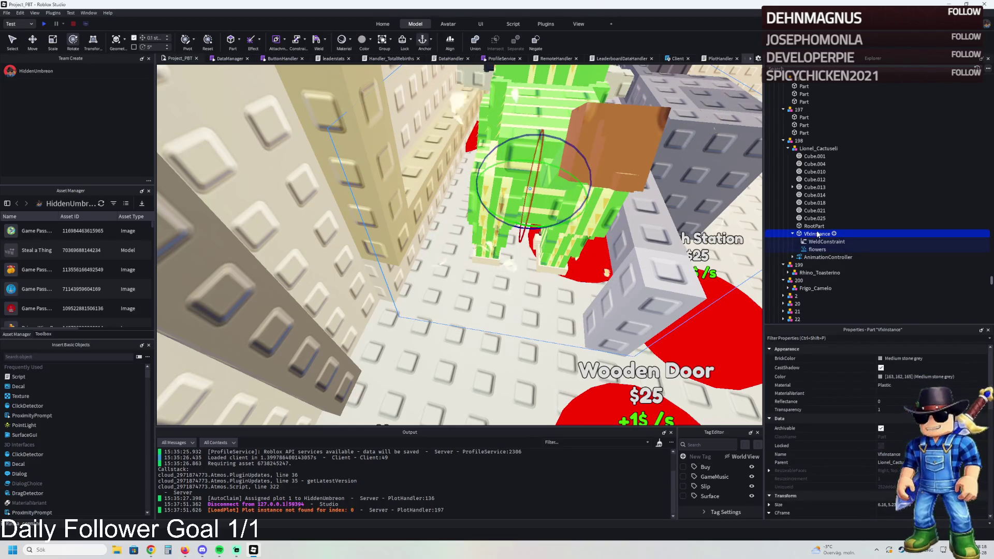
pyautogui.moveTo(817, 249); pyautogui.dragTo(816, 223)
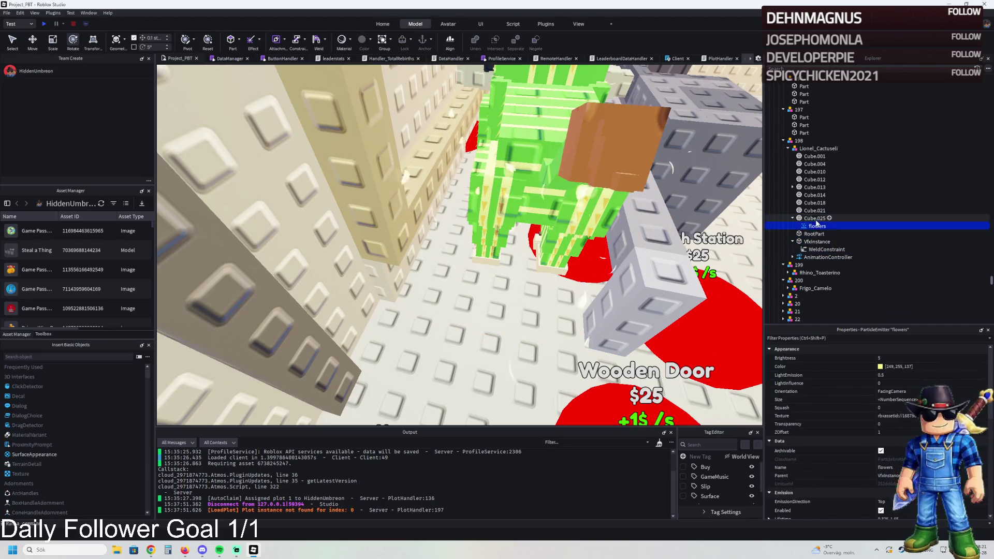
pyautogui.click(815, 220)
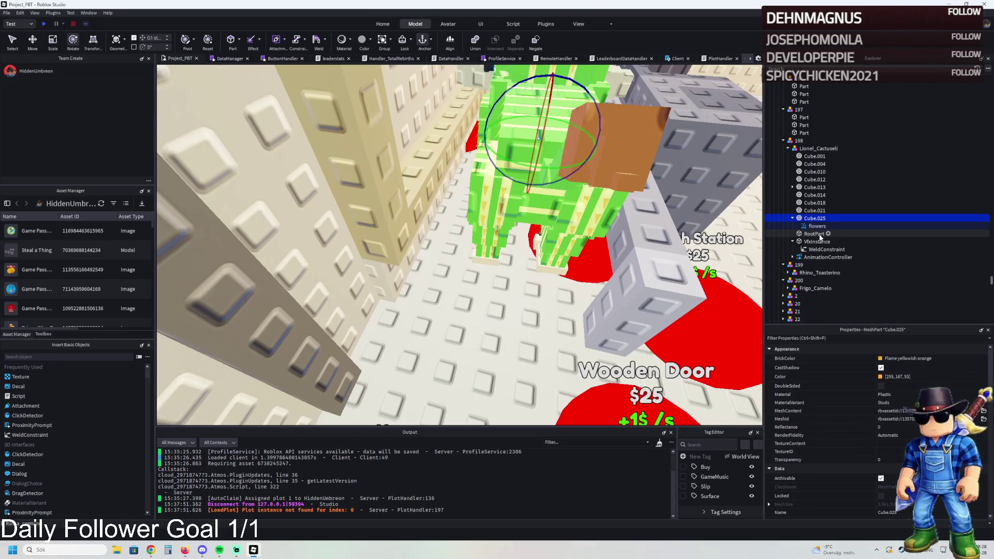
# Delete the cactus's VfxInstance part and select the whole model with the Move tool
pyautogui.scroll(5, 534, 202)
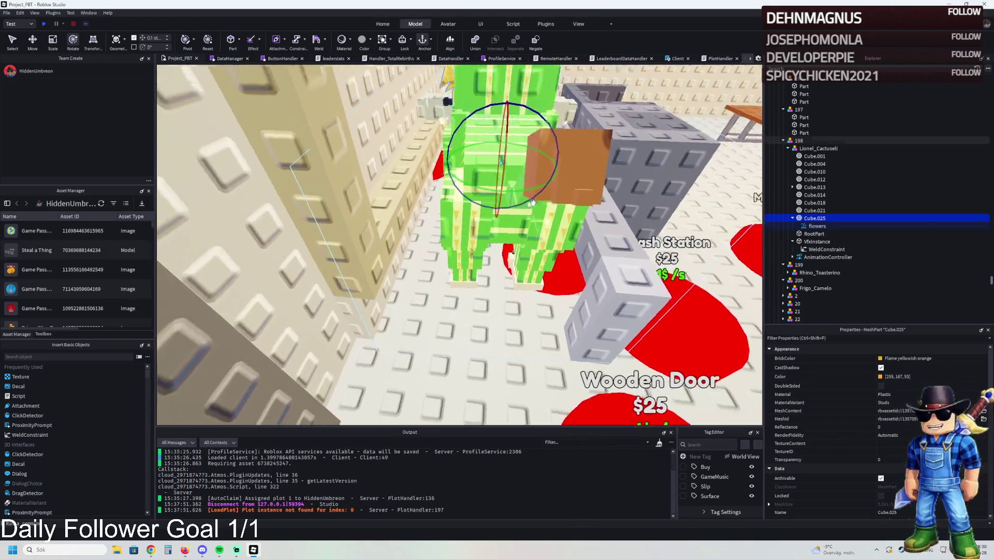
pyautogui.scroll(3, 533, 202)
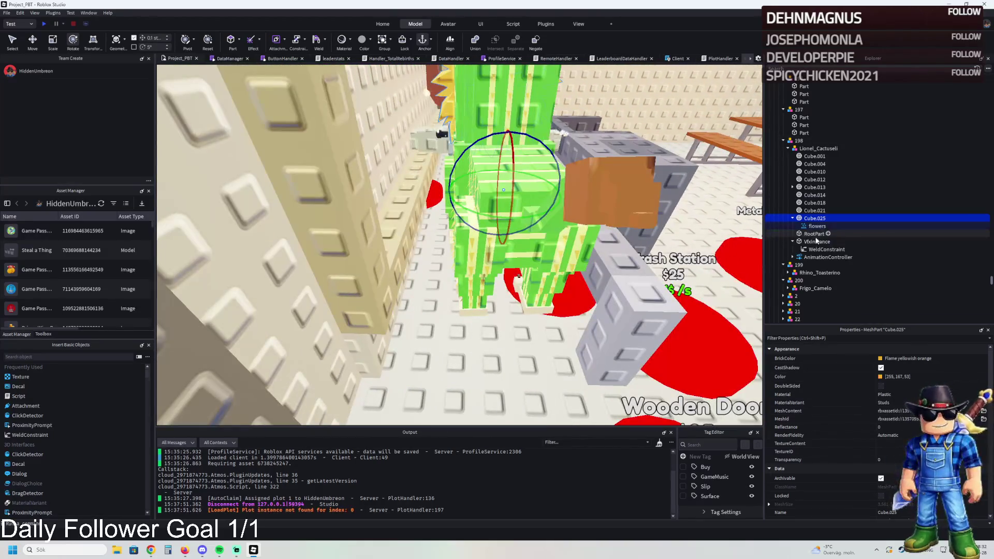
pyautogui.click(817, 249)
pyautogui.click(812, 241)
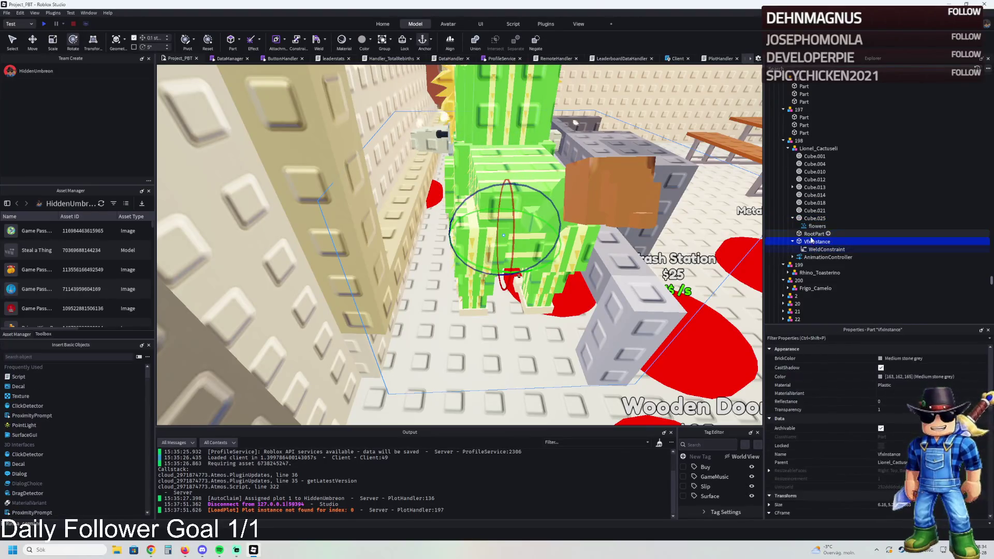
pyautogui.press('Delete')
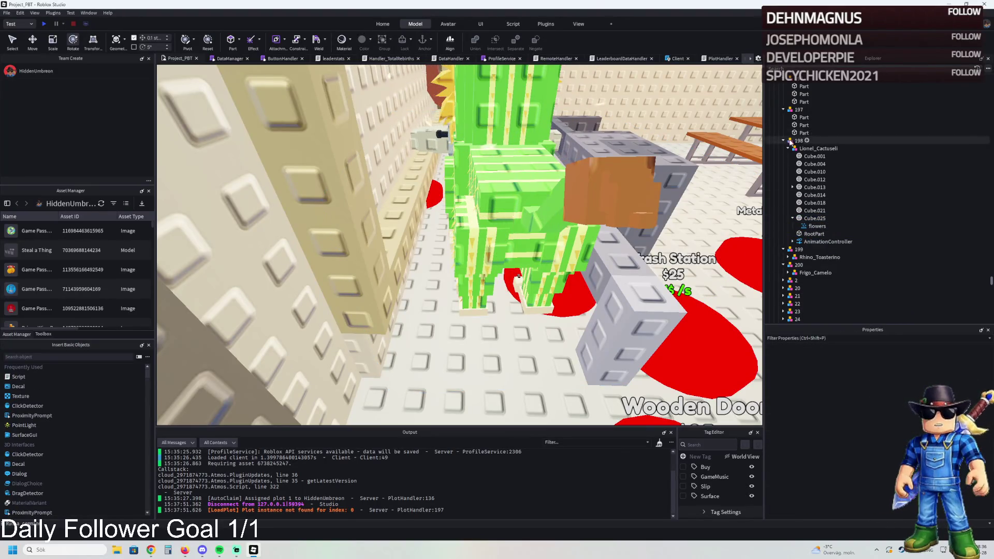
pyautogui.click(815, 148)
pyautogui.hotkey('ctrl', '2')
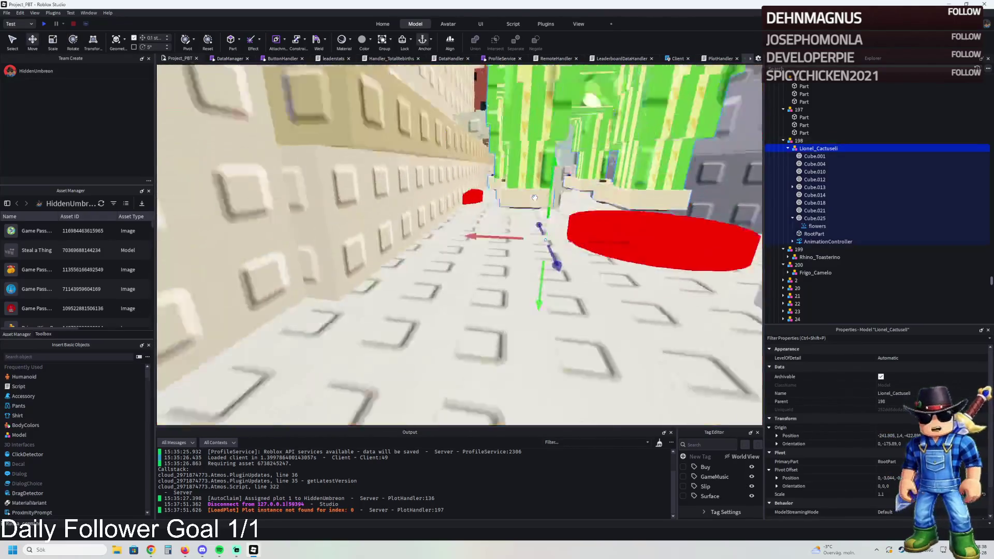
# Lower the cactus onto the floor, then rotate the Rhino_Toasterino model
pyautogui.moveTo(550, 218)
pyautogui.mouseDown()
pyautogui.moveTo(547, 277)
pyautogui.moveTo(518, 258)
pyautogui.moveTo(551, 269)
pyautogui.moveTo(518, 287)
pyautogui.moveTo(521, 298)
pyautogui.moveTo(543, 248)
pyautogui.mouseUp()
pyautogui.click(552, 234)
pyautogui.click(803, 257)
pyautogui.hotkey('ctrl', '4')
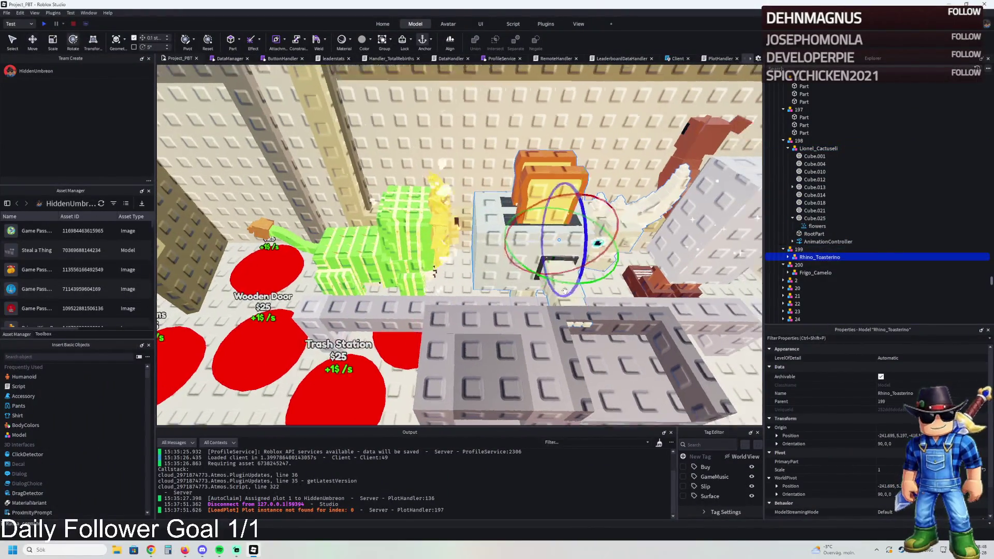
pyautogui.moveTo(543, 305); pyautogui.dragTo(503, 307)
pyautogui.hotkey('ctrl', '2')
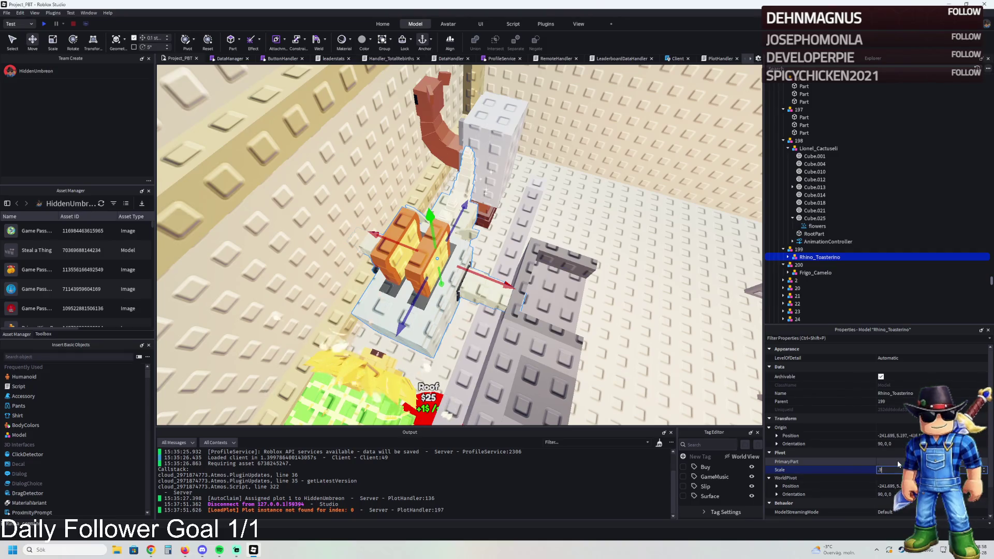
# Lower Rhino_Toasterino by 0.3 and turn it about 1.89 degrees
pyautogui.scroll(10, 725, 341)
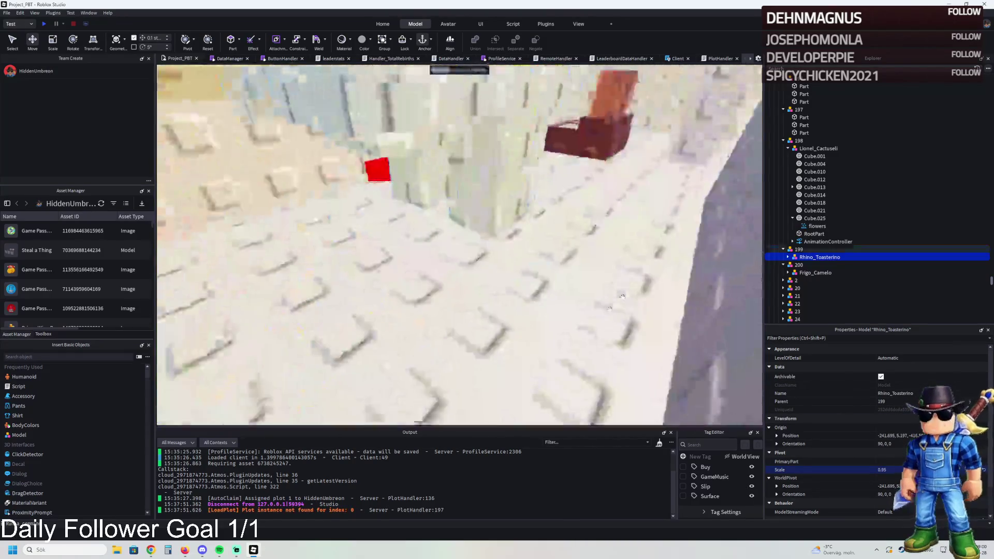
pyautogui.moveTo(527, 140); pyautogui.dragTo(522, 152)
pyautogui.press('f')
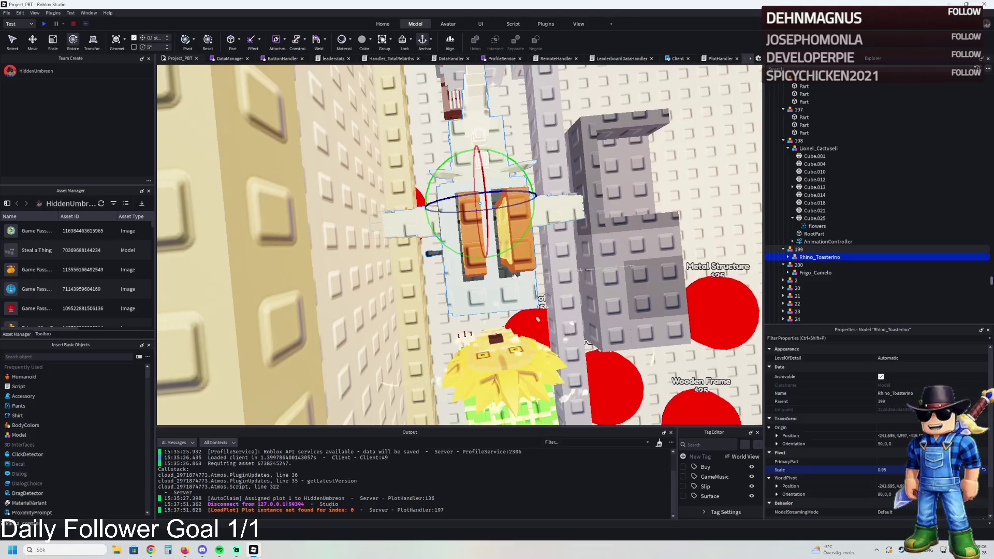
pyautogui.hotkey('ctrl', '2')
pyautogui.moveTo(510, 248); pyautogui.dragTo(537, 202)
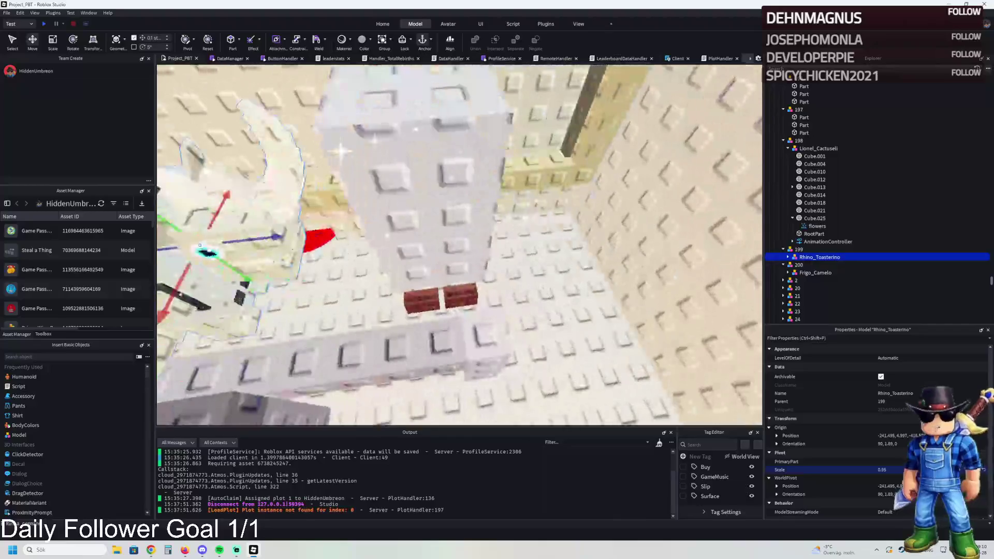
pyautogui.click(455, 215)
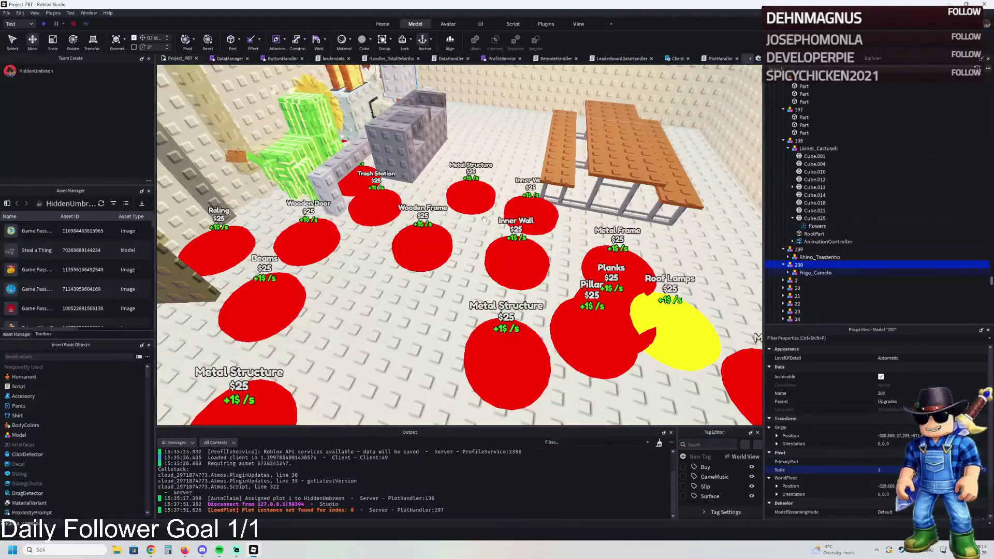
# Move button pad 198 about 9.1 studs sideways among the red pads
pyautogui.scroll(5, 484, 220)
pyautogui.scroll(2, 506, 236)
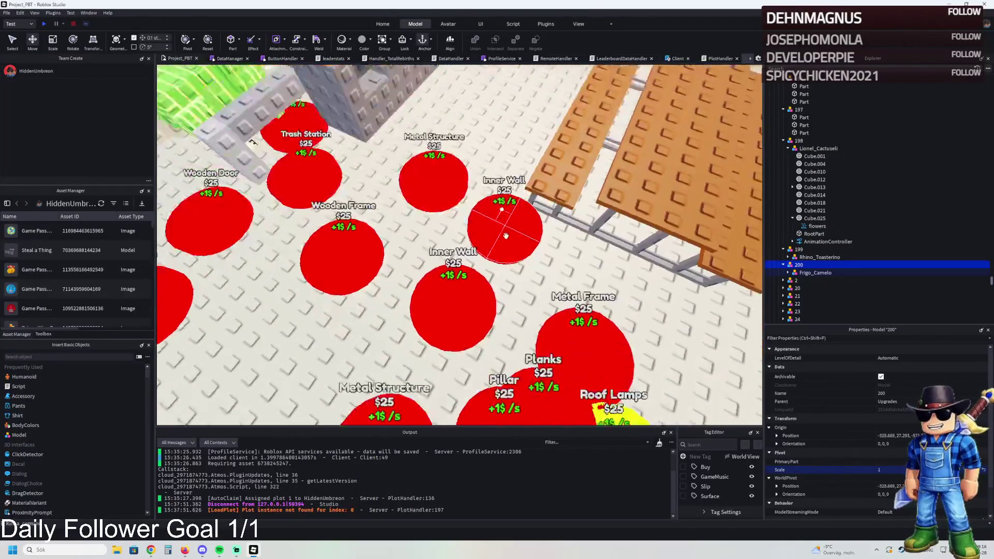
pyautogui.scroll(-3, 543, 235)
pyautogui.scroll(3, 598, 236)
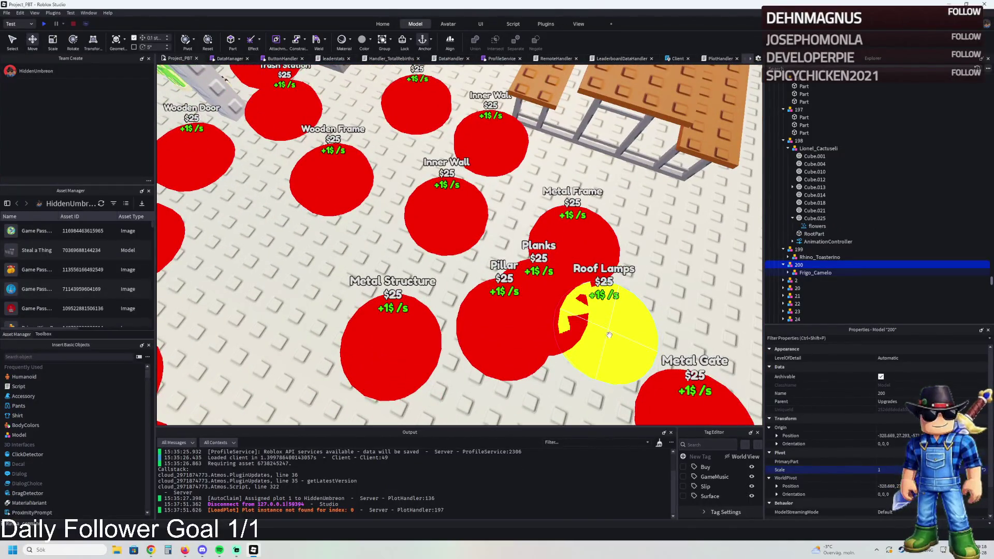
pyautogui.click(541, 282)
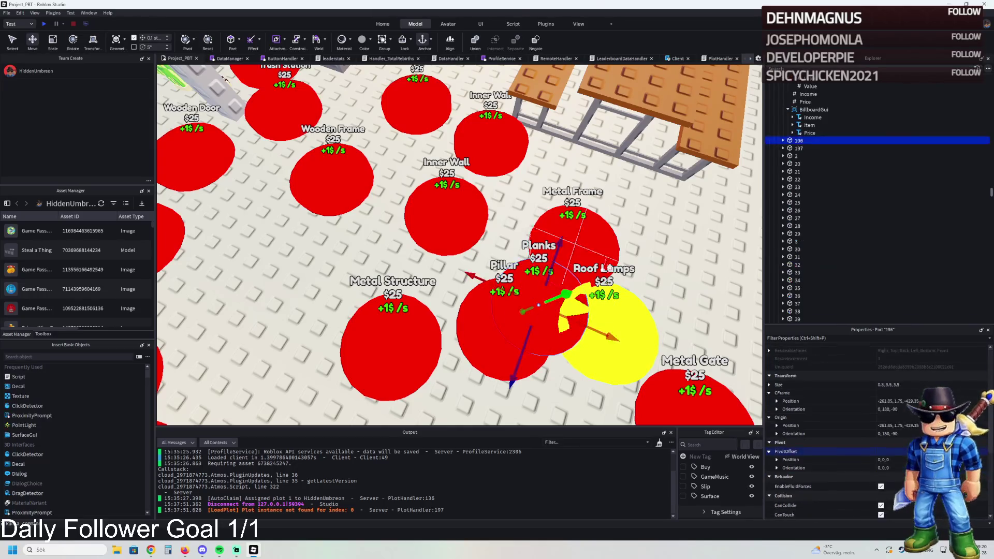
pyautogui.click(799, 149)
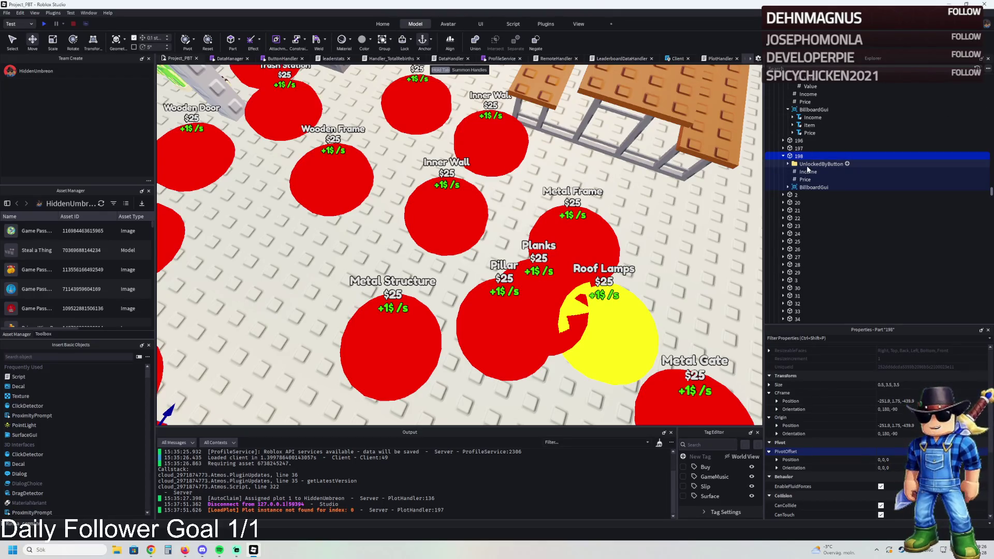
pyautogui.hotkey('ctrl', '1')
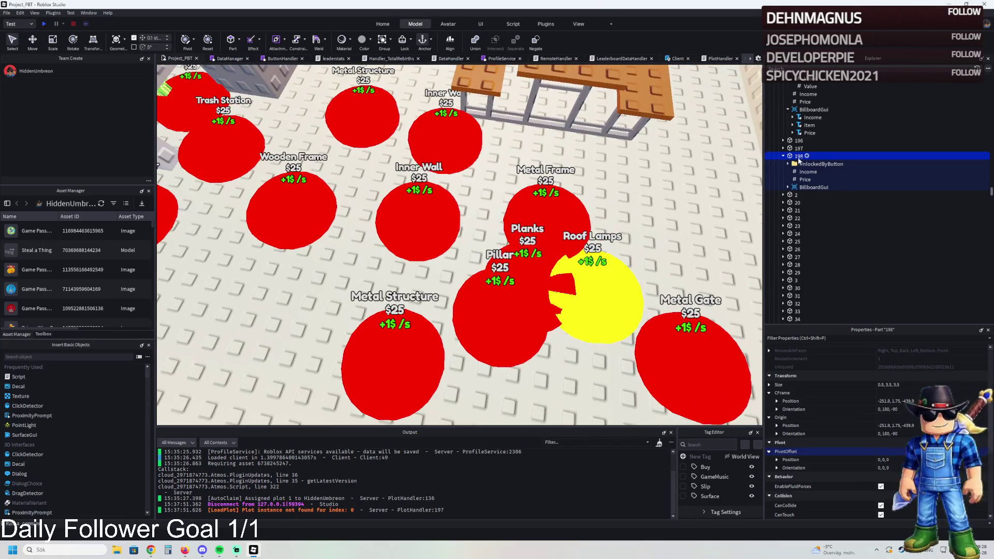
pyautogui.doubleClick(797, 156)
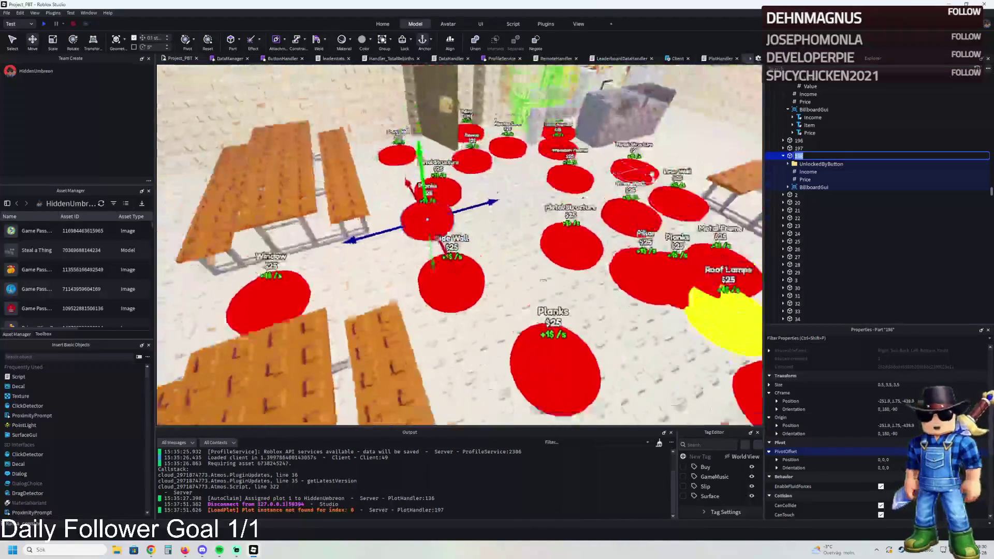
pyautogui.moveTo(471, 249)
pyautogui.mouseDown()
pyautogui.moveTo(544, 222)
pyautogui.moveTo(600, 230)
pyautogui.mouseUp()
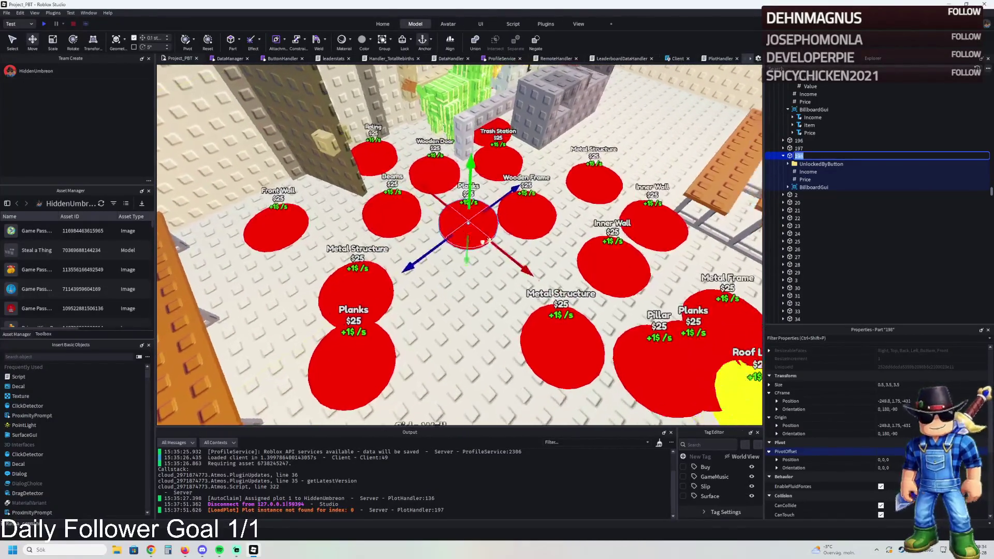
# Expand pad 197 to show its UnlockedByButton values
pyautogui.click(783, 148)
pyautogui.click(788, 156)
pyautogui.click(811, 164)
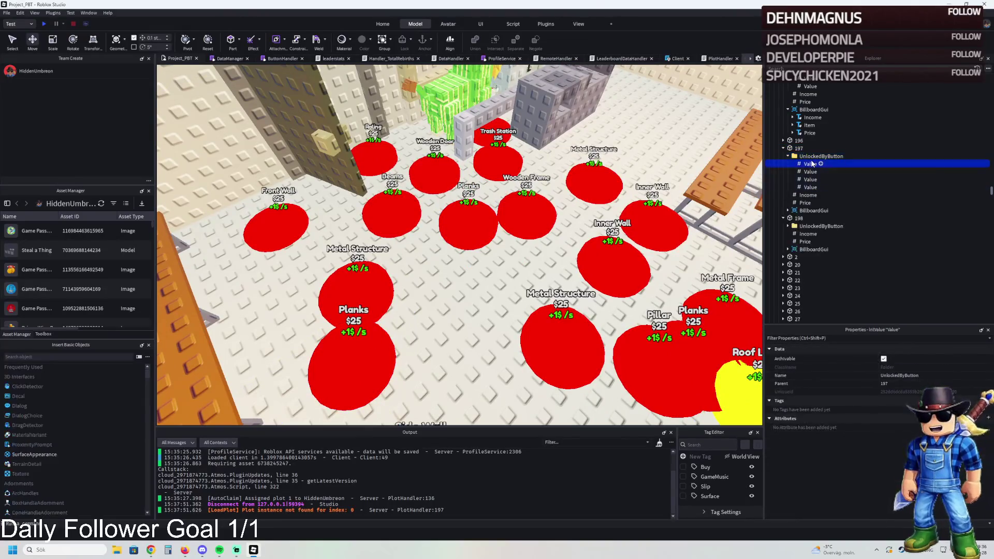
# Select the first unlock values of pads 195, 196 and 197 and edit their shared Value
pyautogui.click(783, 141)
pyautogui.click(799, 140)
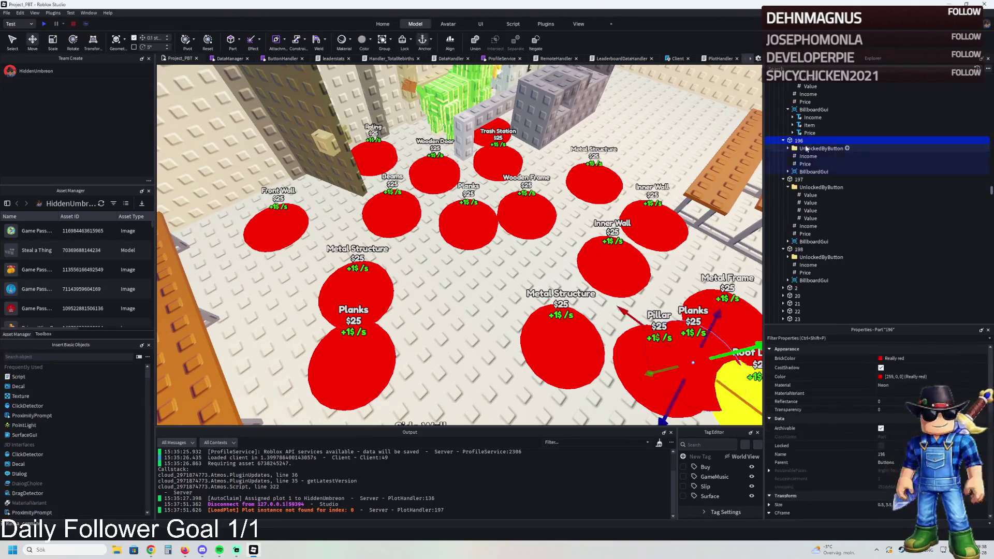
pyautogui.scroll(3, 811, 120)
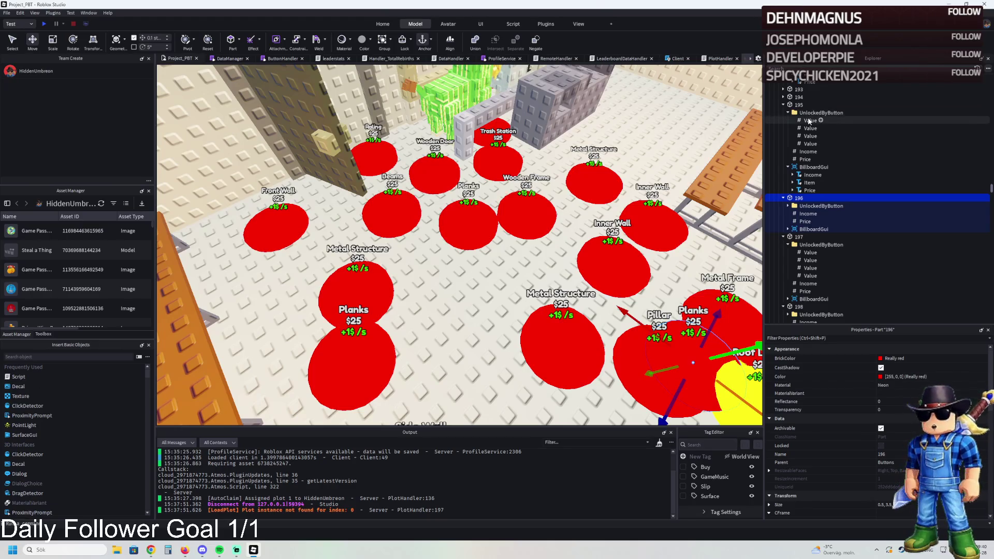
pyautogui.click(810, 121)
pyautogui.keyDown('ctrl'); pyautogui.click(822, 253); pyautogui.keyUp('ctrl')
pyautogui.scroll(-1, 822, 252)
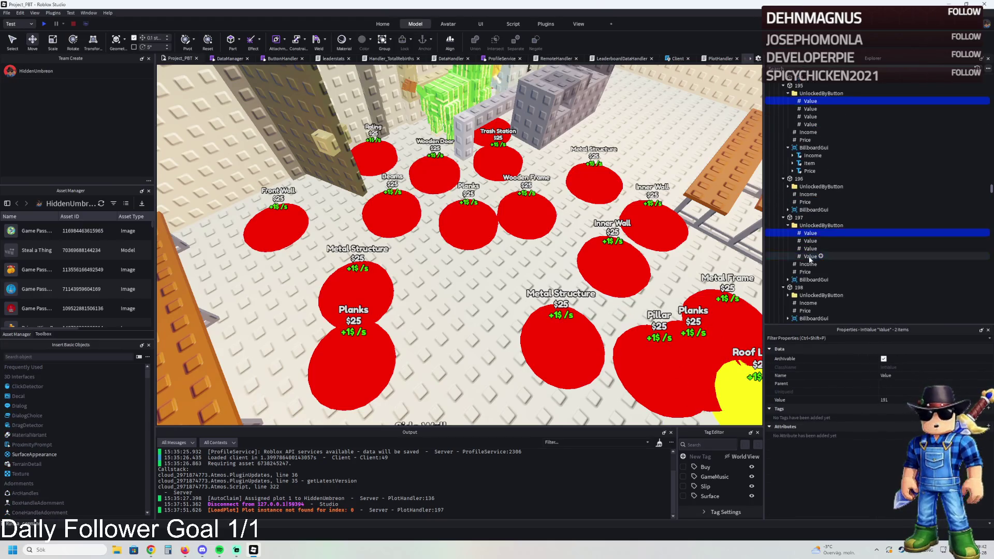
pyautogui.click(788, 186)
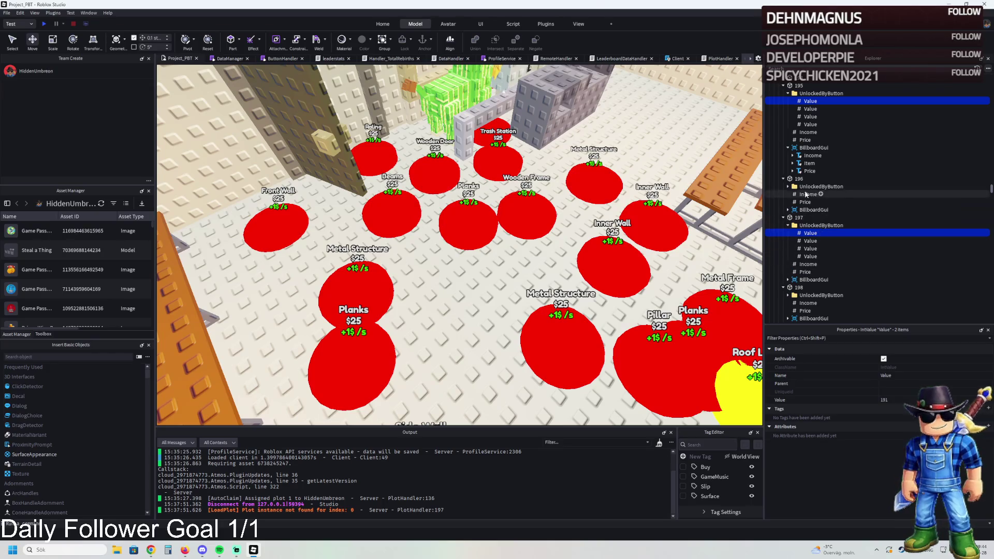
pyautogui.keyDown('ctrl'); pyautogui.click(797, 194); pyautogui.keyUp('ctrl')
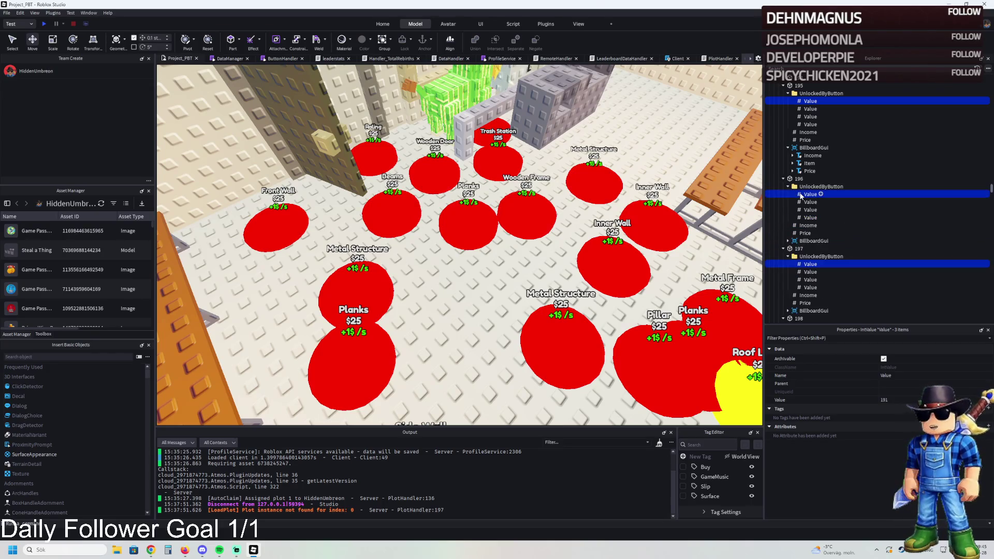
pyautogui.click(911, 400)
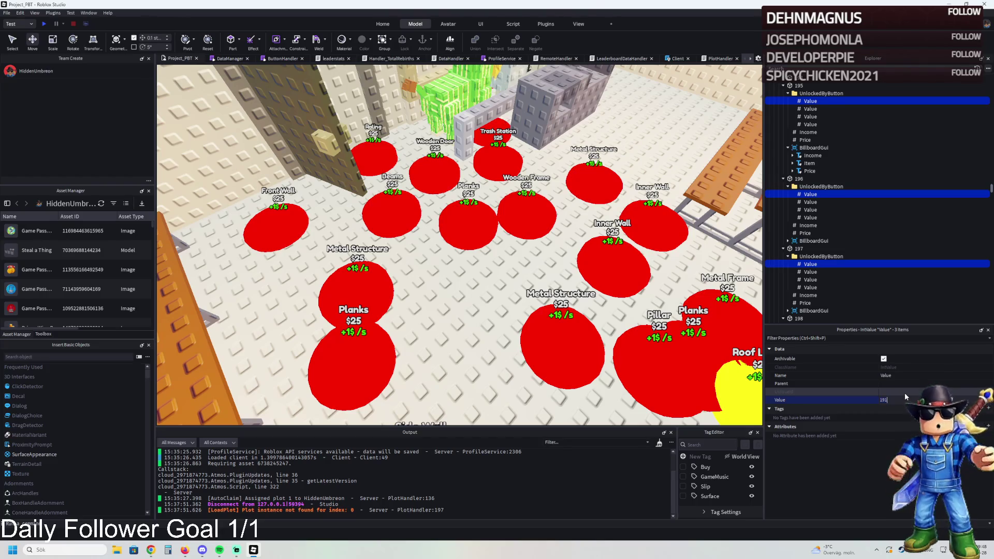
pyautogui.scroll(2, 856, 194)
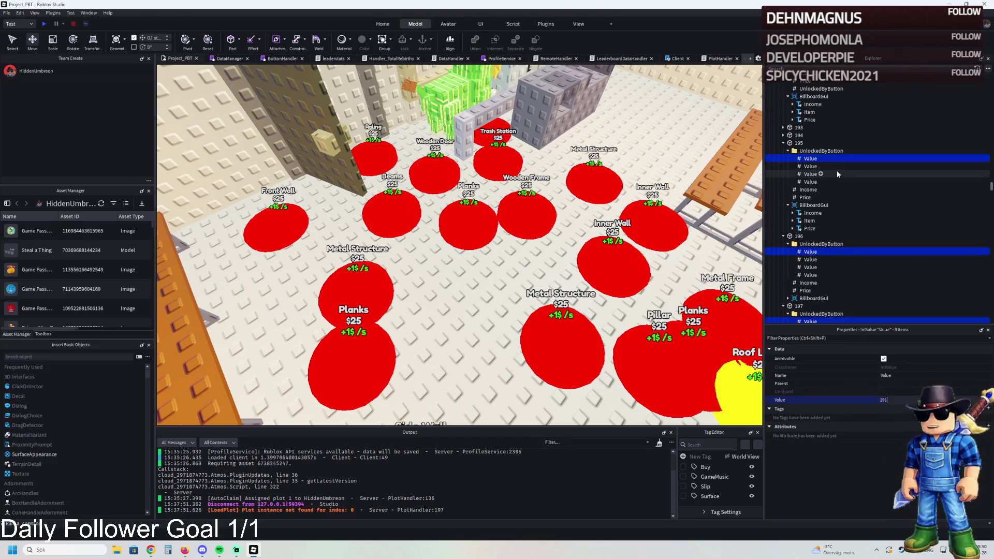
pyautogui.scroll(2, 849, 186)
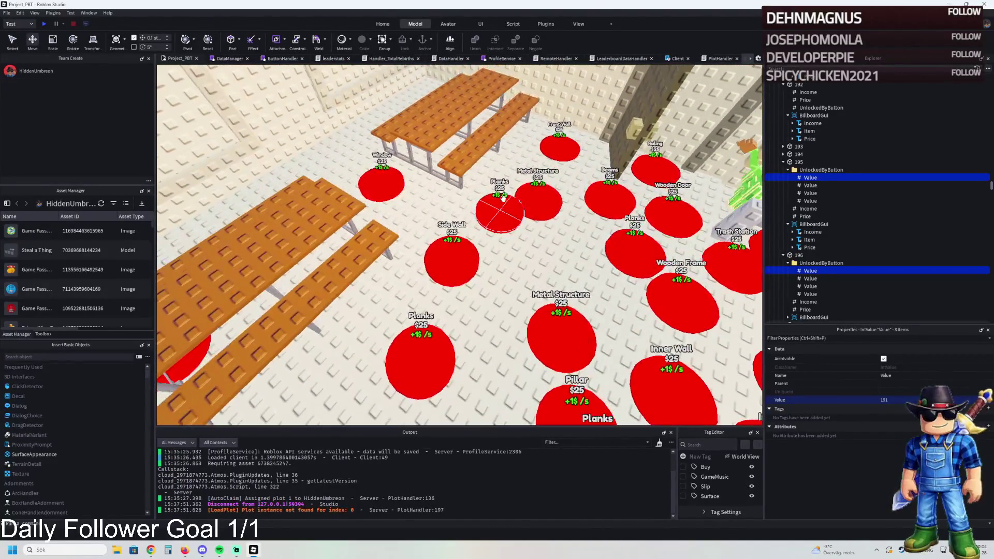
# Inspect pad 196's unlock values and focus the view on the Planks pad 195
pyautogui.click(499, 213)
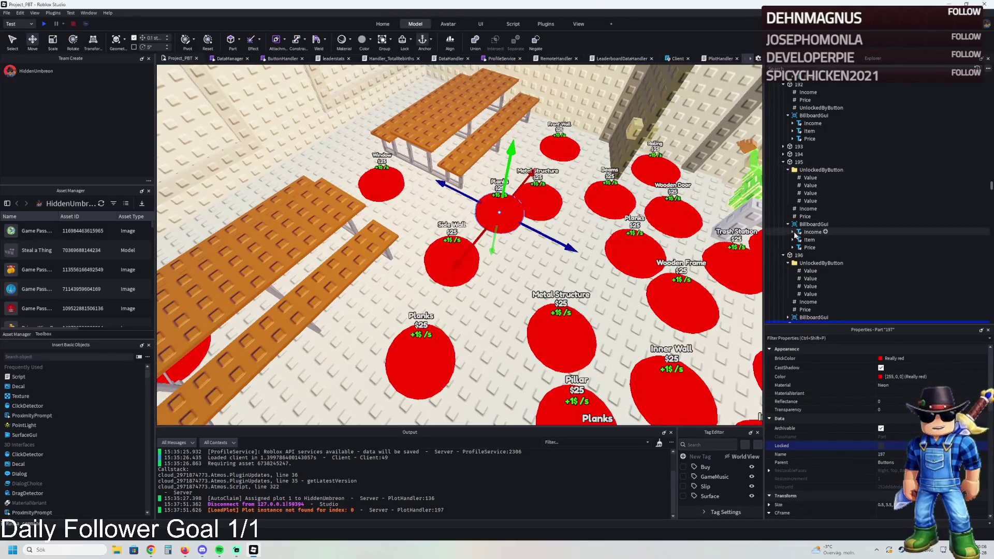
pyautogui.scroll(-2, 831, 274)
pyautogui.click(810, 256)
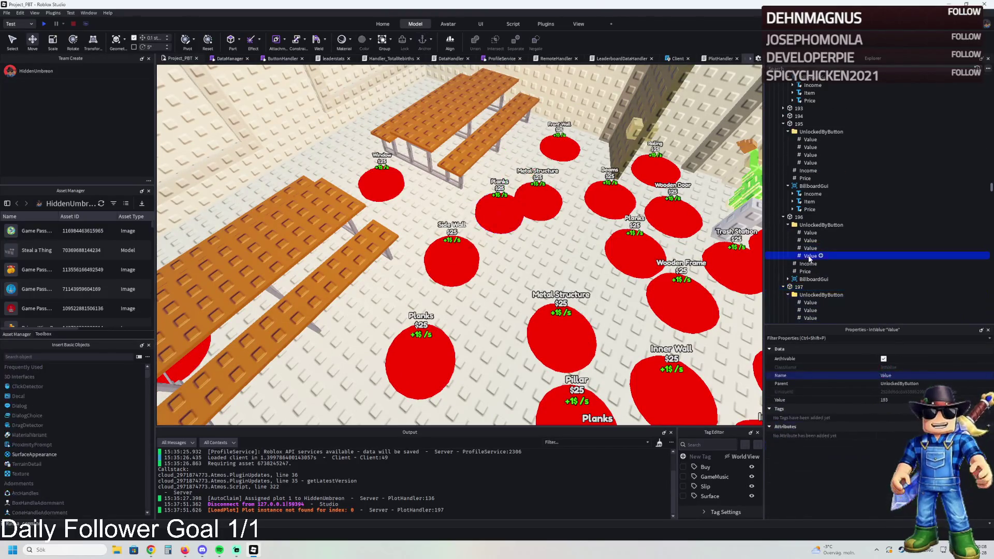
pyautogui.click(811, 234)
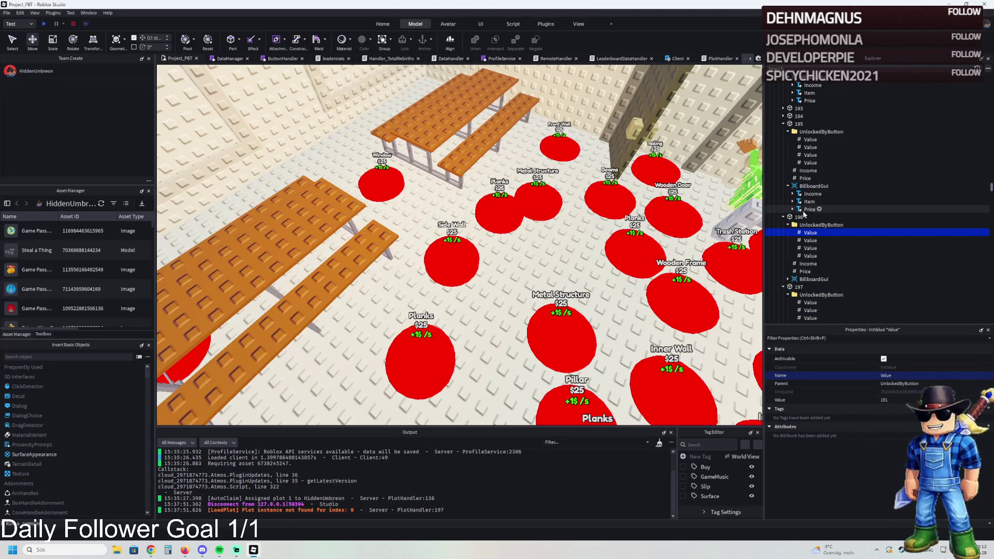
pyautogui.click(799, 124)
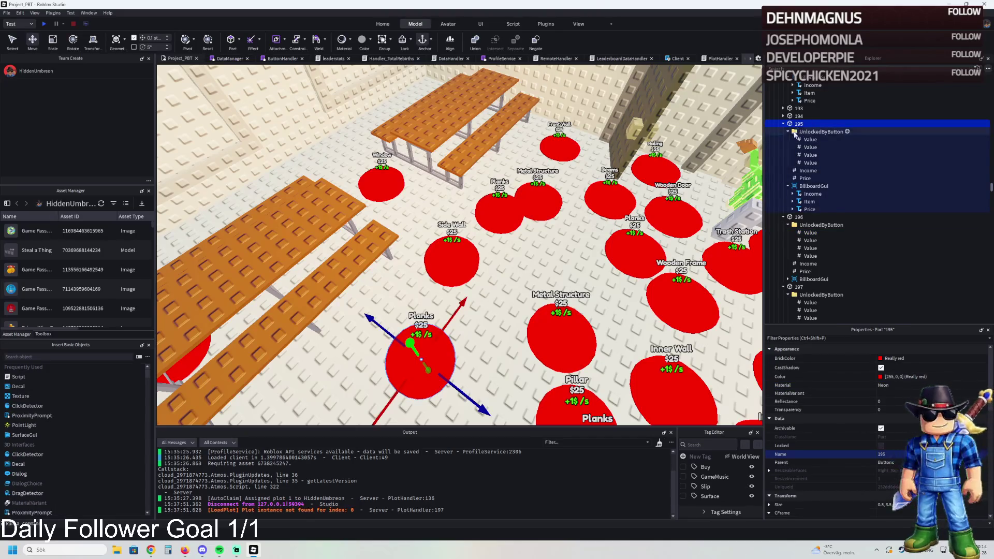
pyautogui.press('f')
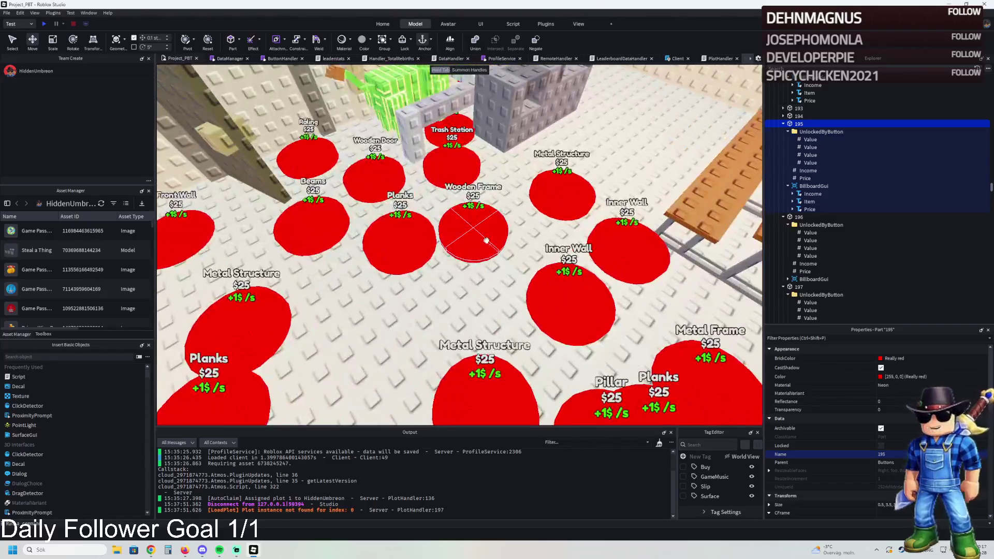
# Select the Planks pad 198, cancel its rename, and select its Lionel_Cactuseli model
pyautogui.click(473, 230)
pyautogui.click(783, 163)
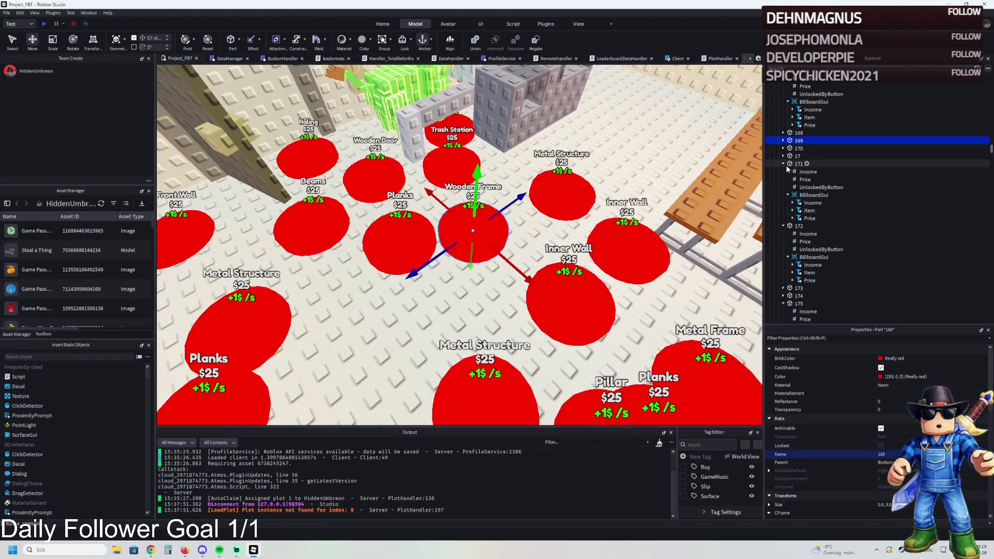
pyautogui.click(407, 222)
pyautogui.press('Return')
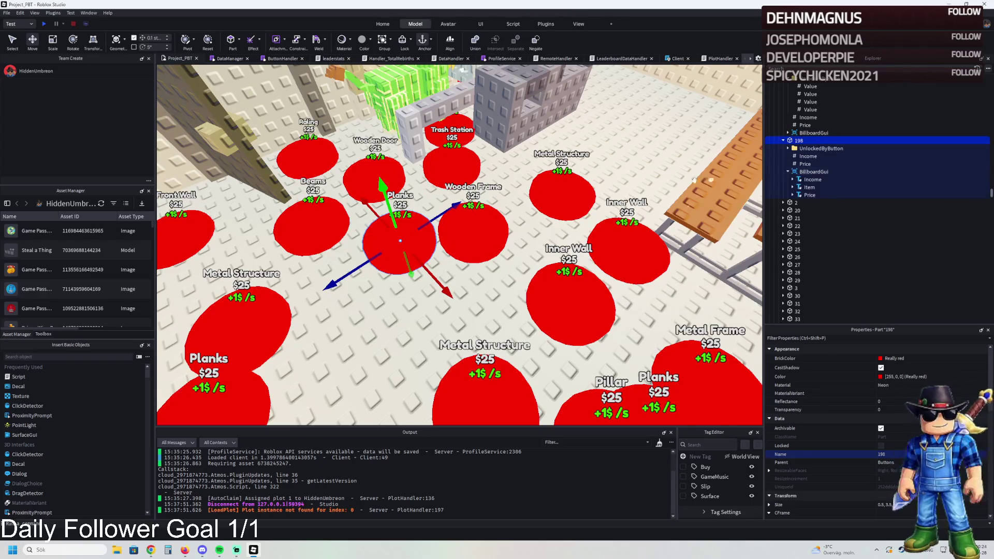
pyautogui.click(409, 236)
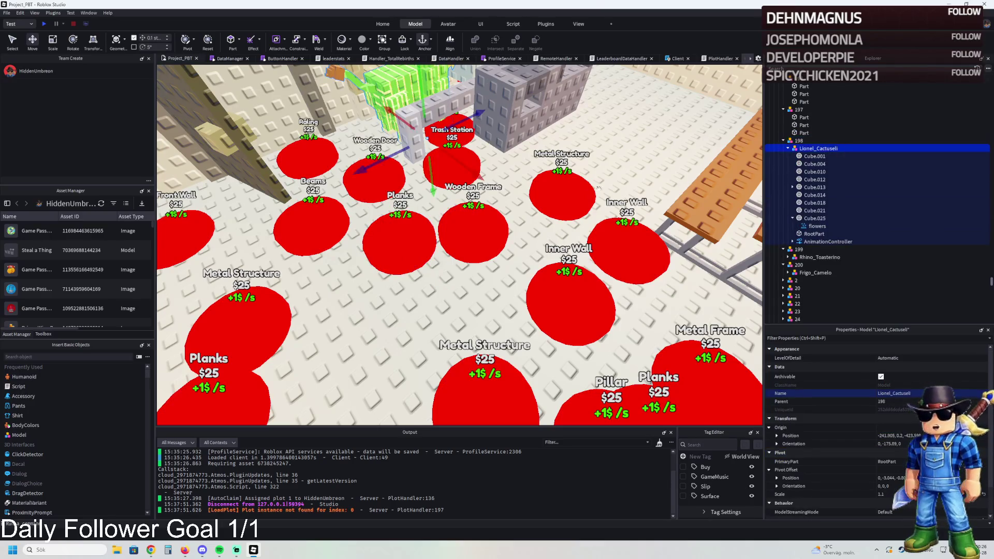
# Change the Item TextLabel Text in pad 198's BillboardGui from 'Planks' to 'Lionel Cactuseli'
pyautogui.click(408, 237)
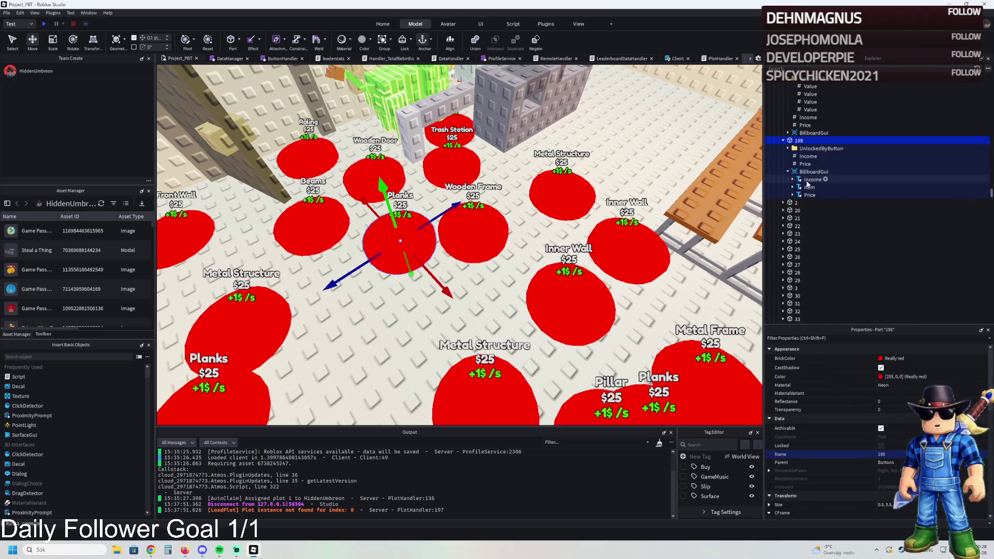
pyautogui.click(809, 187)
pyautogui.scroll(-10, 828, 430)
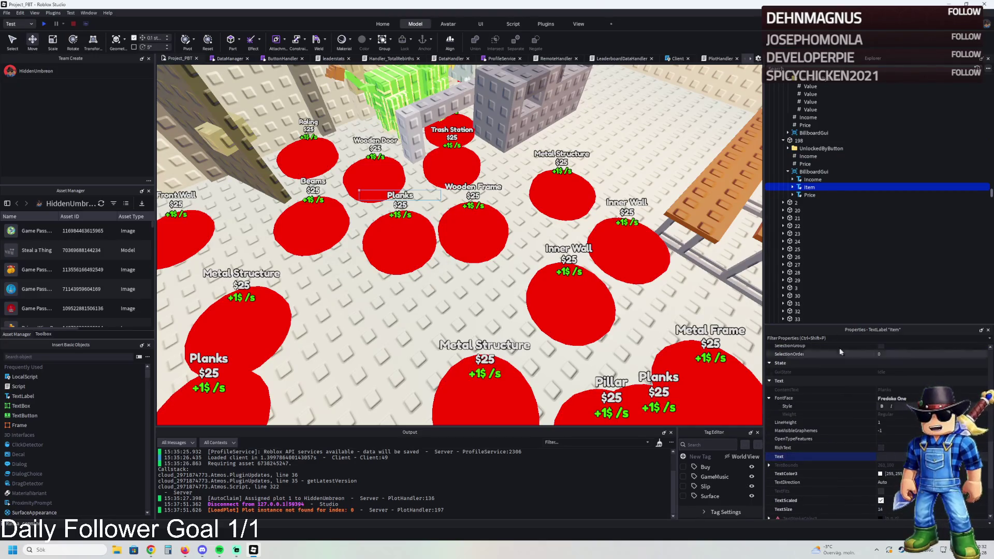
pyautogui.click(399, 91)
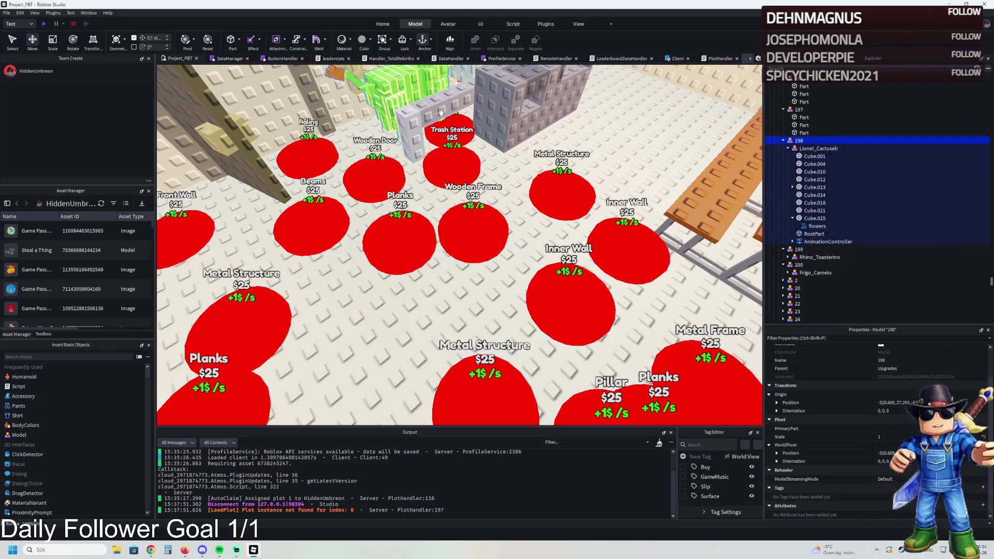
pyautogui.scroll(-3, 529, 143)
pyautogui.click(831, 149)
pyautogui.rightClick(553, 224)
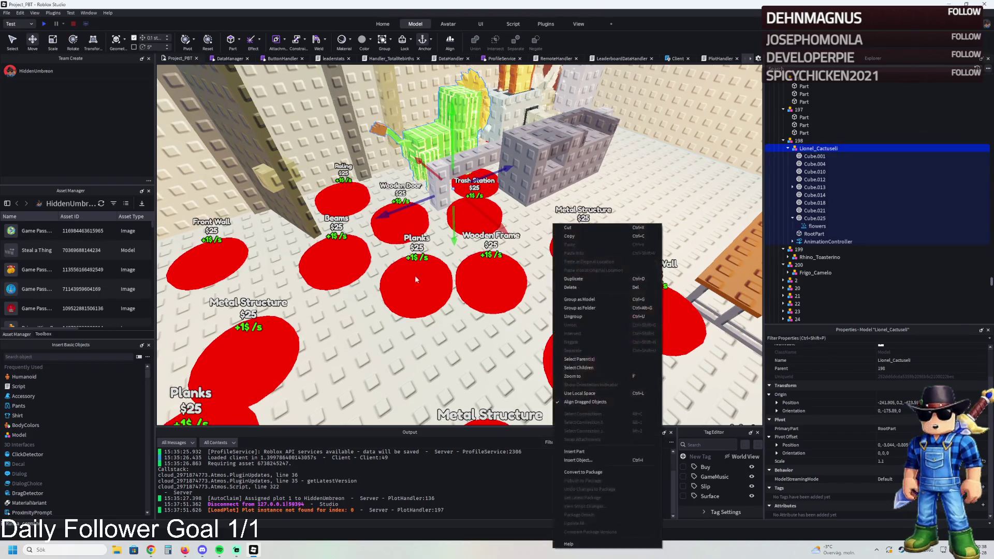
pyautogui.click(415, 280)
pyautogui.click(417, 238)
pyautogui.scroll(-10, 855, 430)
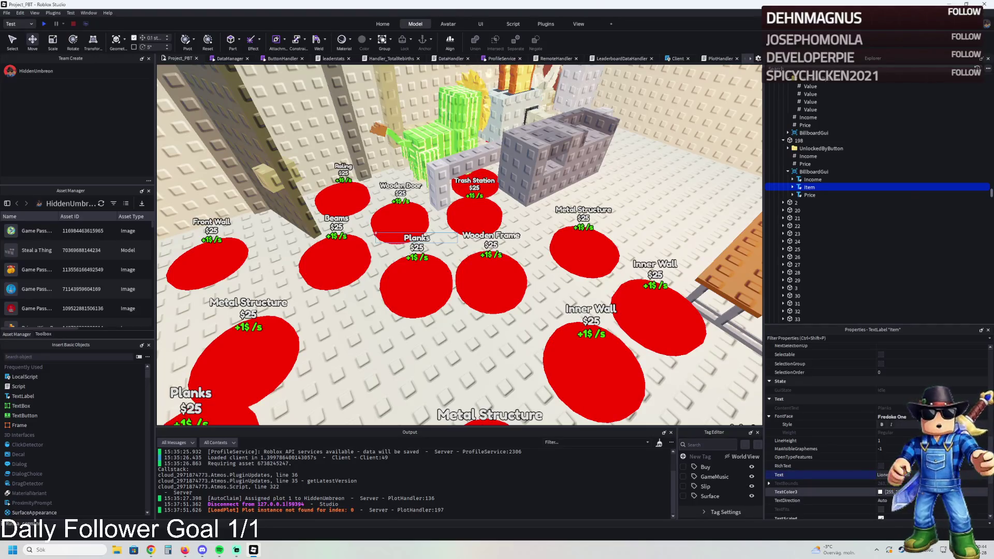
pyautogui.press('Return')
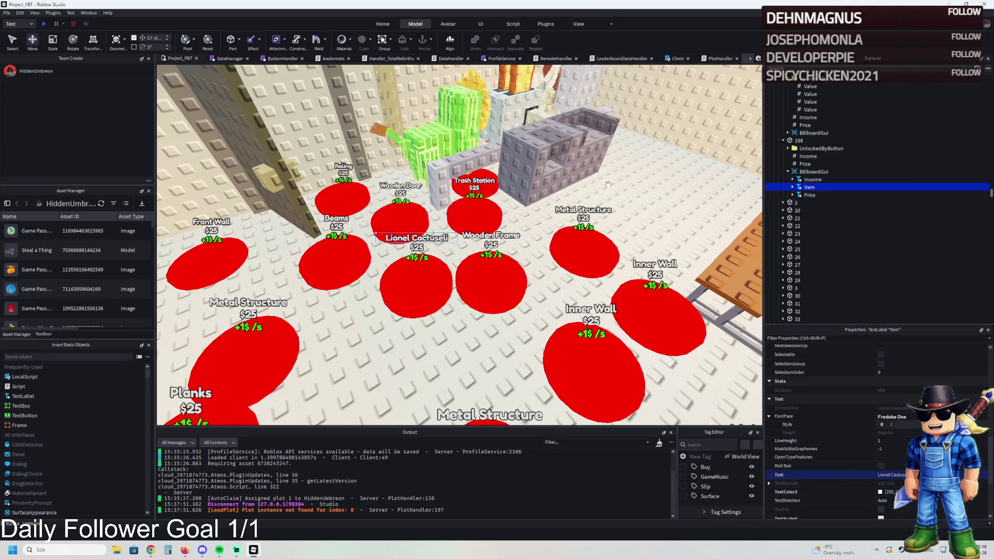
pyautogui.click(417, 289)
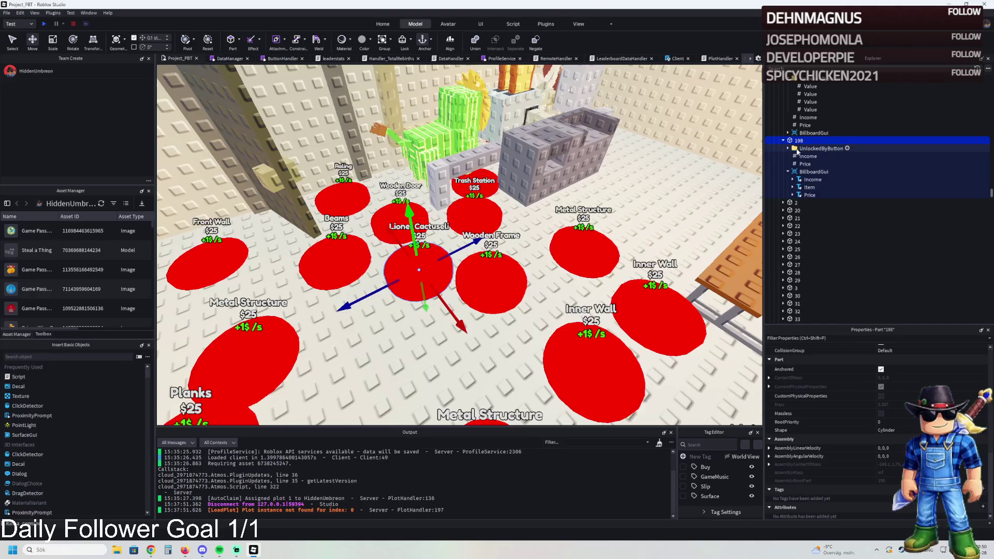
# Delete pad 198's four unlock values and its empty UnlockedByButton folder
pyautogui.click(785, 150)
pyautogui.click(792, 155)
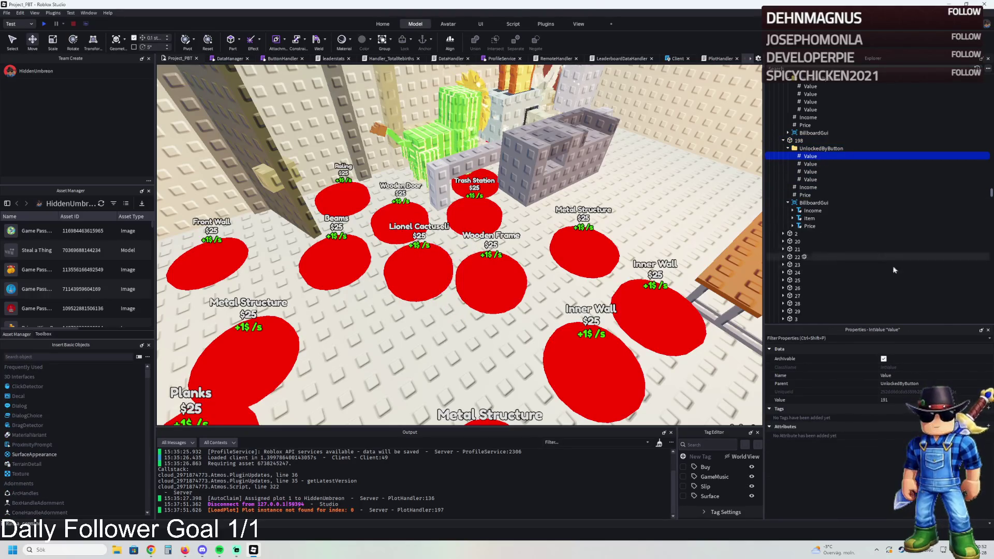
pyautogui.keyDown('shift'); pyautogui.click(810, 180); pyautogui.keyUp('shift')
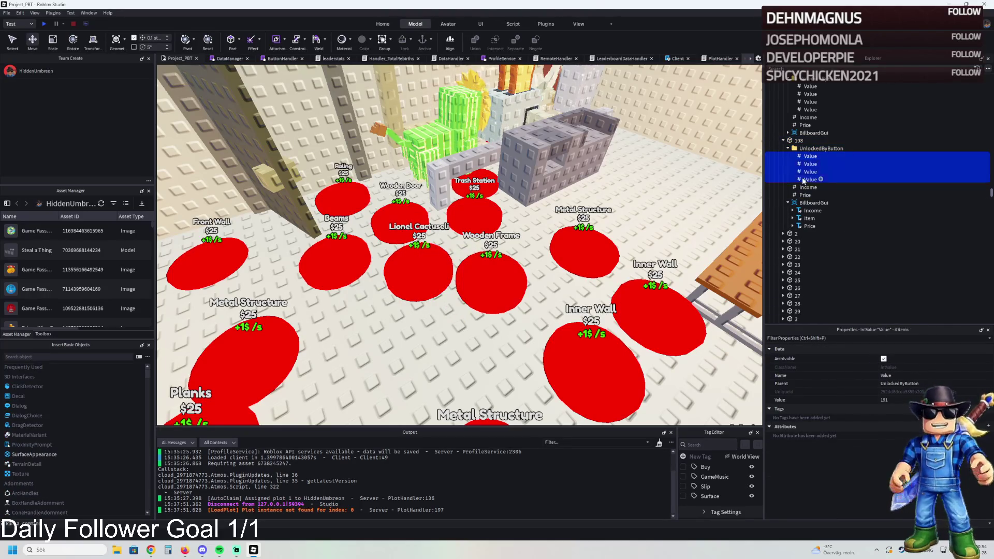
pyautogui.press('Delete')
pyautogui.click(809, 149)
pyautogui.press('Delete')
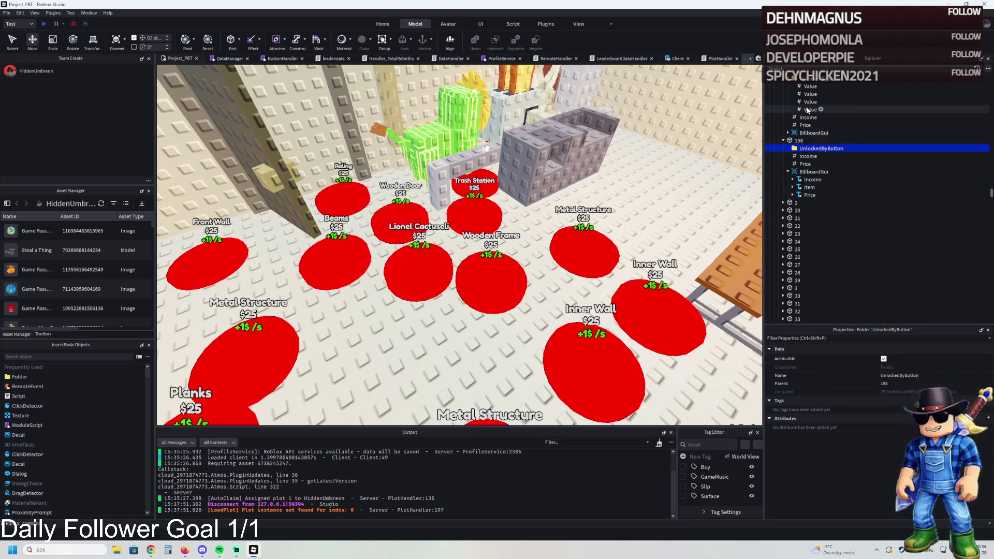
# Drag pad 191's UnlockedByButton value down under pad 198
pyautogui.scroll(5, 847, 172)
pyautogui.scroll(5, 822, 147)
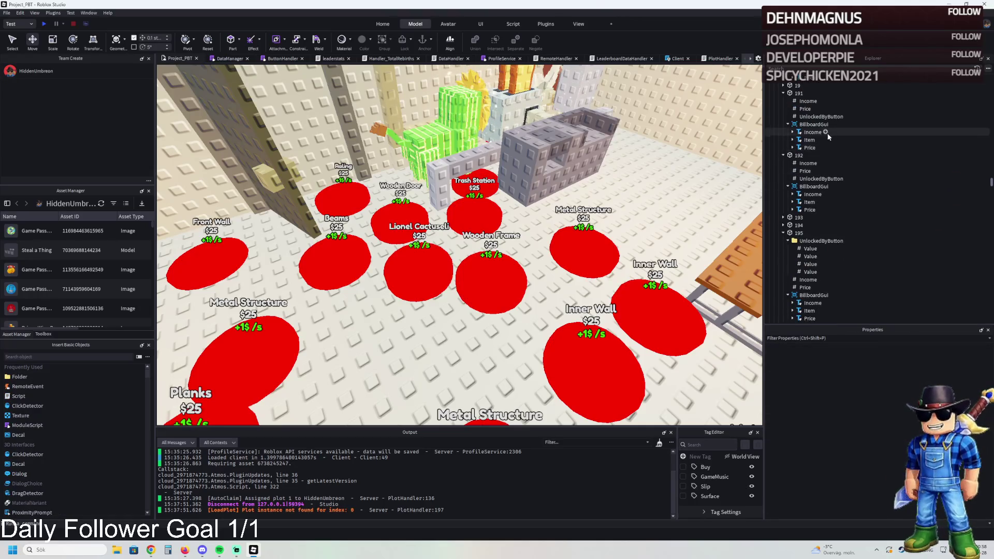
pyautogui.click(821, 124)
pyautogui.moveTo(821, 125)
pyautogui.mouseDown()
pyautogui.moveTo(839, 223)
pyautogui.moveTo(815, 228)
pyautogui.mouseUp()
pyautogui.scroll(-10, 839, 223)
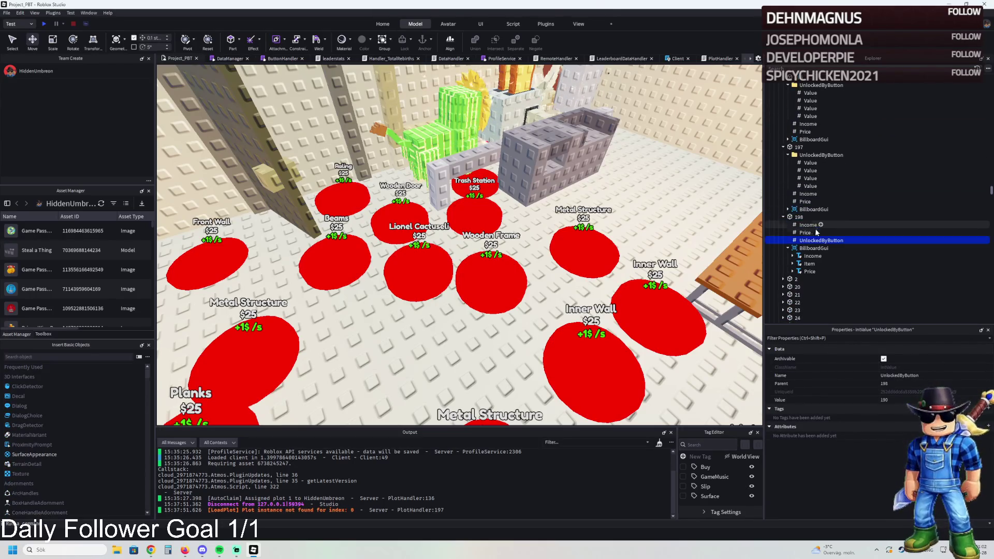
pyautogui.click(805, 232)
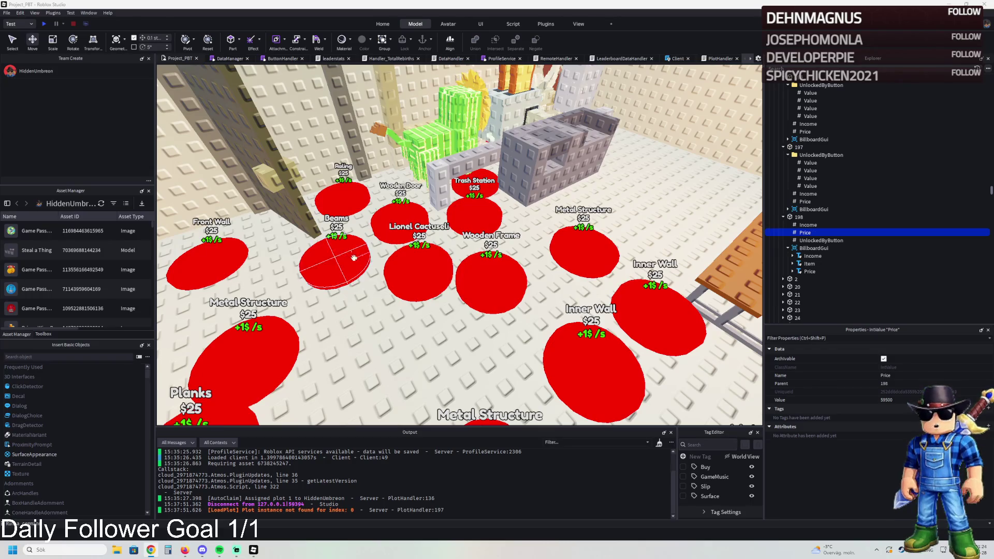
# Duplicate pad 197's UnlockedByButton folder and move the copy into pad 198
pyautogui.click(417, 267)
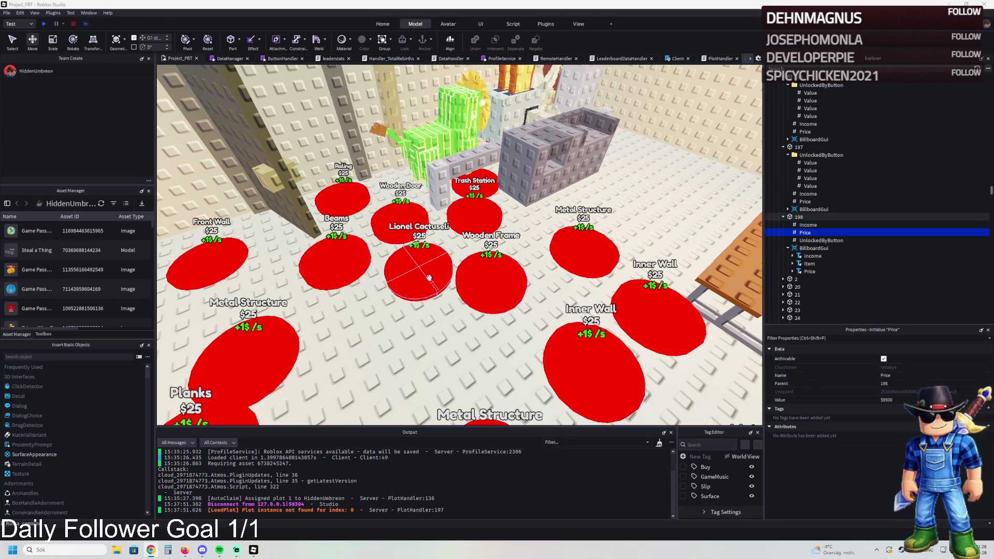
pyautogui.click(804, 233)
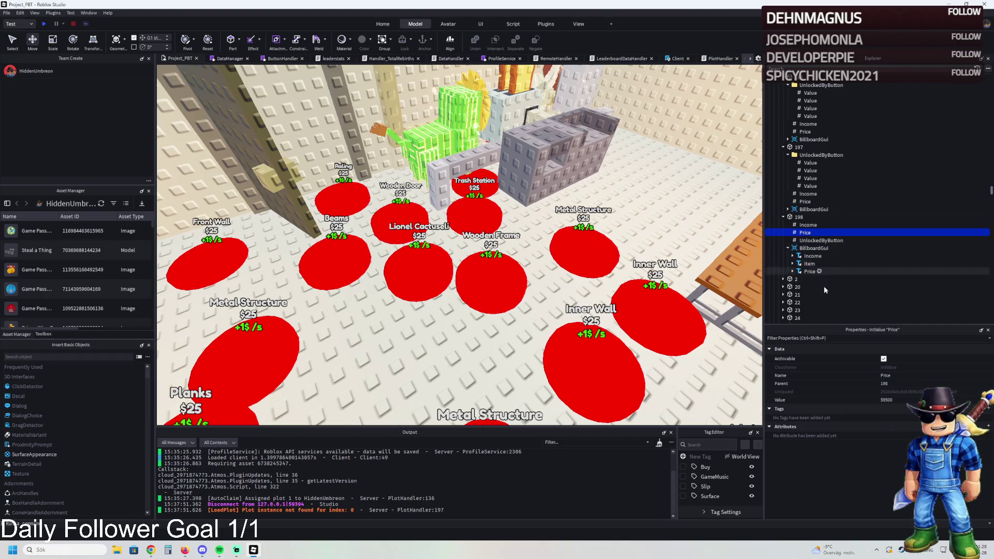
pyautogui.click(820, 241)
pyautogui.click(814, 155)
pyautogui.hotkey('ctrl', 'd')
pyautogui.moveTo(818, 193); pyautogui.dragTo(812, 225)
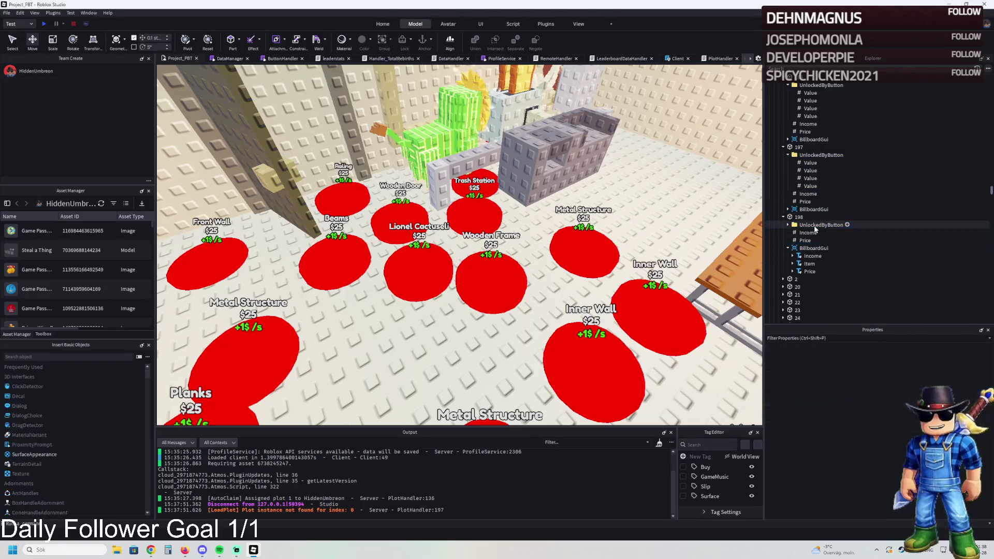
# Change the copied unlock values 194 and 193 to 197 and 196
pyautogui.click(811, 233)
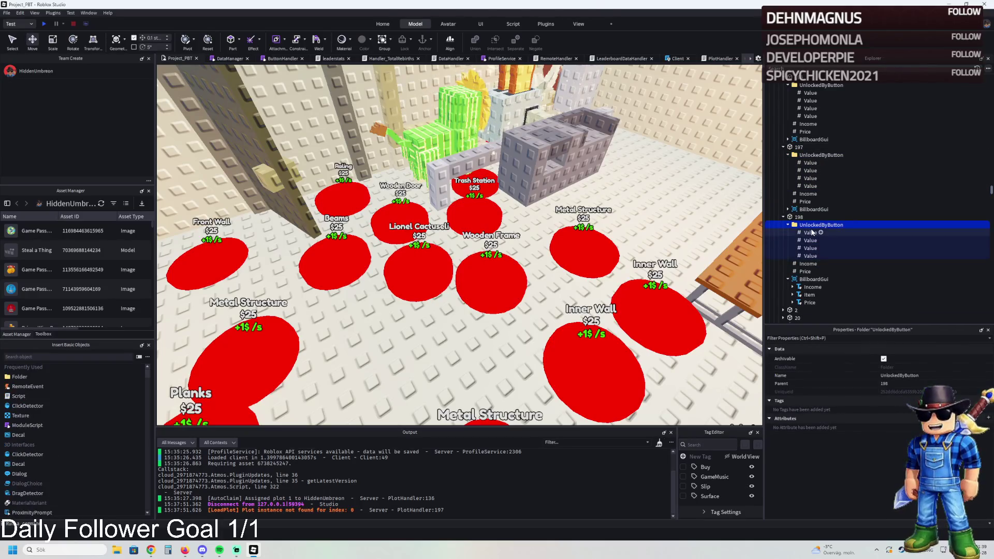
pyautogui.click(812, 256)
pyautogui.click(917, 402)
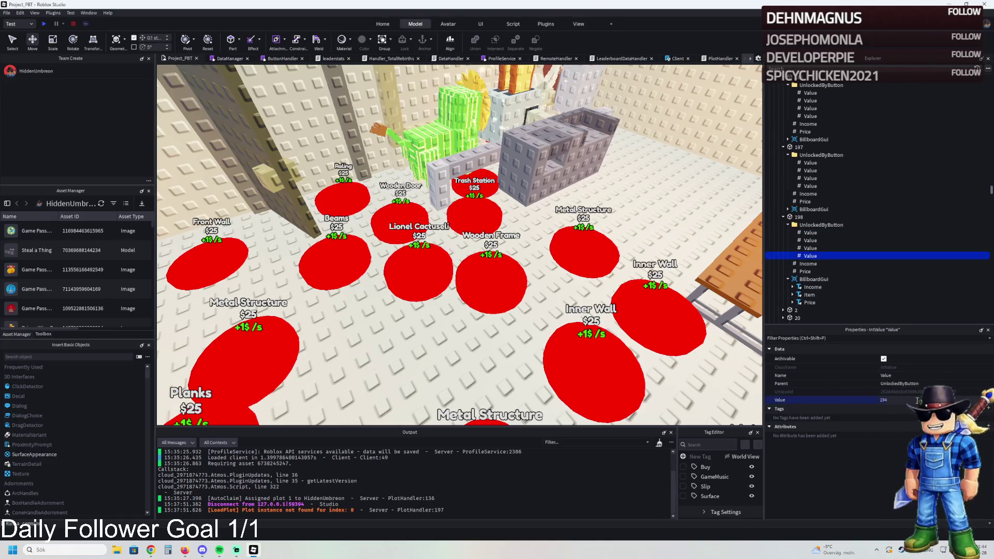
pyautogui.press('BackSpace')
pyautogui.press('Return')
pyautogui.click(811, 248)
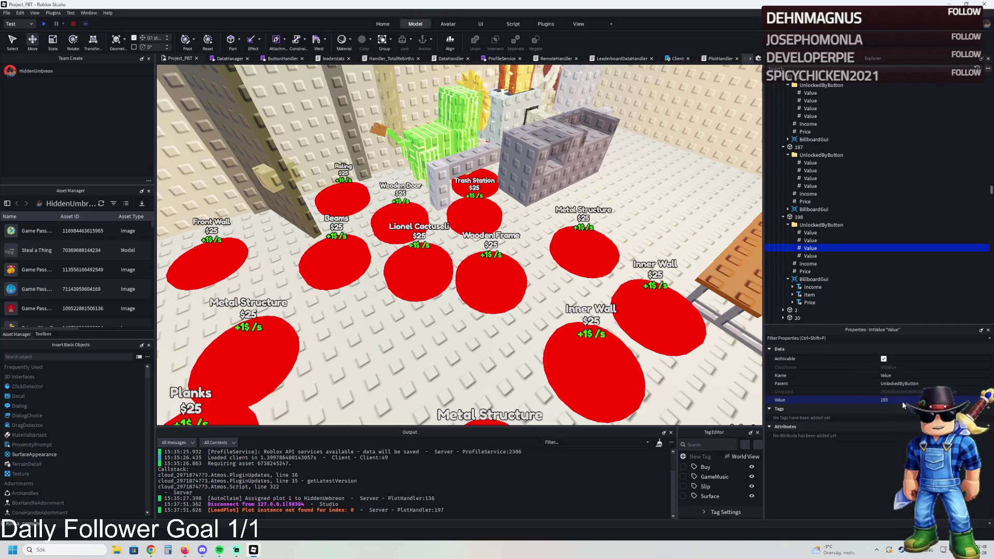
pyautogui.press('BackSpace')
pyautogui.press('Return')
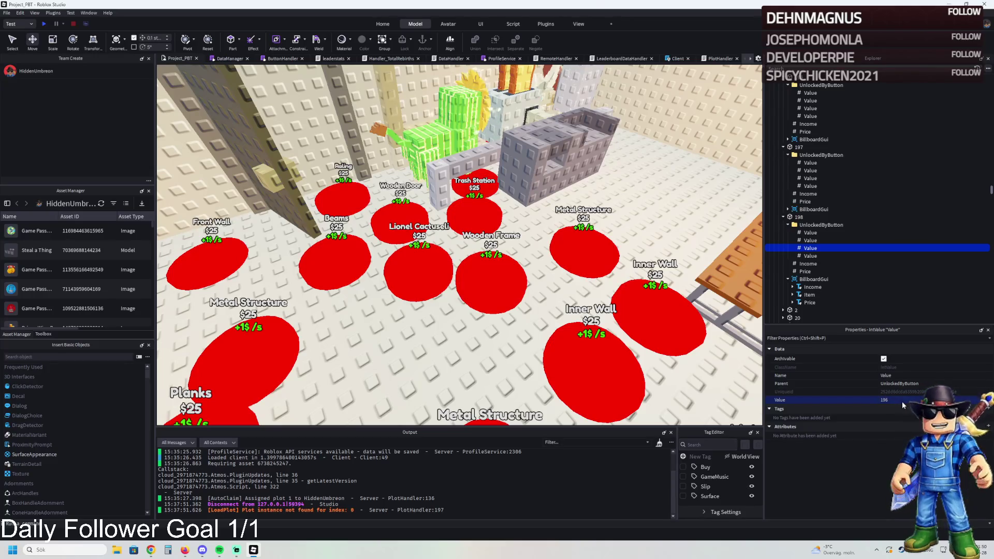
# Set the second unlock value to 195 and delete the extra value
pyautogui.click(811, 241)
pyautogui.click(914, 401)
pyautogui.press('BackSpace')
pyautogui.write('5')
pyautogui.press('Return')
pyautogui.press('Delete')
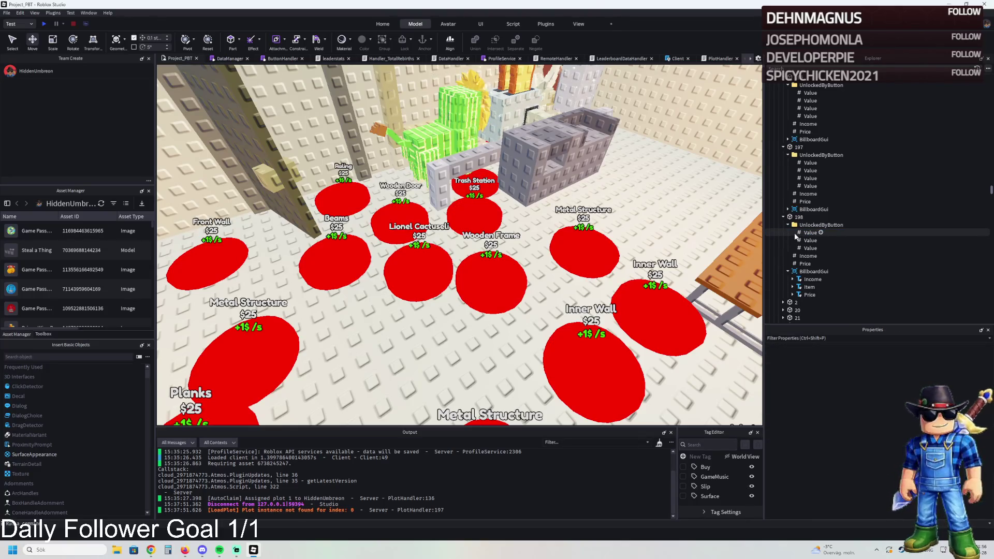
# Compare against the unlock values under pad 197
pyautogui.click(809, 163)
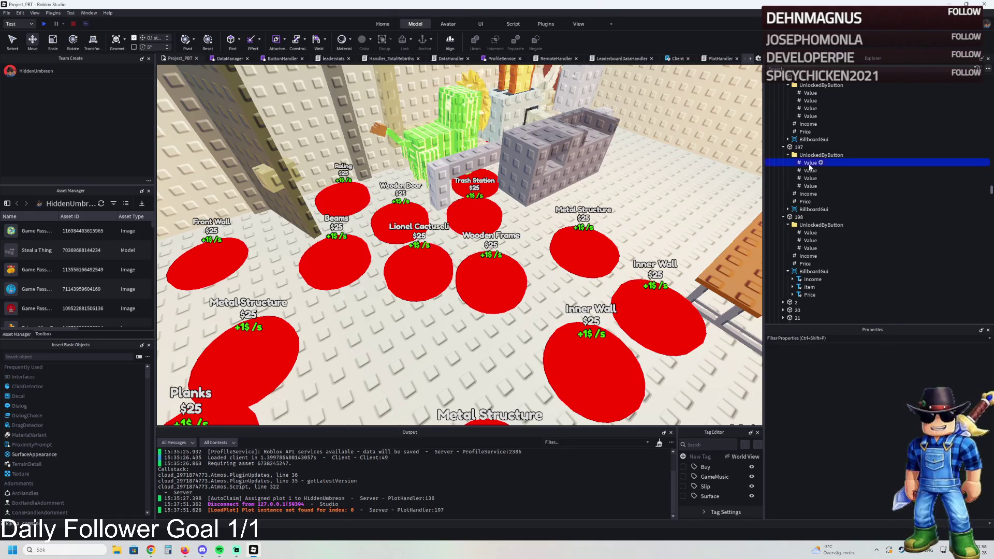
pyautogui.click(810, 178)
pyautogui.click(810, 186)
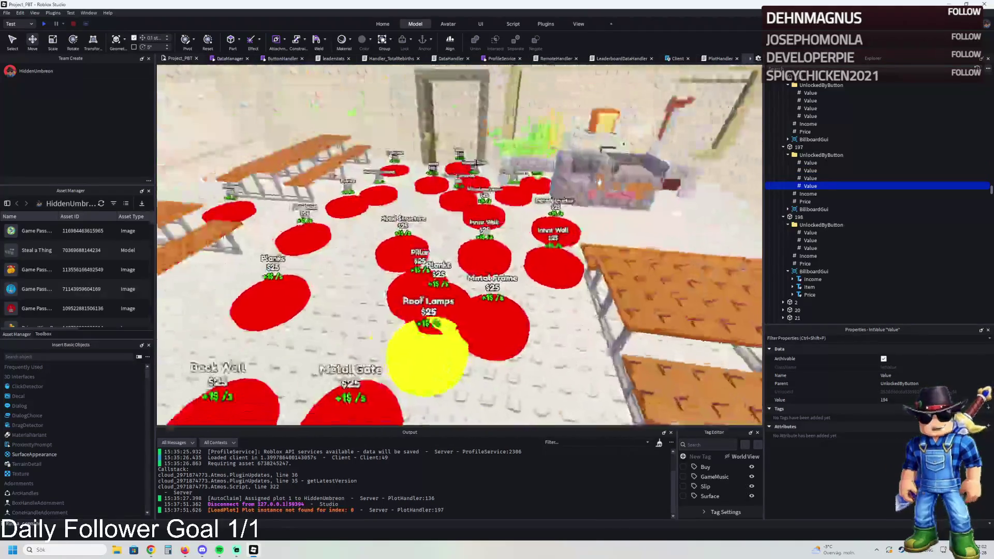
# Click through pads 192 to 195, framing 193, and inspect pad 195's first unlock value
pyautogui.scroll(6, 800, 150)
pyautogui.scroll(1, 802, 156)
pyautogui.click(797, 137)
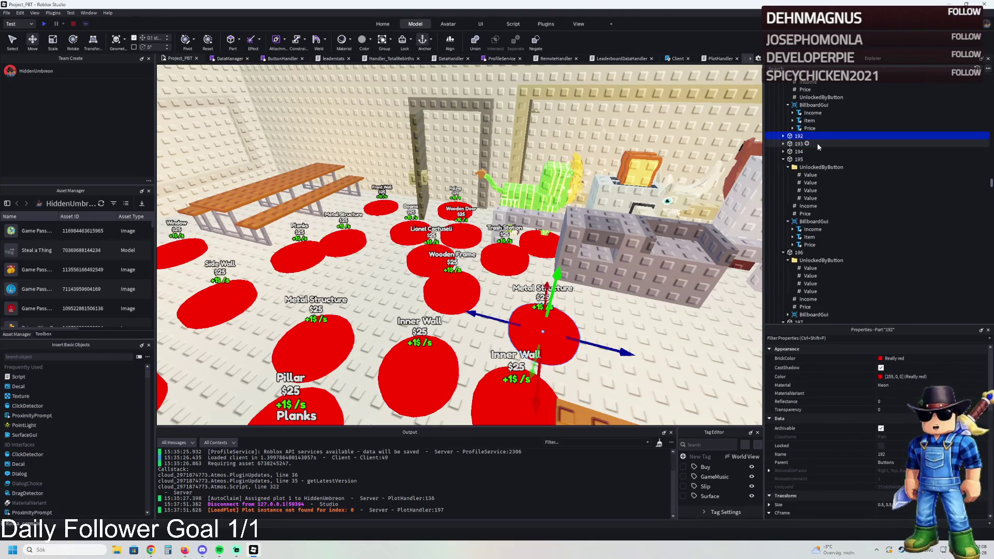
pyautogui.click(800, 144)
pyautogui.press('f')
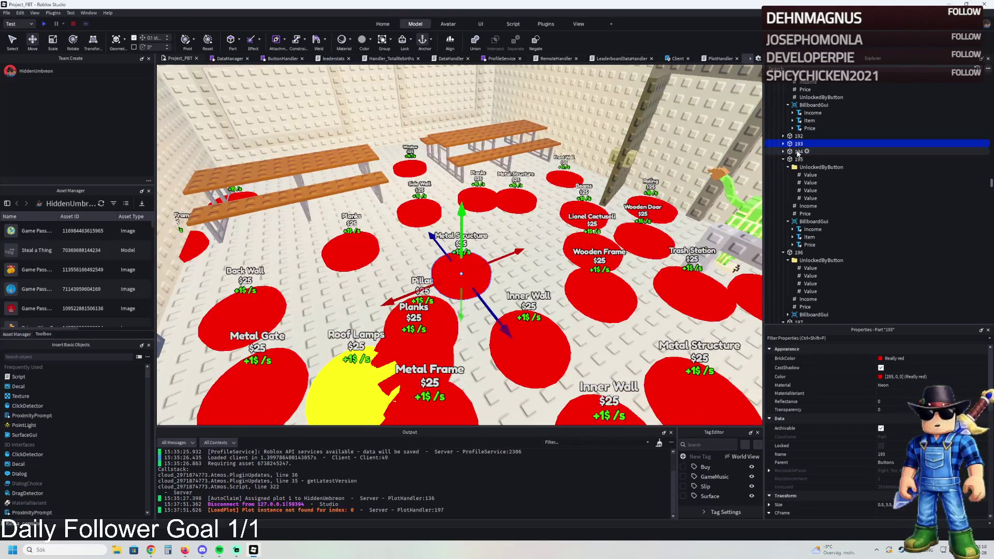
pyautogui.click(799, 152)
pyautogui.click(800, 160)
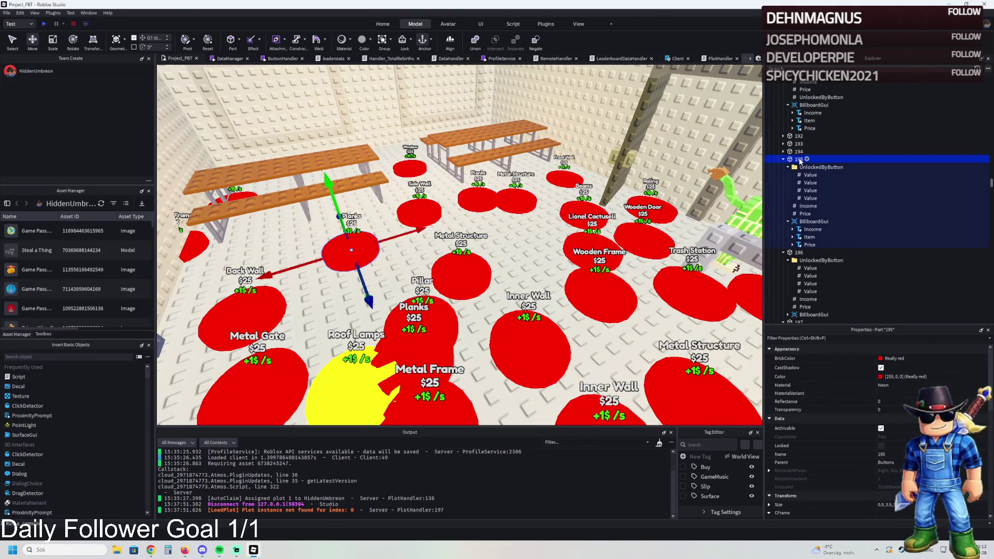
pyautogui.click(809, 175)
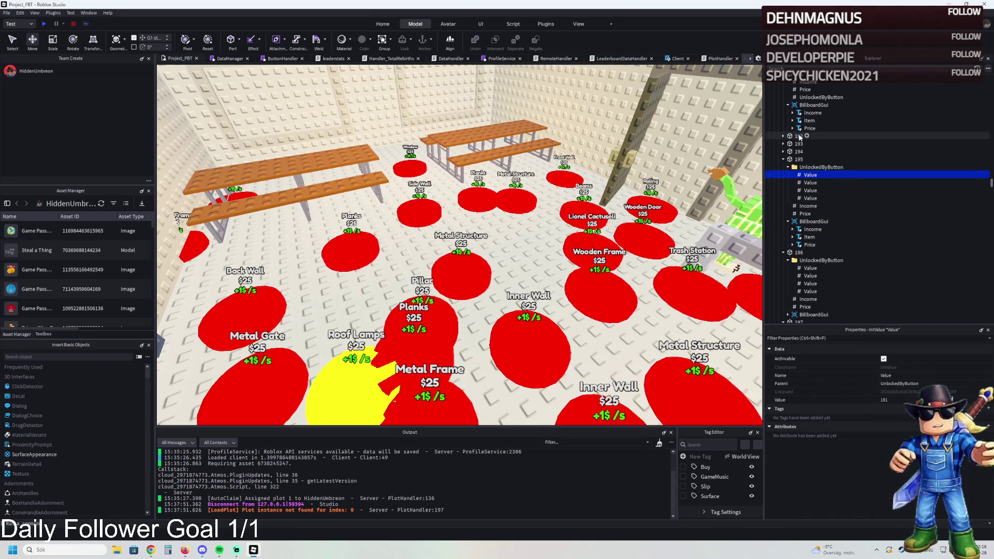
# Frame pad 192 and step through pads 191 to 193 to check their setup
pyautogui.click(799, 135)
pyautogui.press('f')
pyautogui.click(799, 151)
pyautogui.click(799, 143)
pyautogui.click(798, 136)
pyautogui.scroll(2, 798, 143)
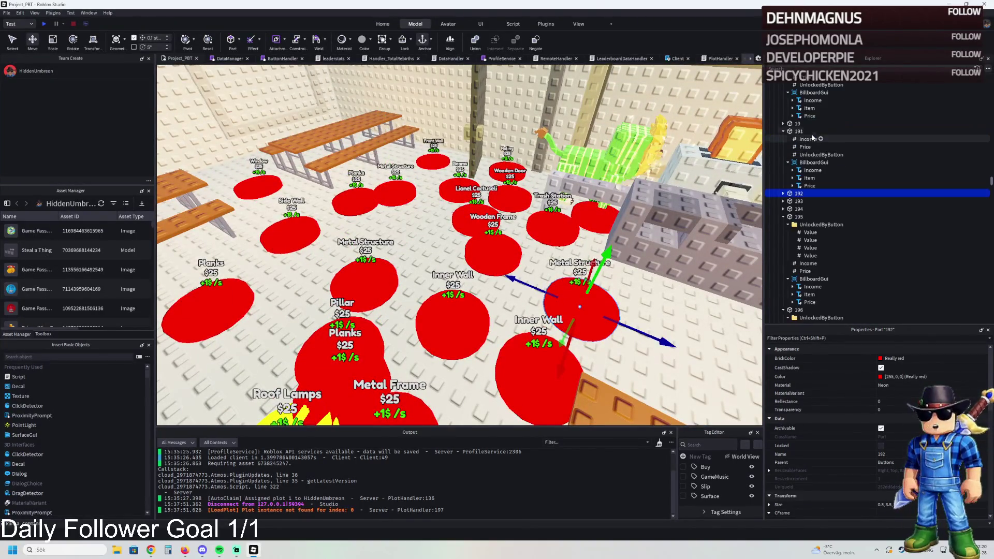
pyautogui.click(796, 133)
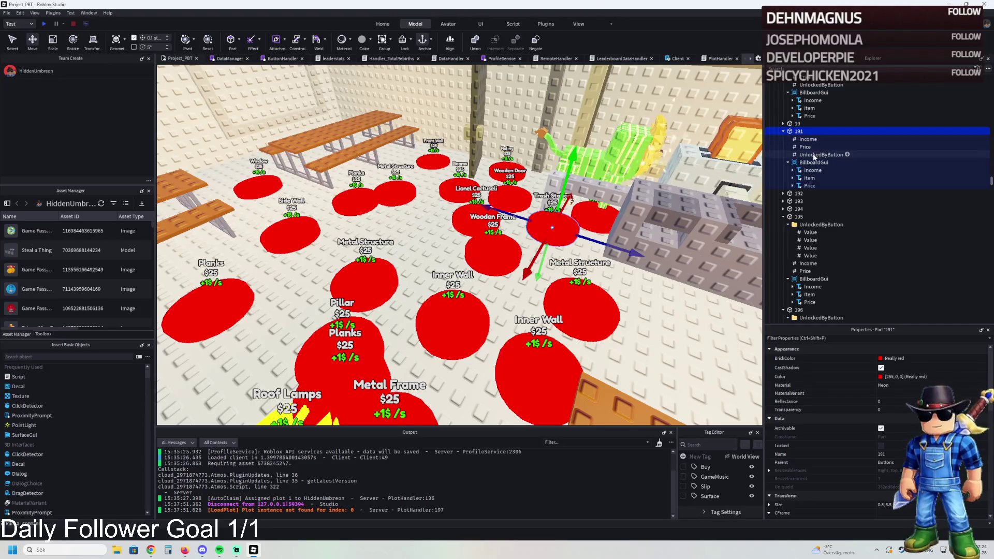
pyautogui.click(799, 193)
pyautogui.click(800, 200)
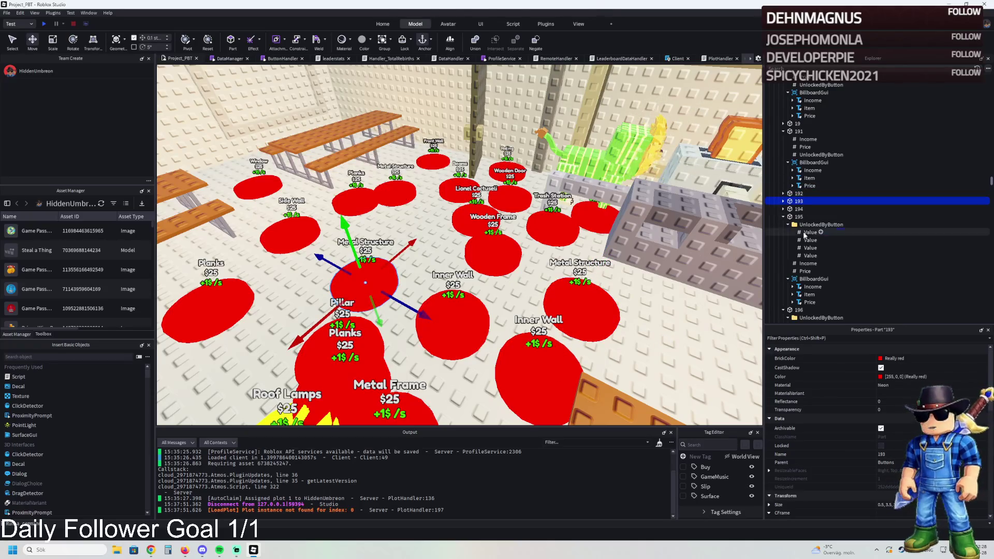
# Check pad 194's Income and unlock link, and pad 195's first unlock value
pyautogui.click(807, 232)
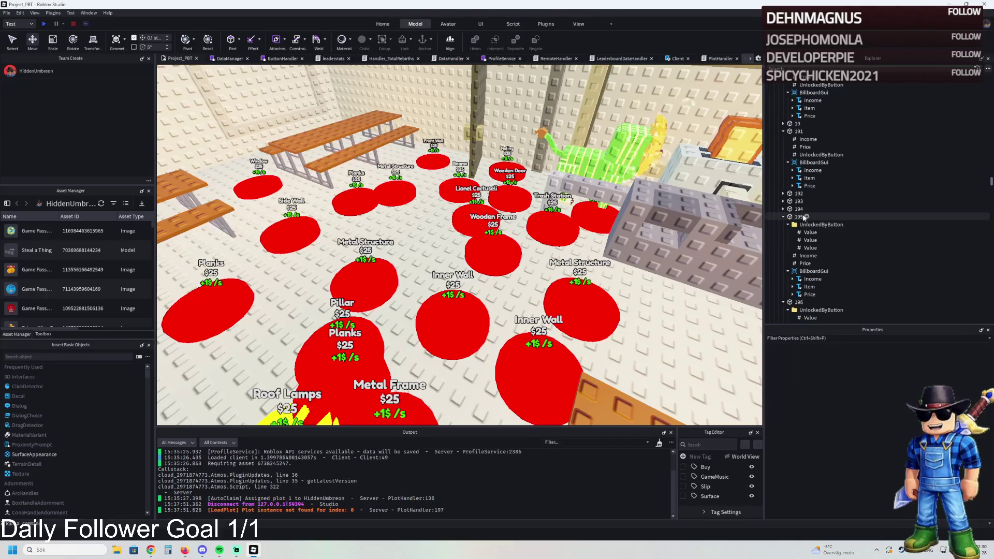
pyautogui.click(803, 217)
pyautogui.click(804, 218)
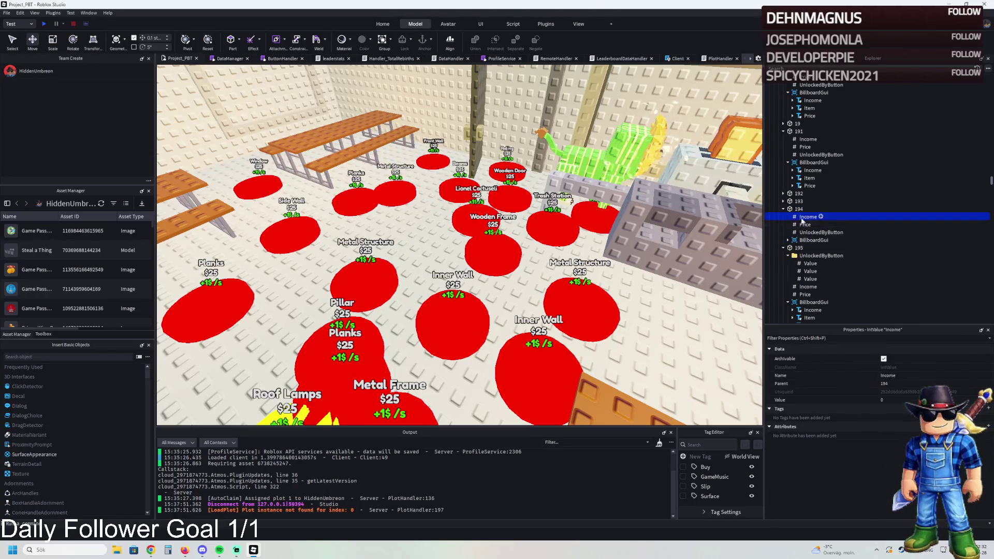
pyautogui.click(800, 210)
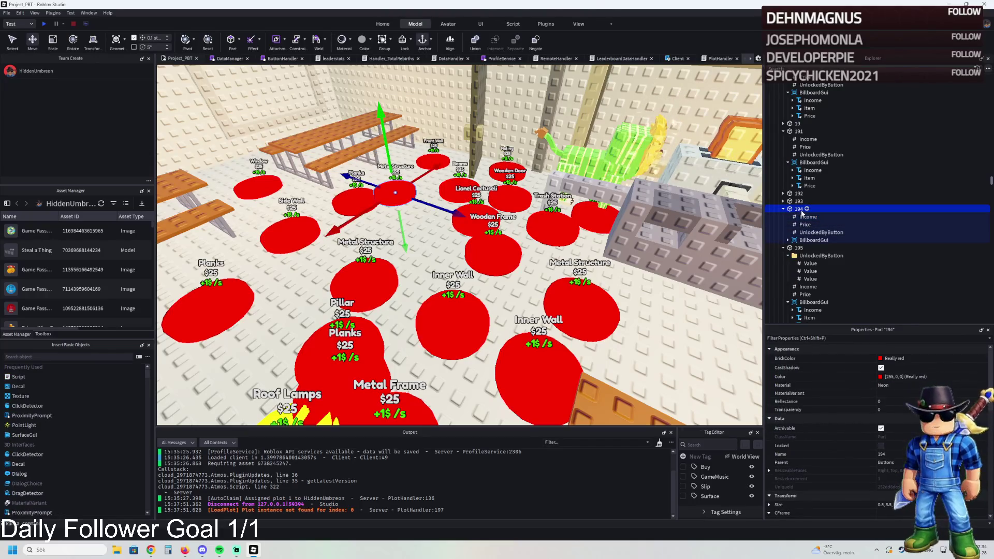
pyautogui.click(809, 233)
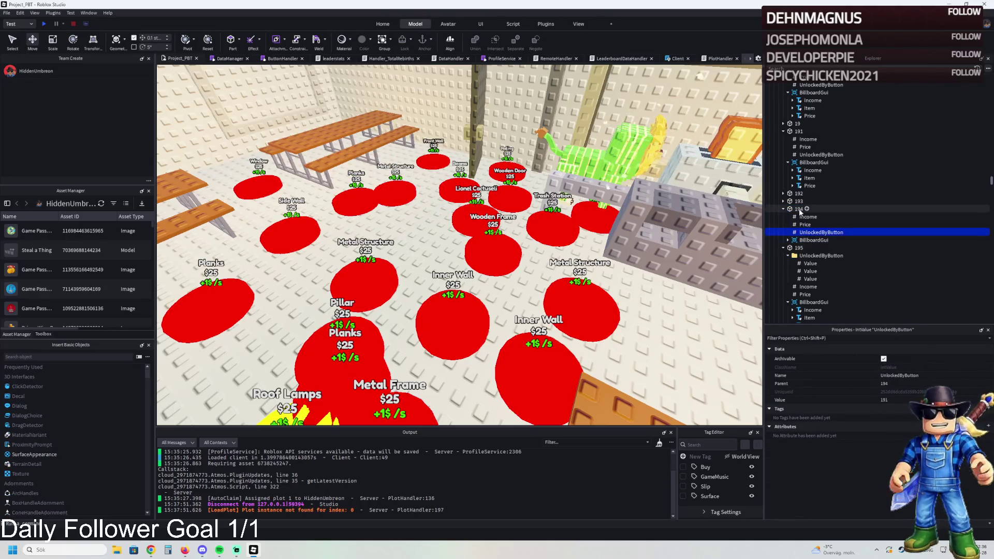
pyautogui.click(800, 210)
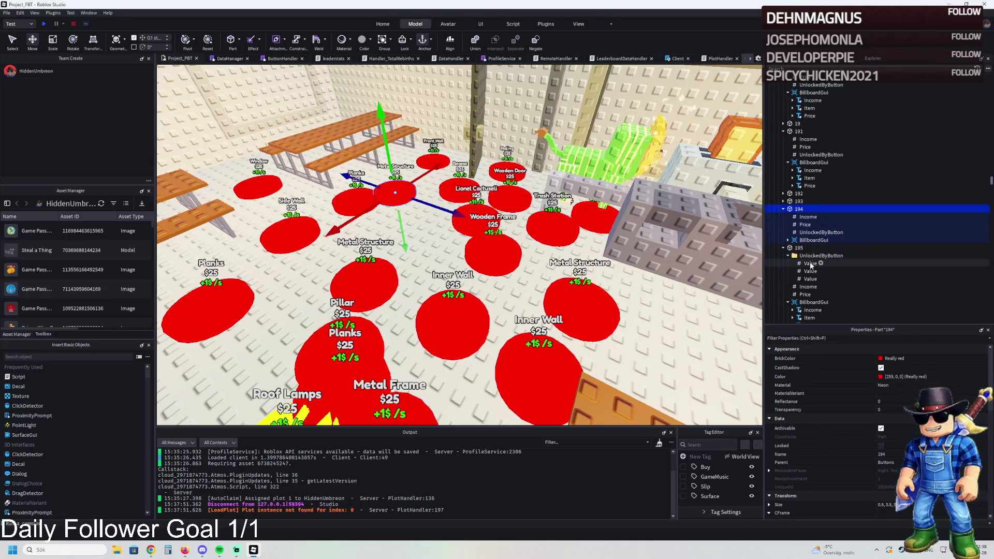
pyautogui.click(810, 264)
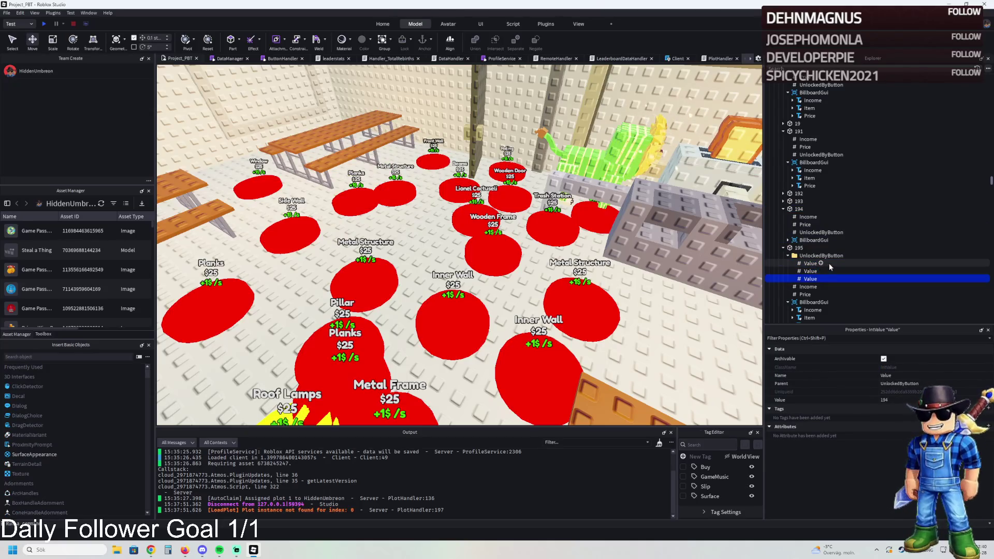
pyautogui.click(799, 249)
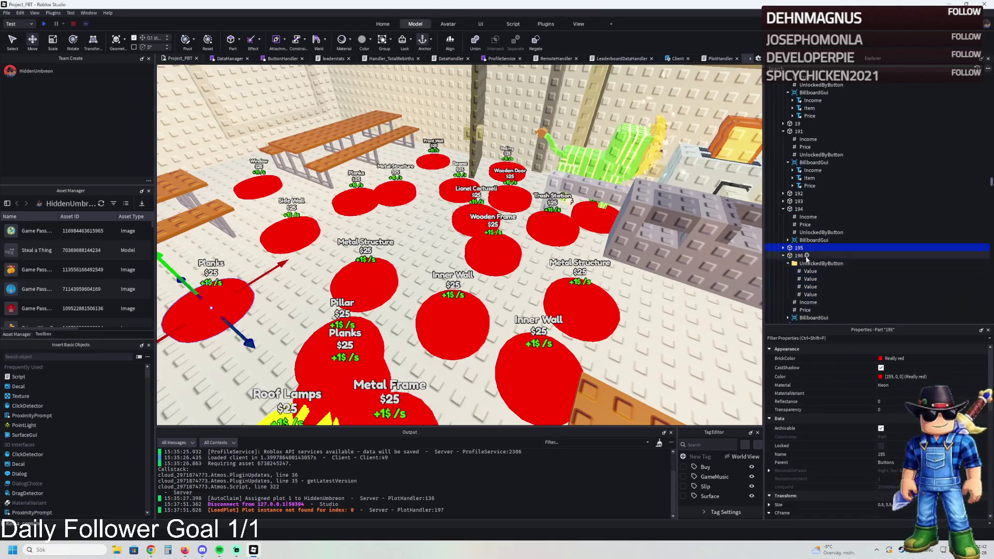
# Delete the extra unlock Value under pad 196, then review pads 197 and 198
pyautogui.click(811, 279)
pyautogui.press('Delete')
pyautogui.click(810, 279)
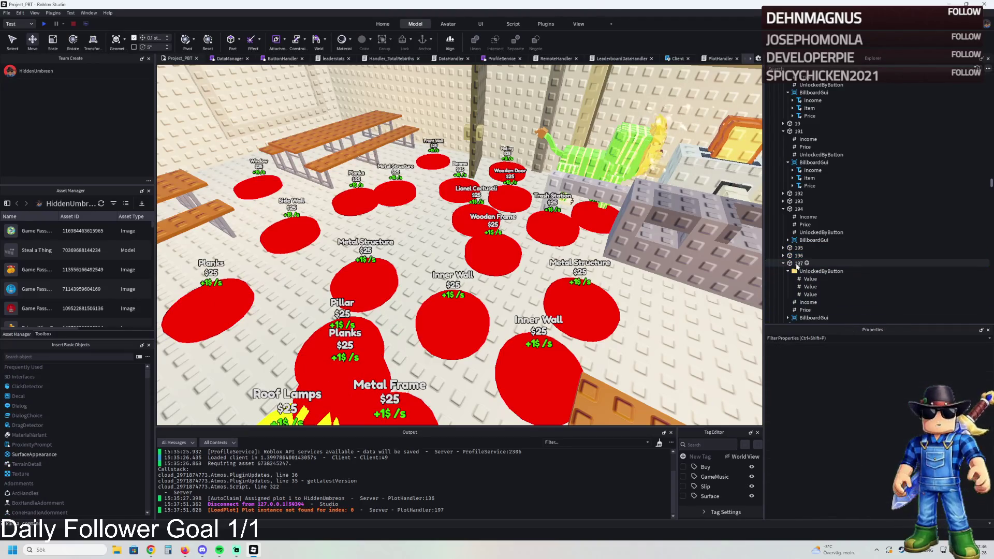
pyautogui.scroll(-1, 805, 269)
pyautogui.click(807, 268)
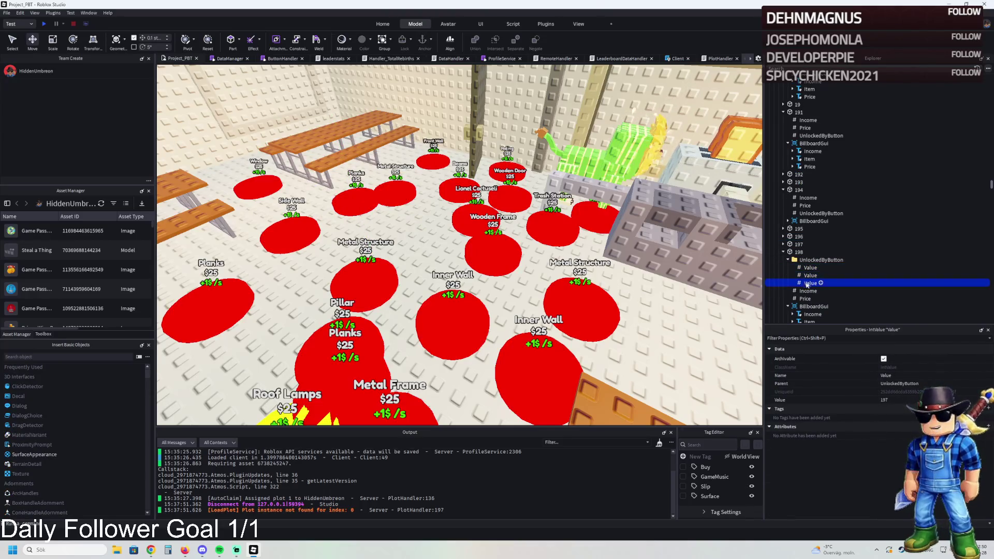
pyautogui.click(797, 252)
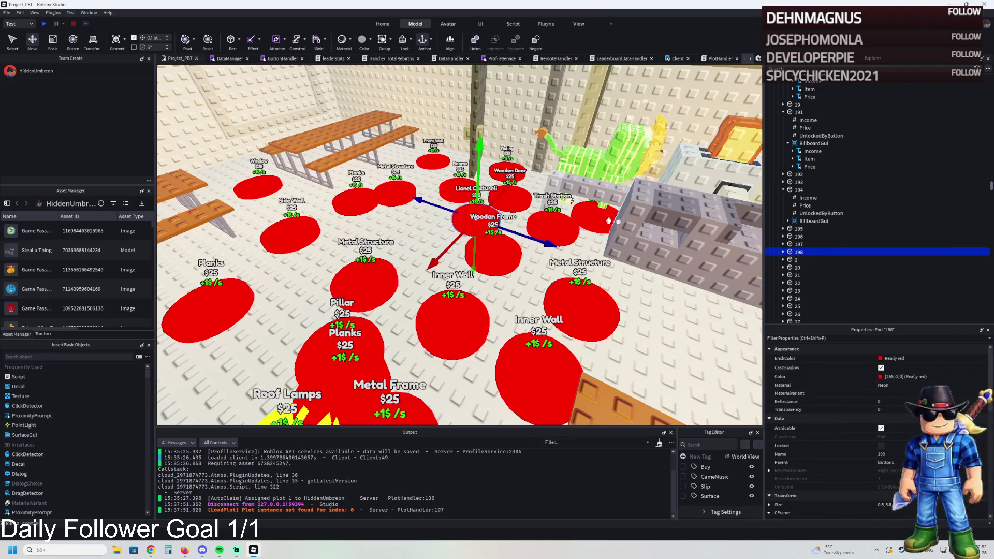
pyautogui.press('s')
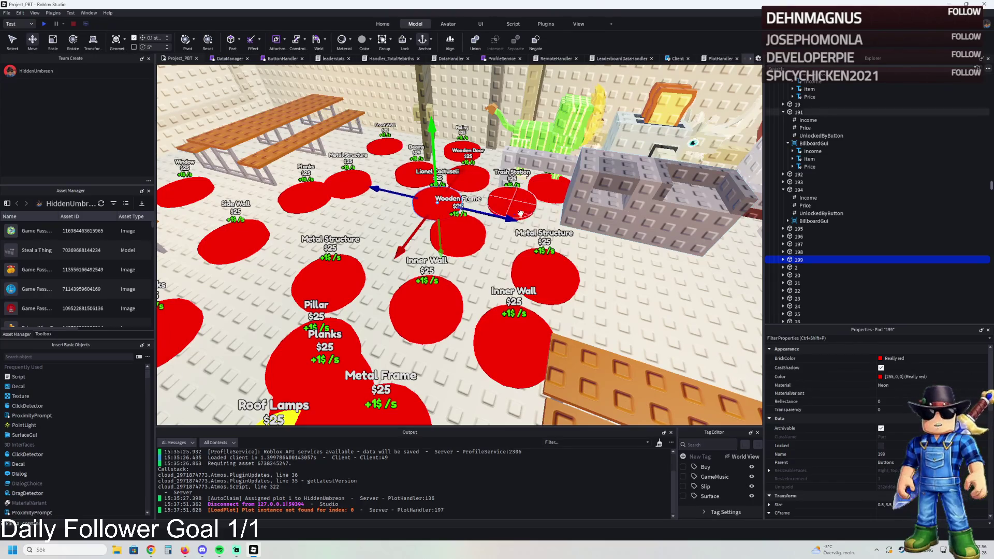
# Slide pad 199 about 6.8 studs to sit beside the toaster brainrot
pyautogui.moveTo(521, 214); pyautogui.dragTo(511, 218)
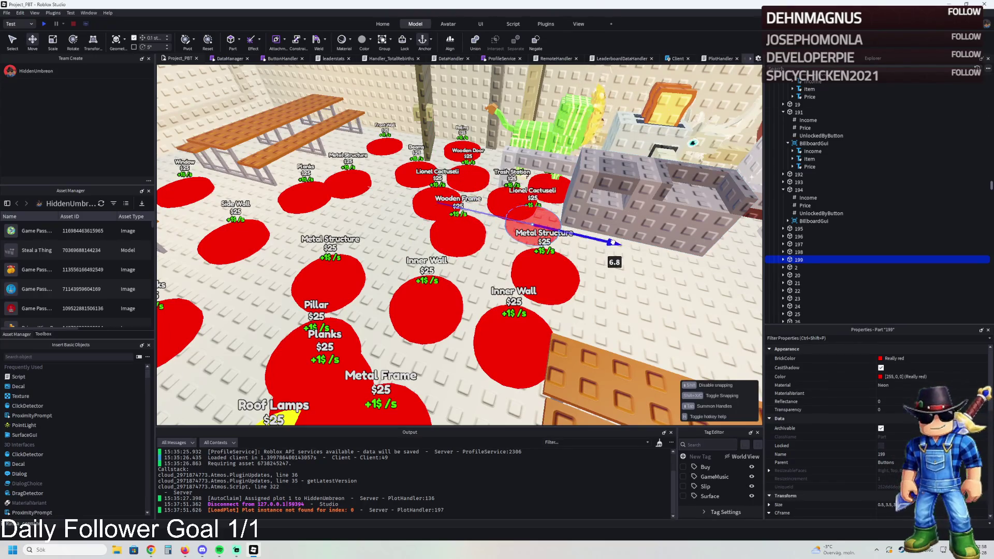
pyautogui.moveTo(613, 242); pyautogui.dragTo(612, 243)
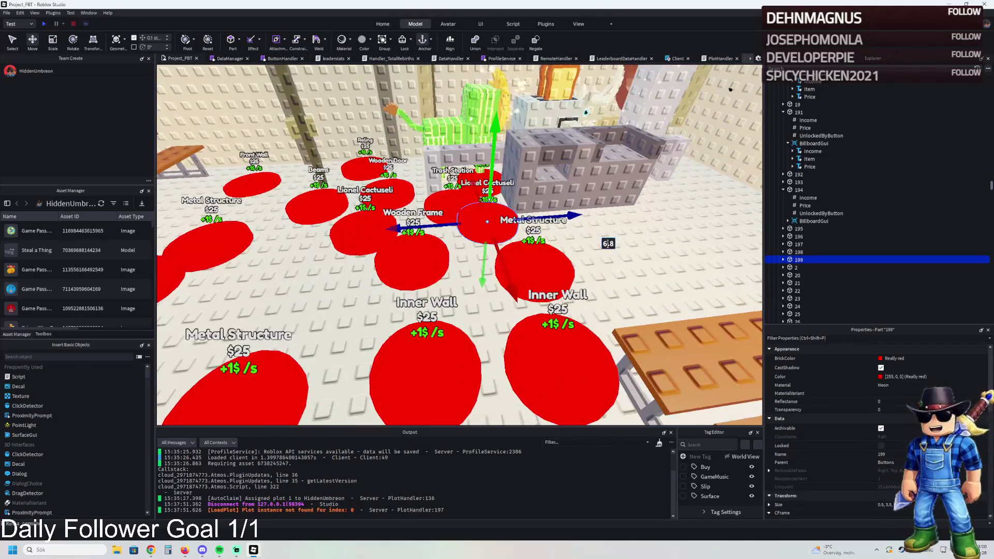
pyautogui.click(560, 152)
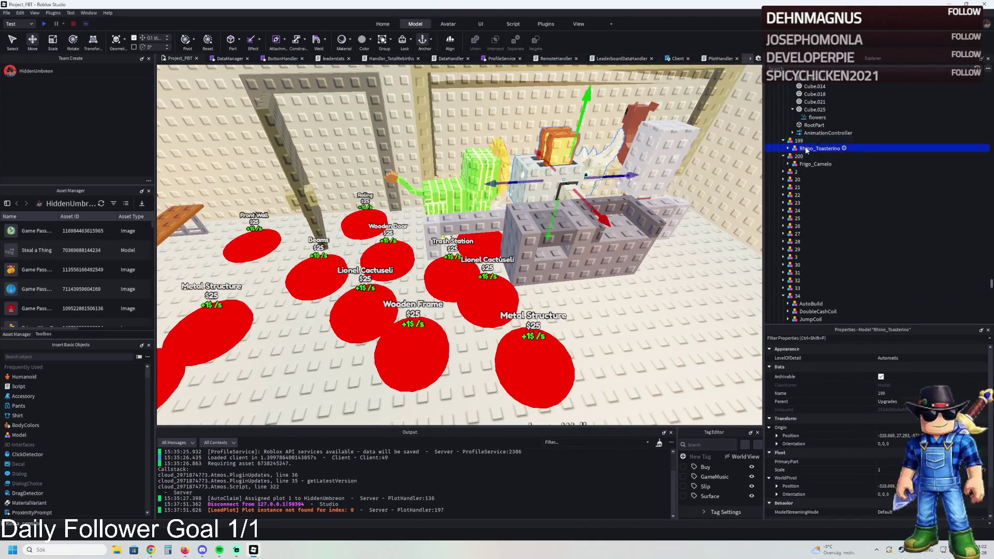
pyautogui.click(504, 293)
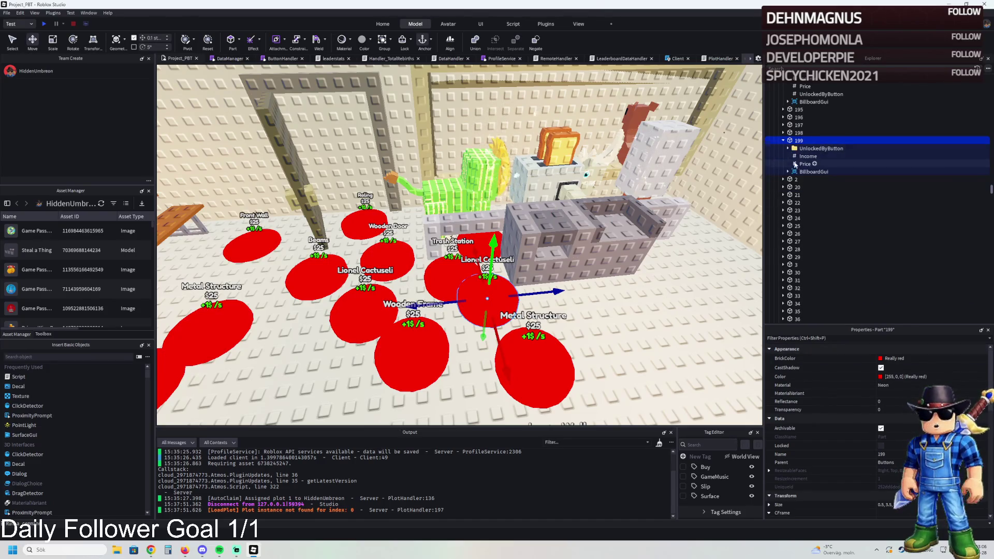
# Set pad 199's billboard Item Text to Rhino Toasterino and slide pad 200 about 8.8 studs
pyautogui.click(798, 164)
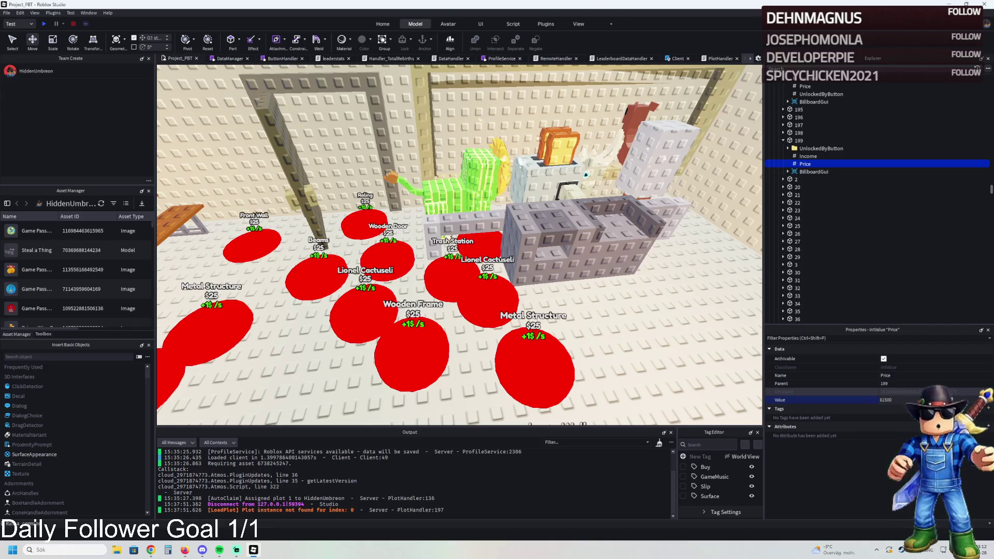
pyautogui.click(804, 187)
pyautogui.write('Rhino Toasterino')
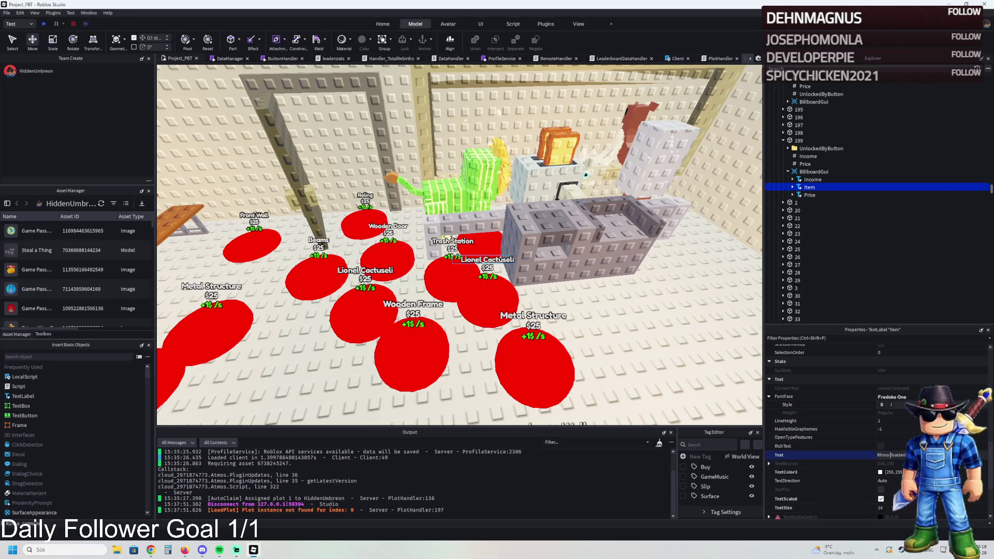
pyautogui.click(518, 293)
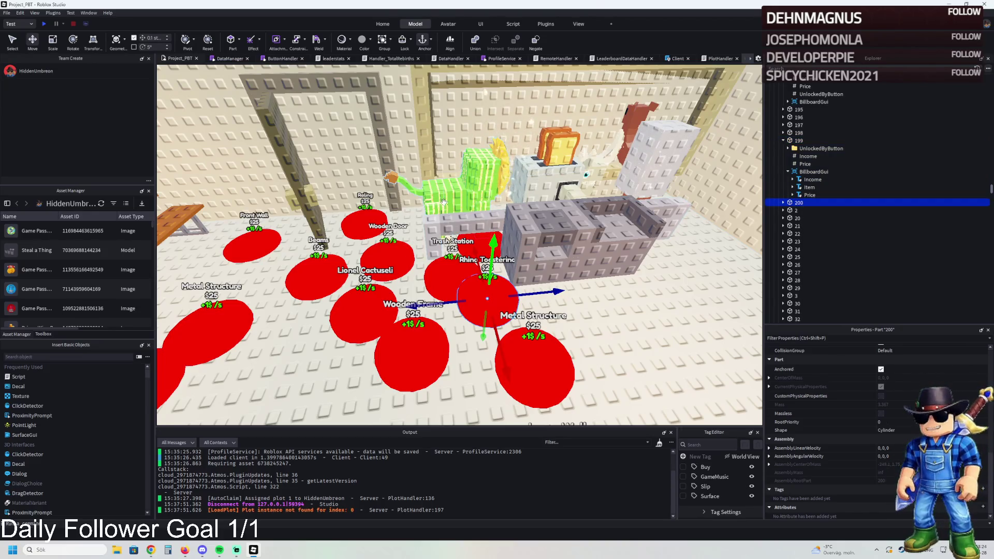
pyautogui.moveTo(534, 290)
pyautogui.mouseDown()
pyautogui.moveTo(613, 294)
pyautogui.moveTo(552, 287)
pyautogui.mouseUp()
# Set pad 200's billboard Item Text to Frigo Camelo from the camel model's name
pyautogui.click(547, 146)
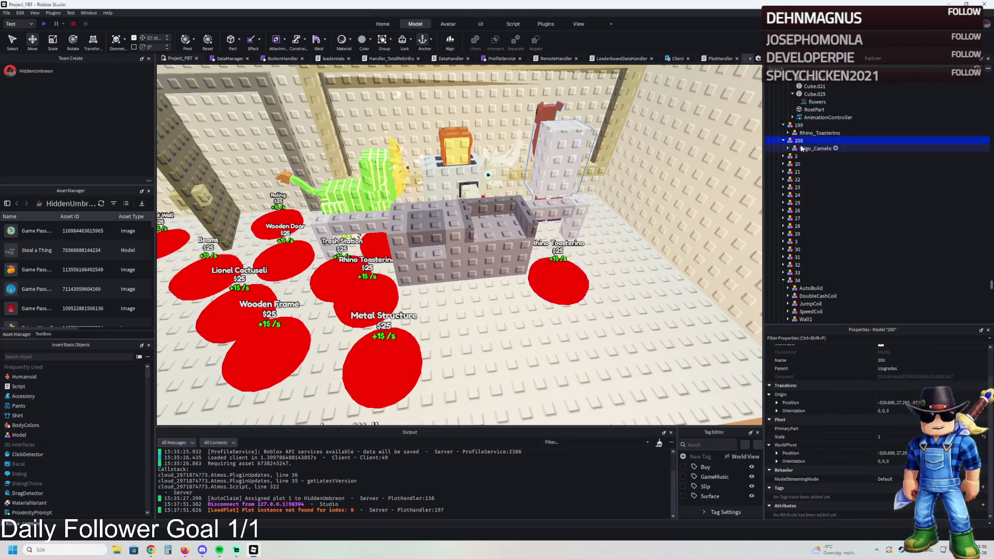
pyautogui.click(812, 149)
pyautogui.click(551, 288)
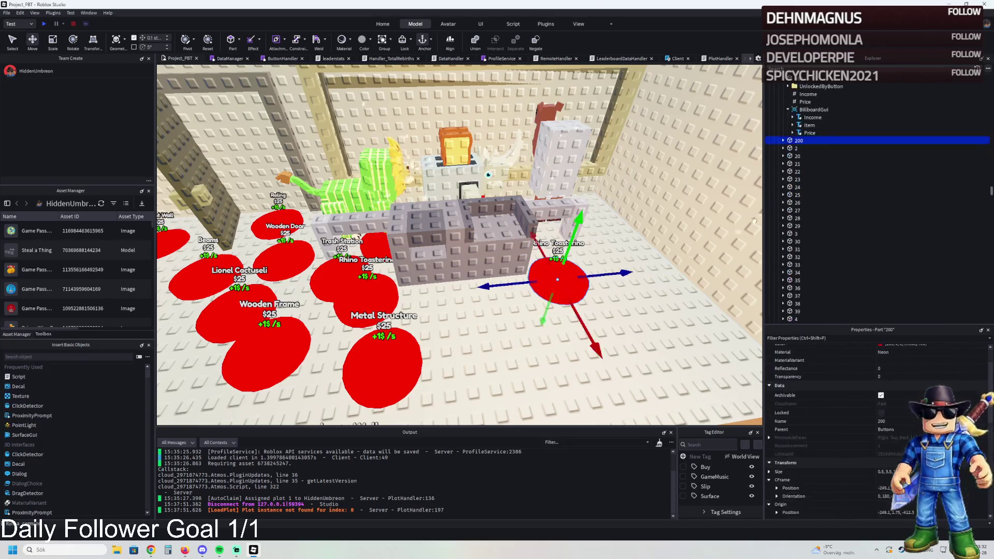
pyautogui.click(788, 171)
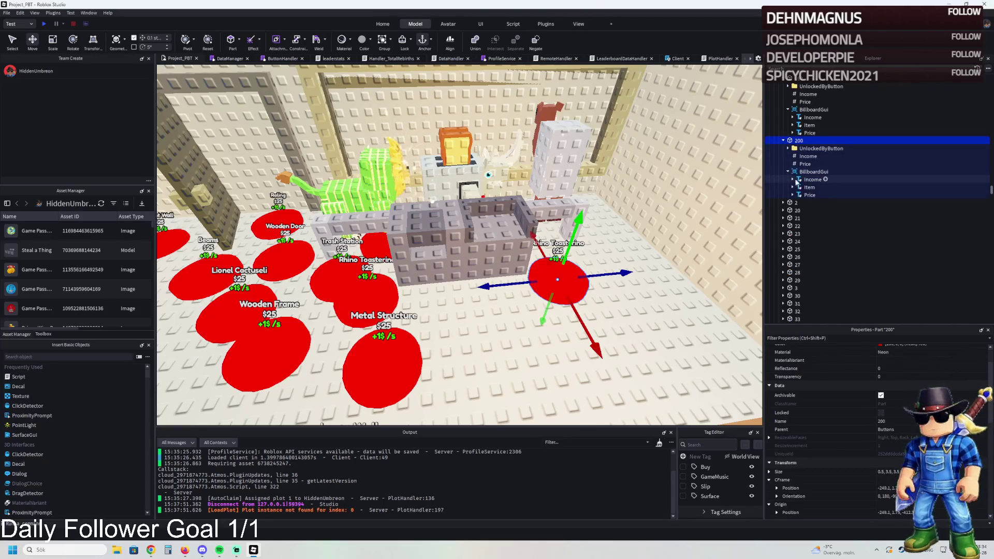
pyautogui.click(809, 187)
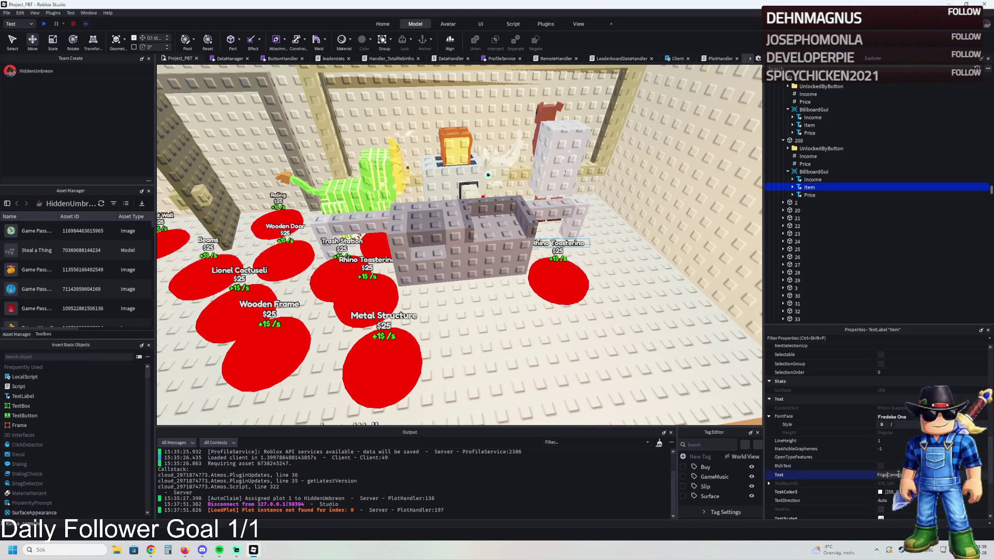
pyautogui.press('Return')
pyautogui.scroll(5, 865, 383)
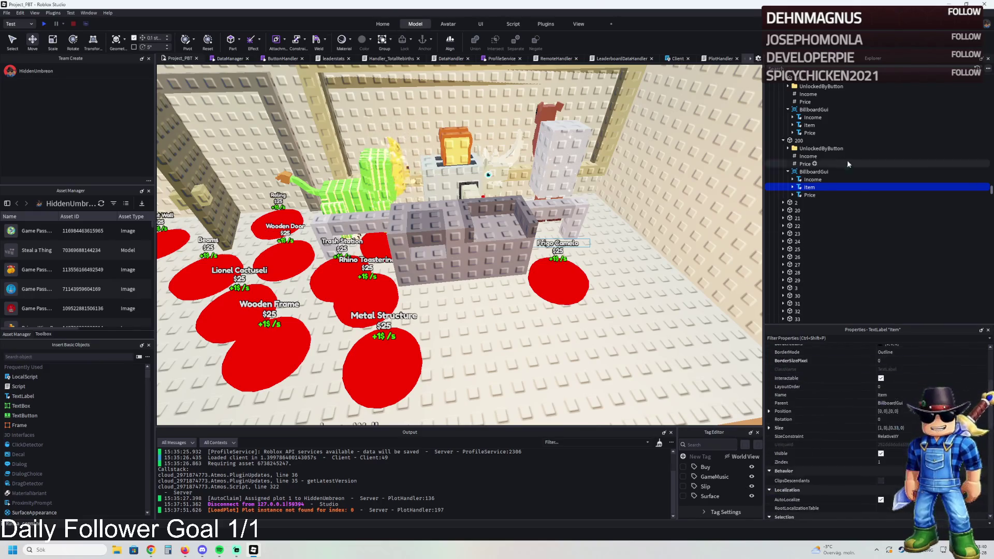
pyautogui.click(807, 164)
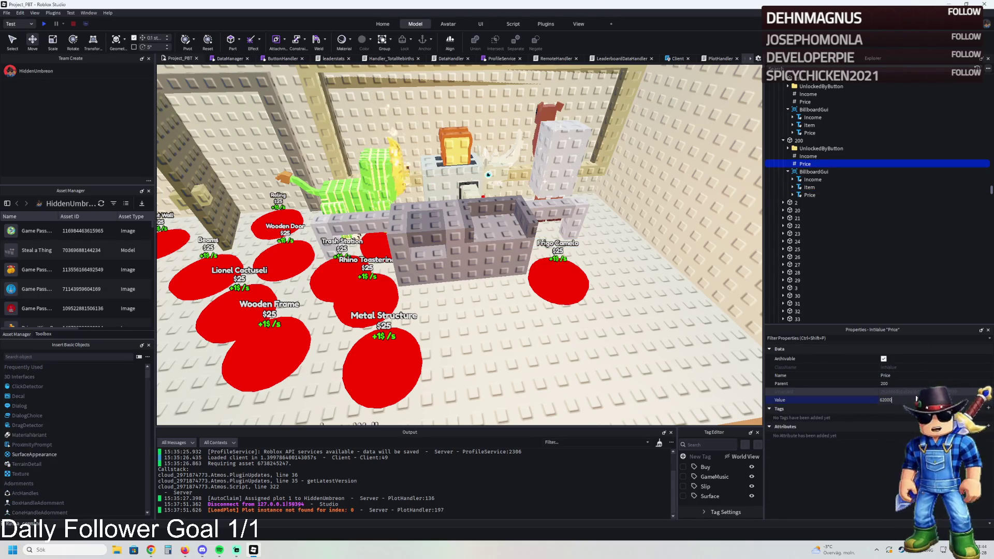
# Move TemplatePlot into ReplicatedStorage and start a play test with F5
pyautogui.press('Left')
pyautogui.press('Left')
pyautogui.press('Left')
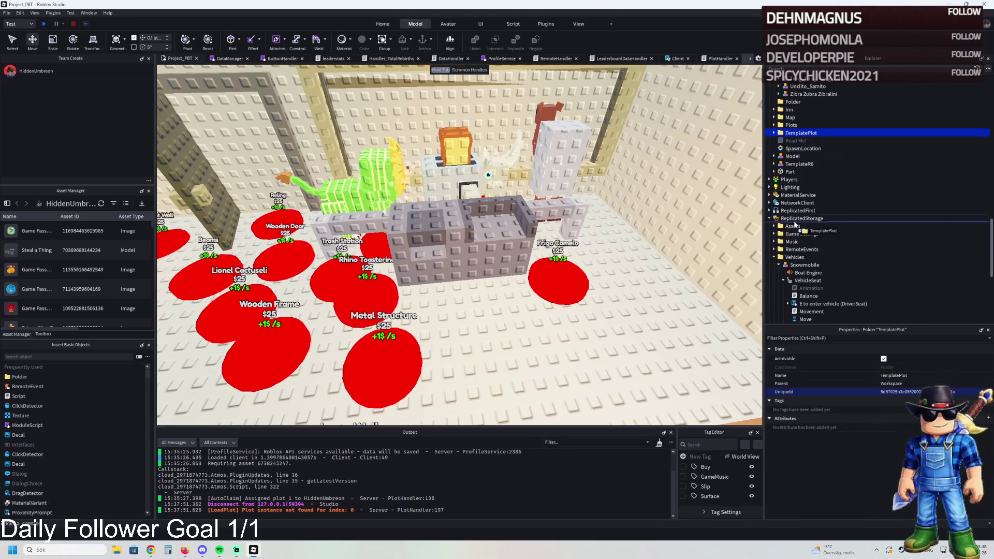
pyautogui.moveTo(796, 223); pyautogui.dragTo(797, 224)
pyautogui.press('F5')
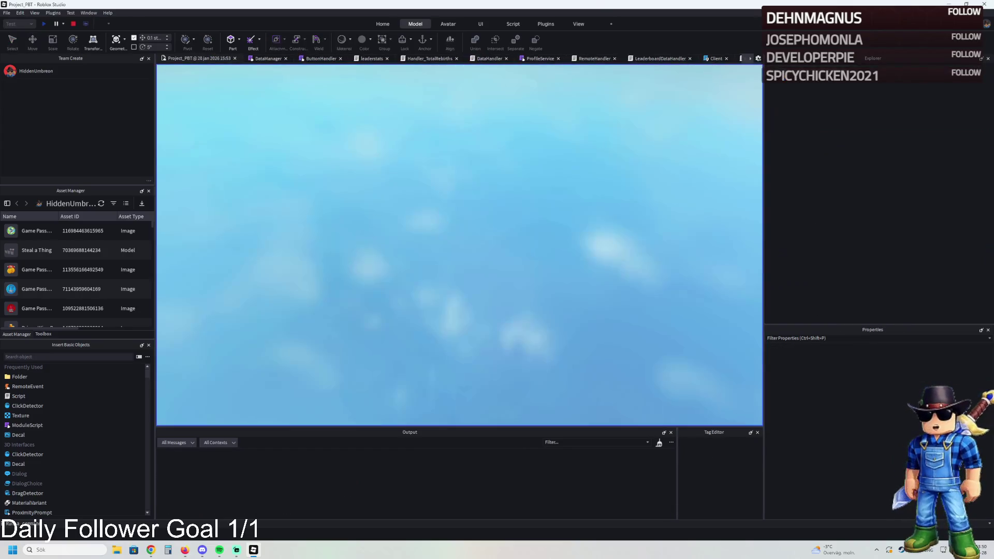
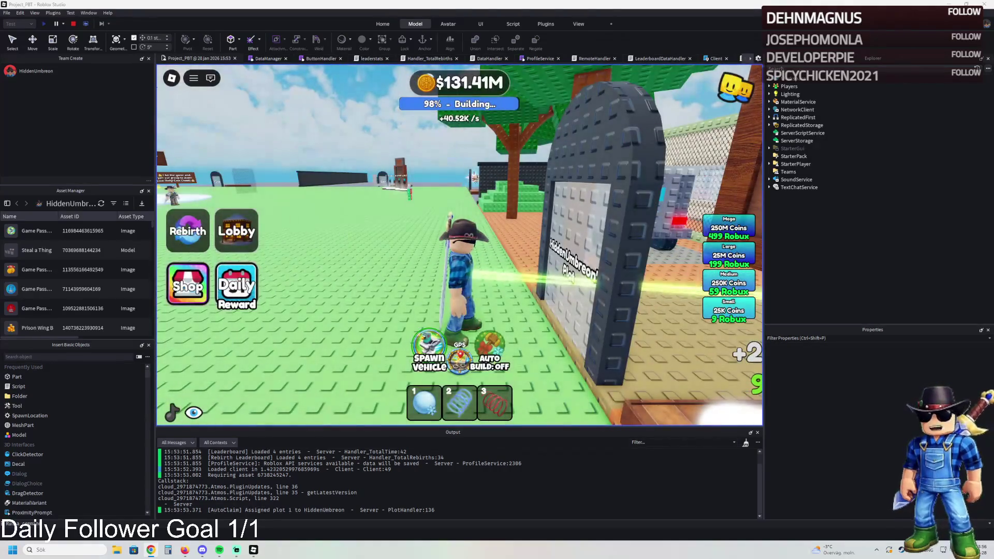
# Walk the character up to the plot gate, then back away to view it
pyautogui.press('d')
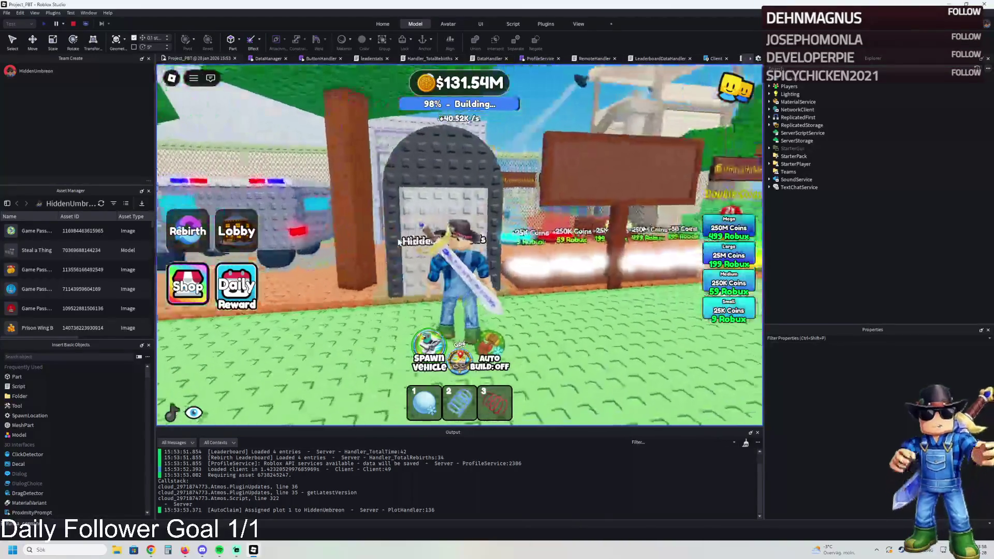
pyautogui.press('a')
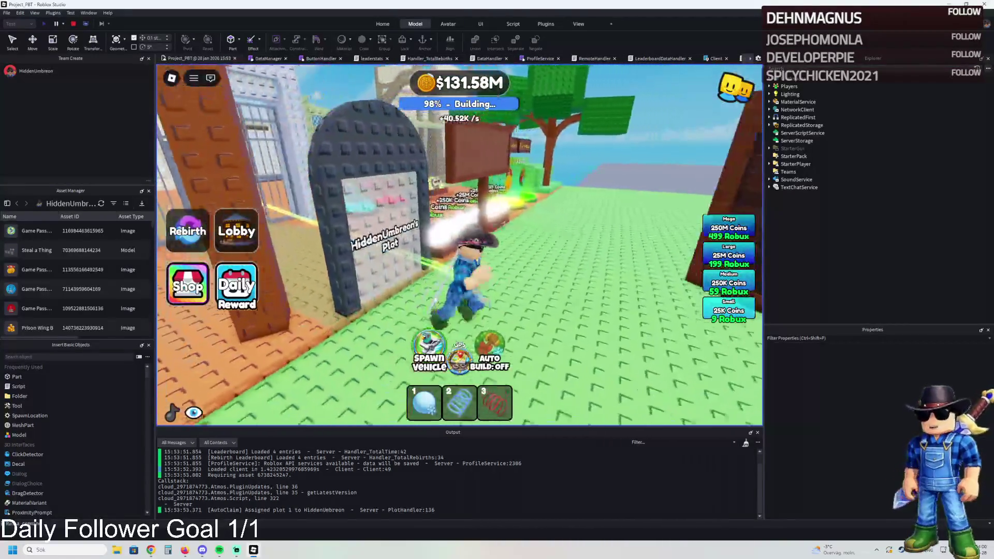
pyautogui.press('a')
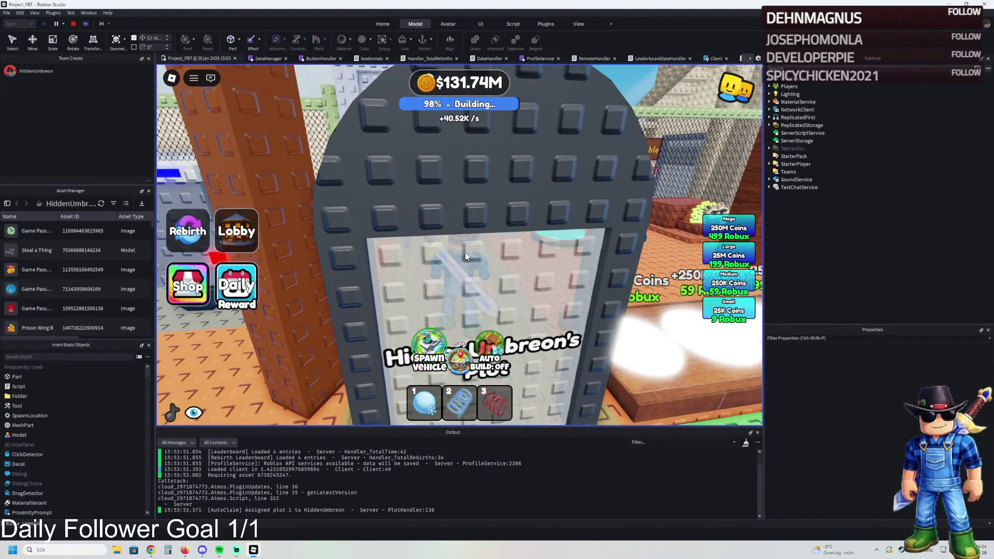
pyautogui.press('s')
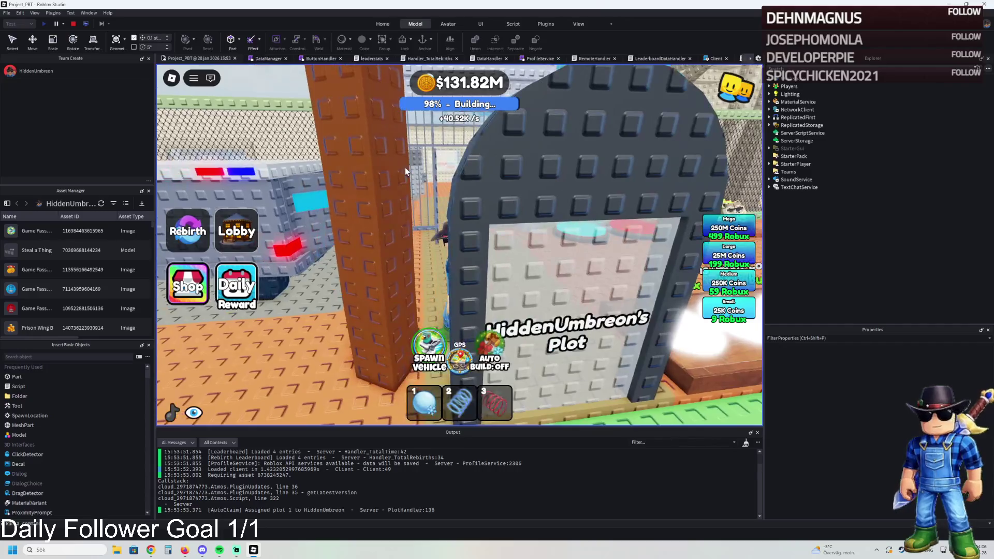
pyautogui.press('s')
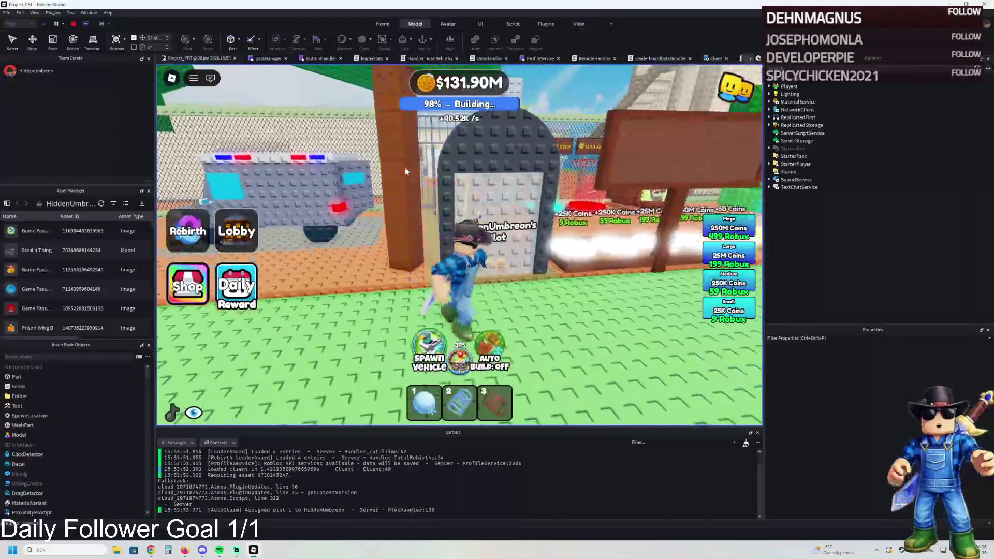
pyautogui.press('s')
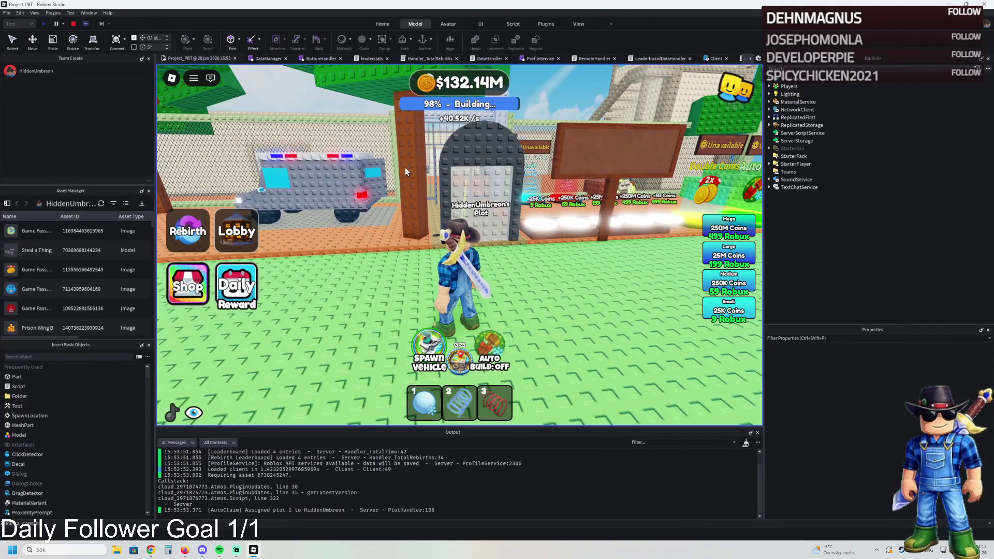
# Run across the plot past the police truck and pads onto the 250M Coins pad
pyautogui.press('a')
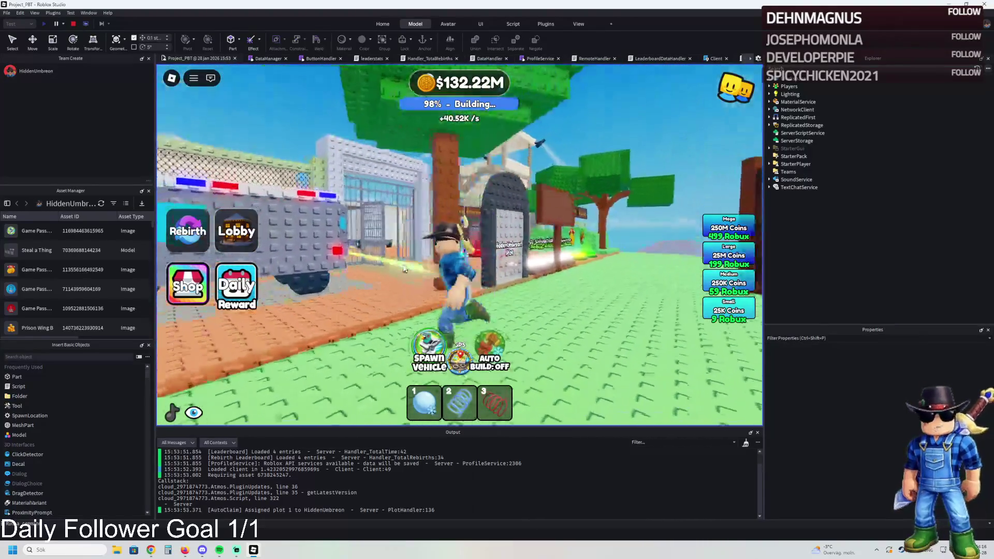
pyautogui.press('a')
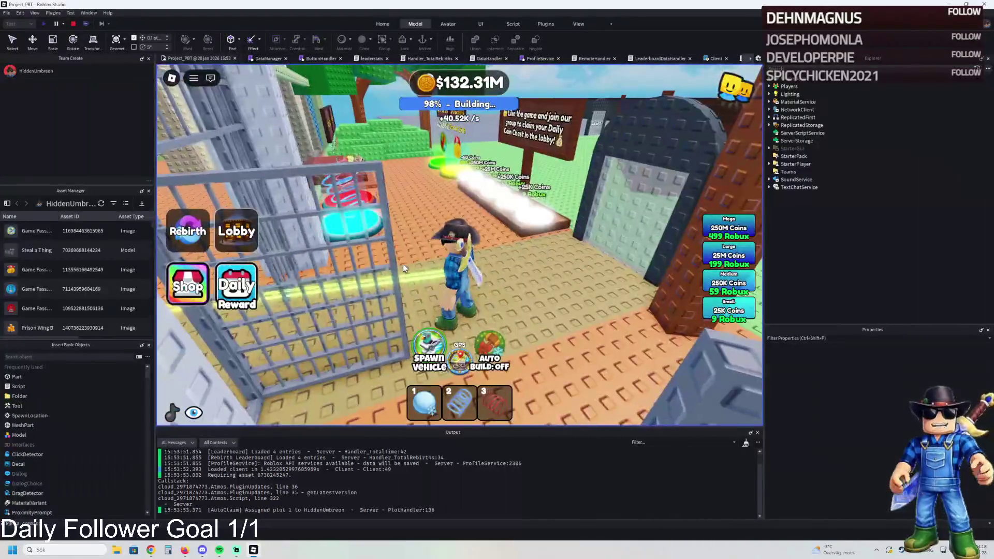
pyautogui.press('w')
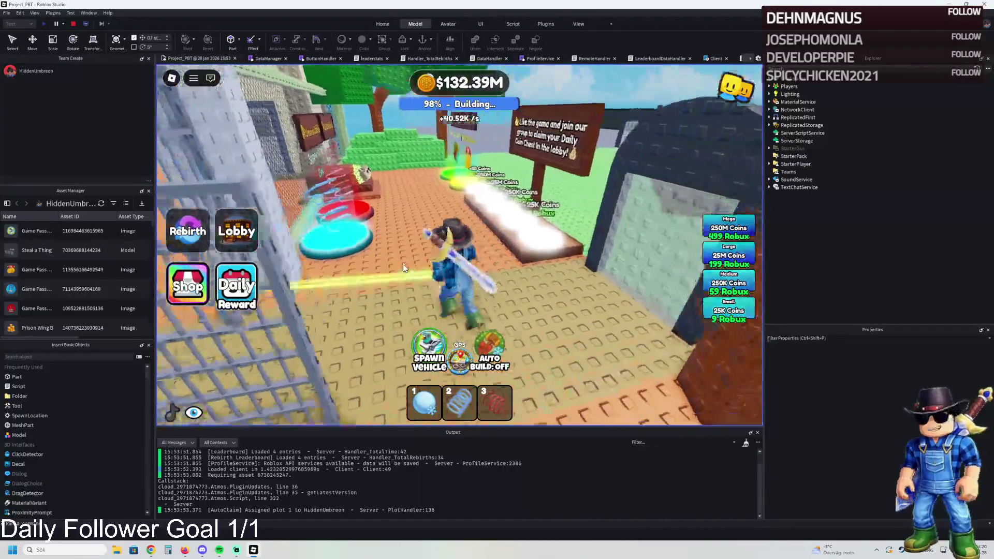
pyautogui.press('w')
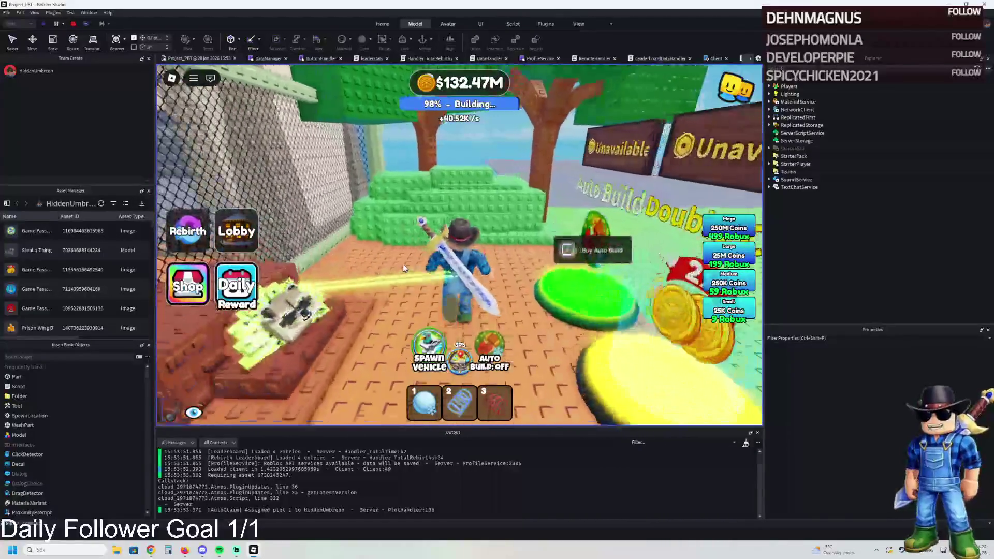
pyautogui.press('w')
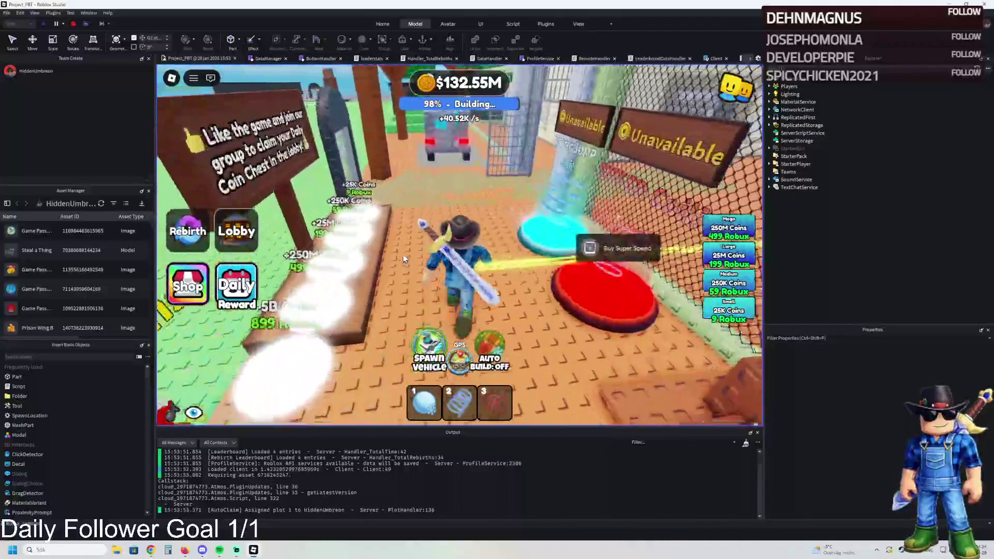
pyautogui.press('w')
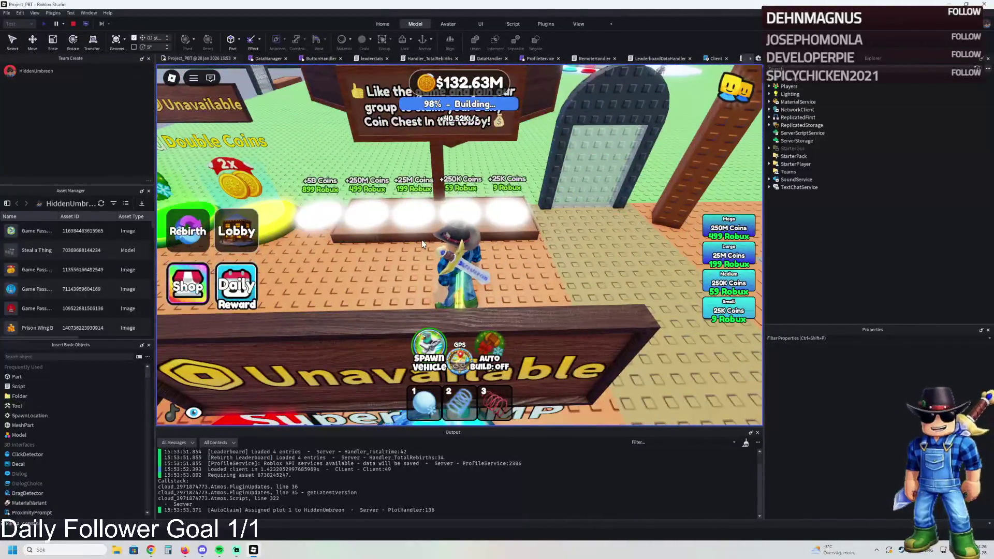
pyautogui.press('w')
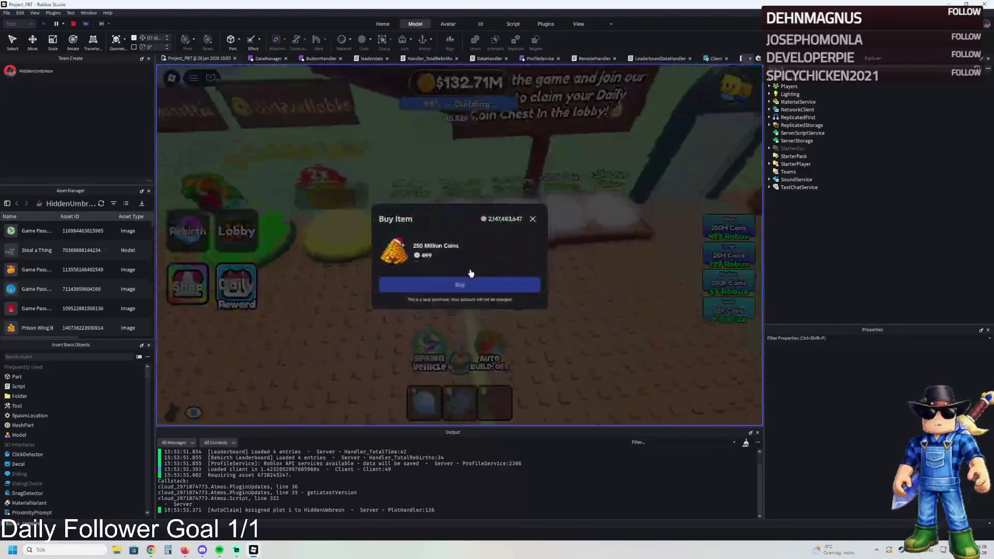
# Buy the 250 Million Coins test item, then rebirth so coins reset to $0
pyautogui.click(495, 283)
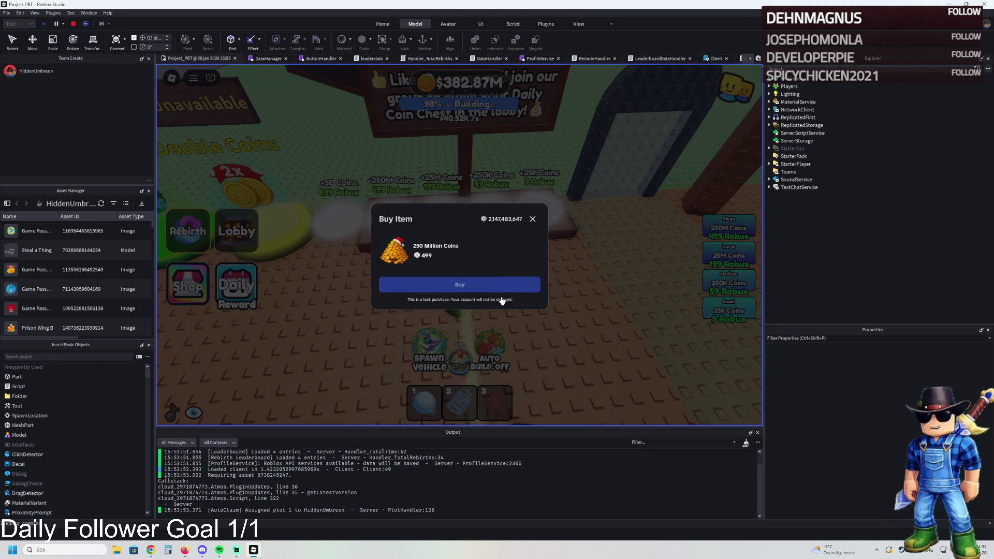
pyautogui.click(457, 290)
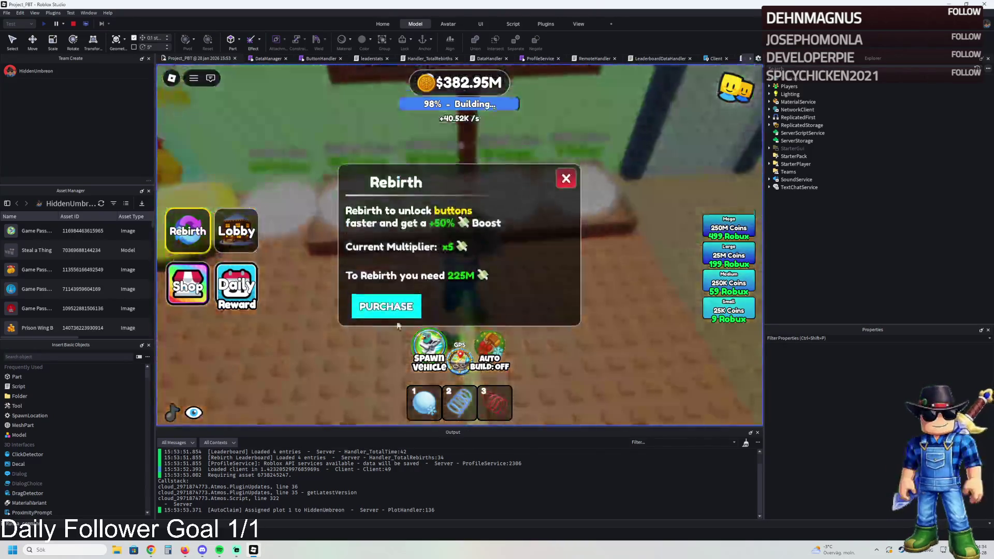
pyautogui.click(393, 308)
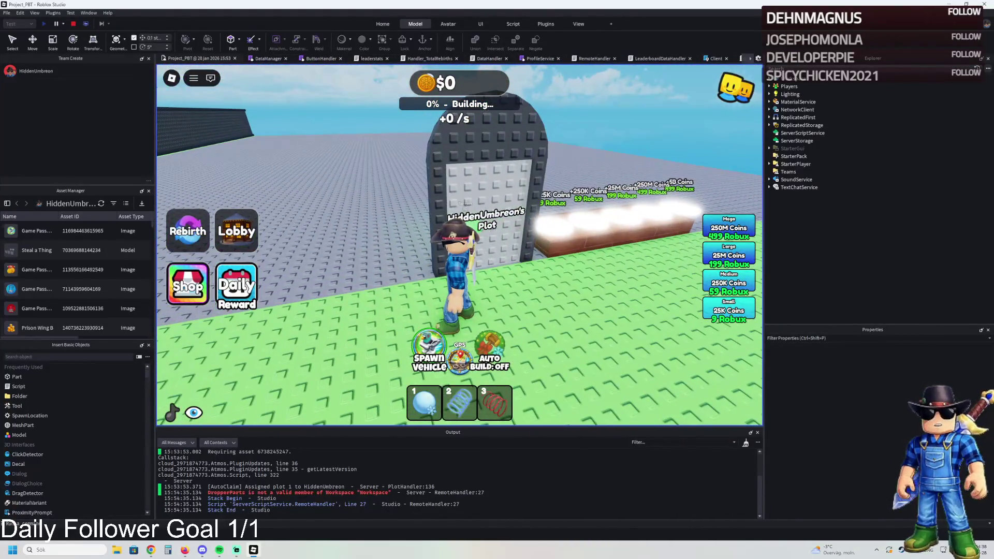
# Spawn the pigeon vehicle, drive it past the Aloura shop and around the baseplate, then jump out
pyautogui.click(429, 357)
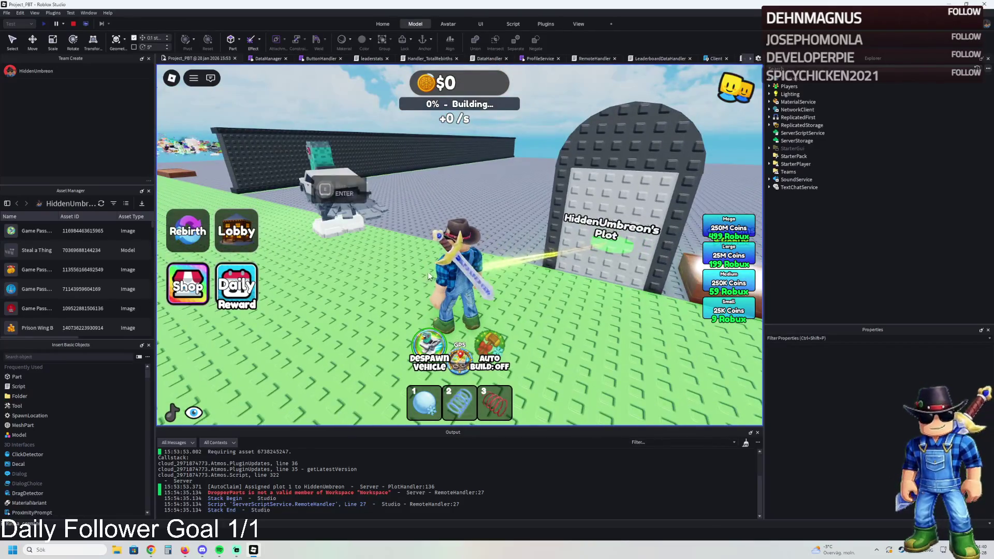
pyautogui.press('e')
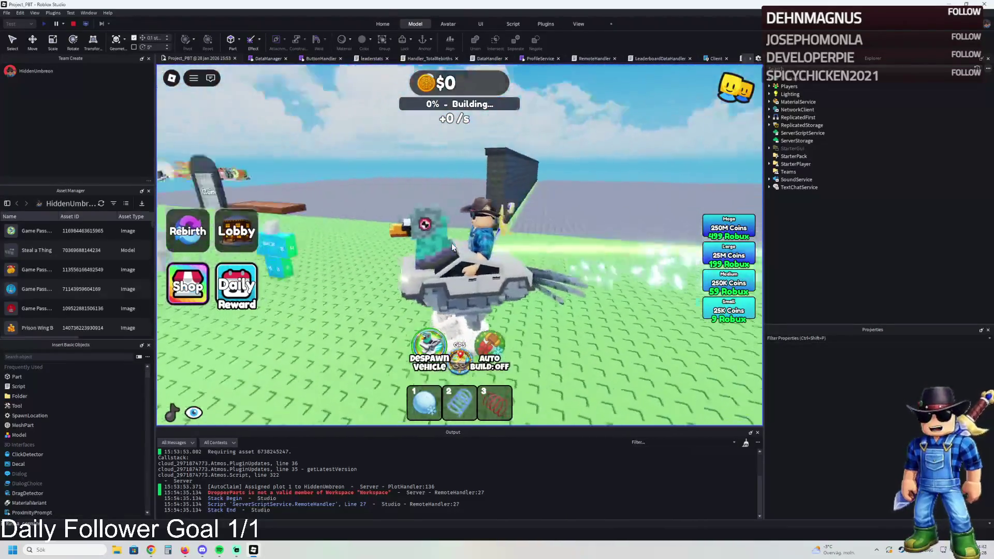
pyautogui.press('w')
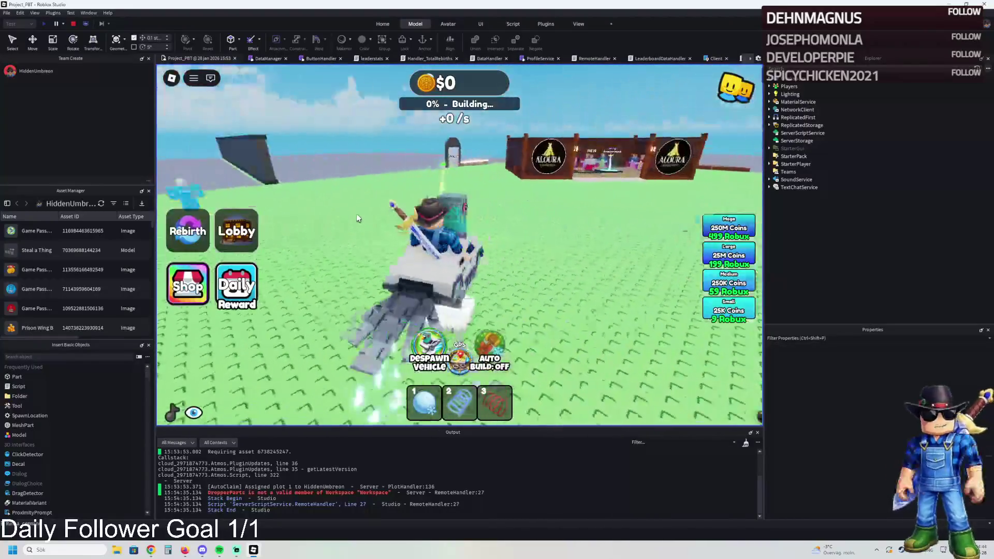
pyautogui.press('w')
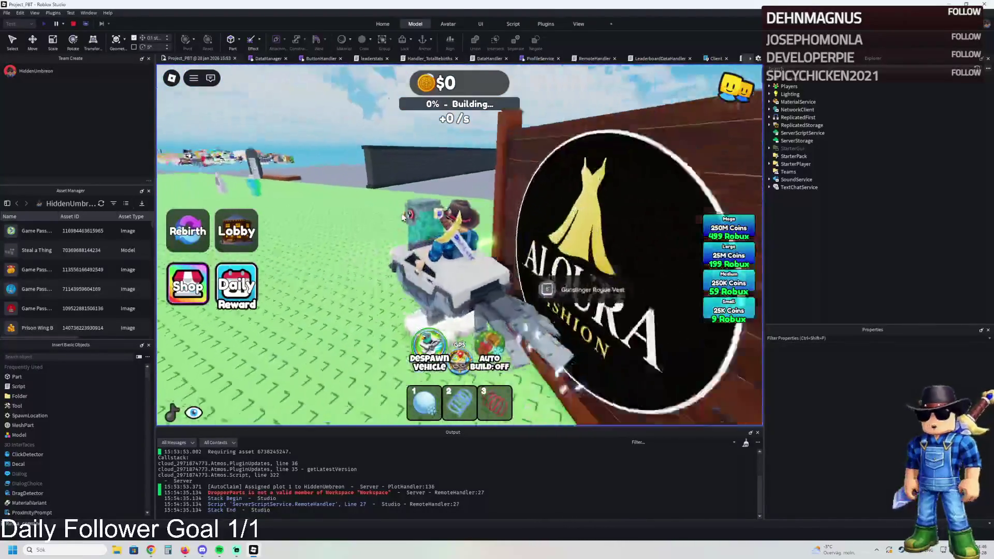
pyautogui.press('a')
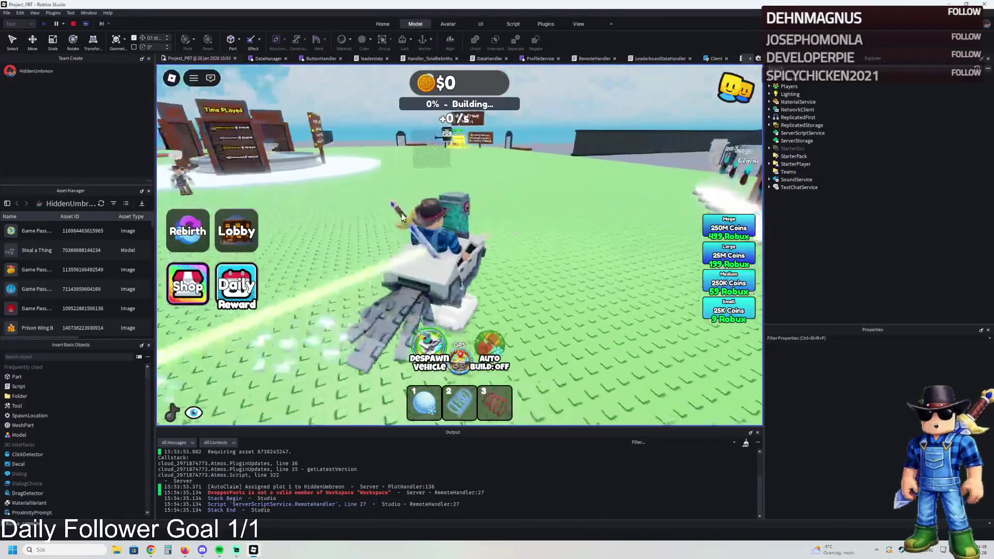
pyautogui.press('w')
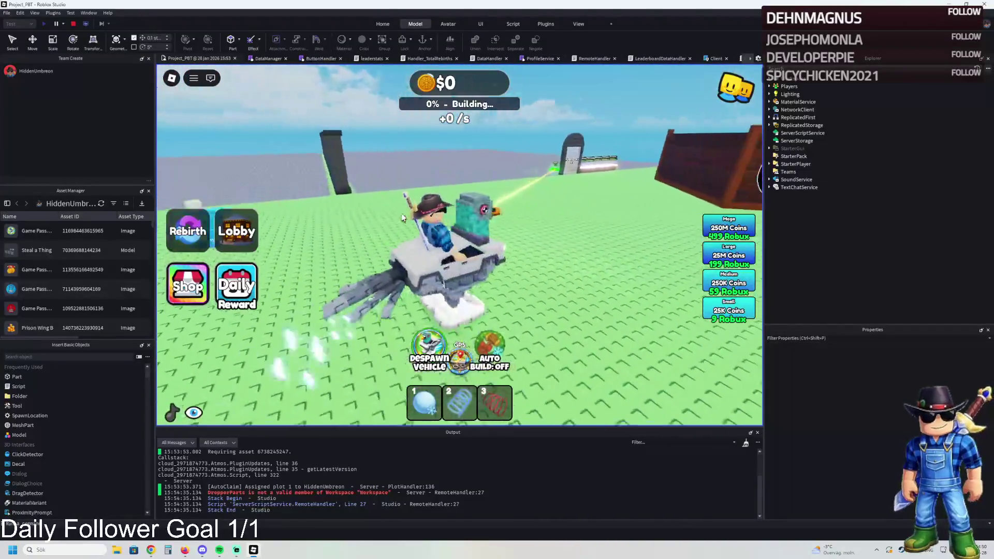
pyautogui.press('w')
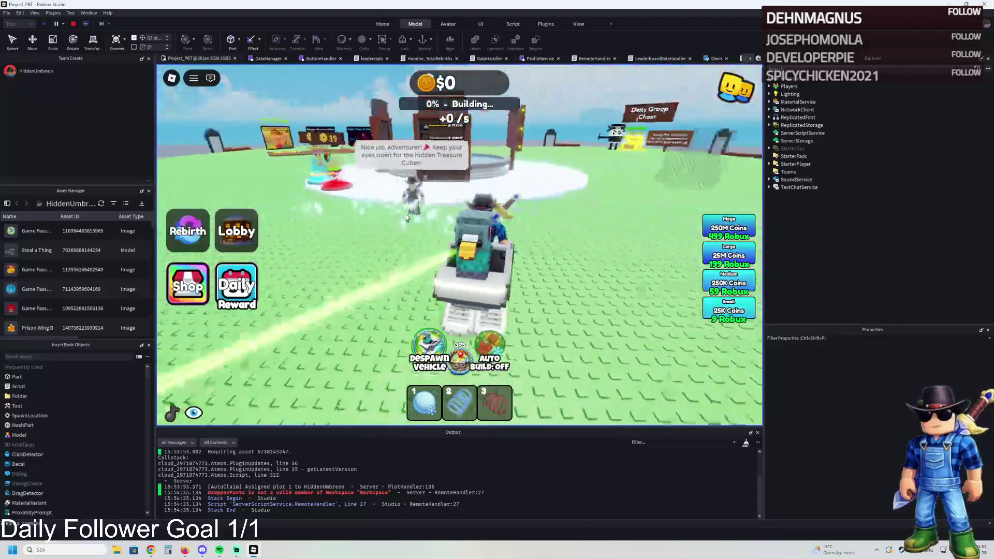
pyautogui.press('a')
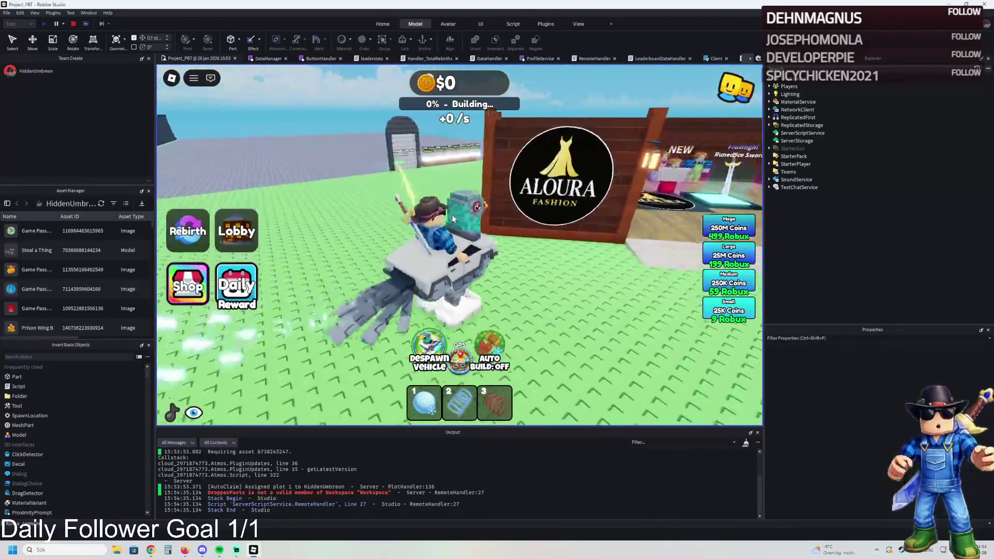
pyautogui.press('a')
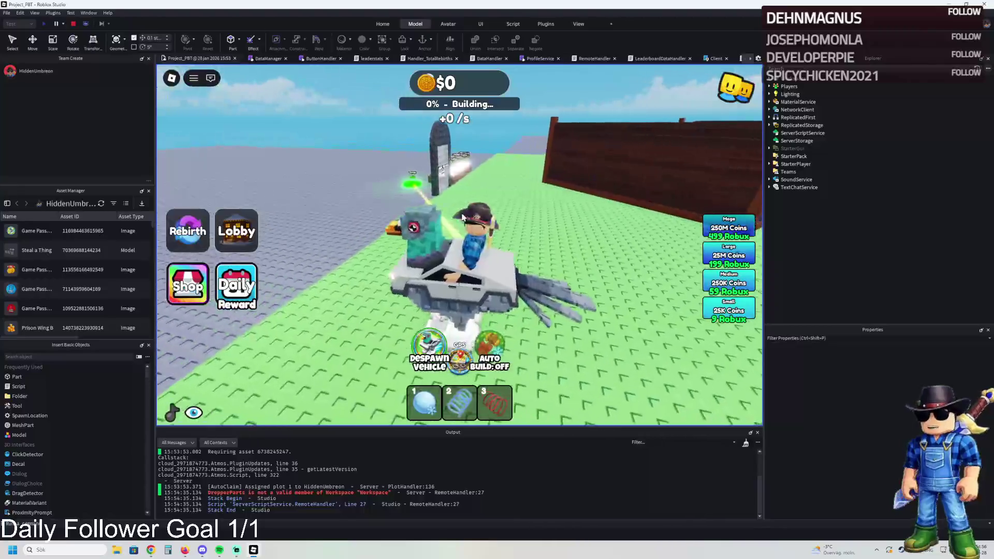
pyautogui.press('space')
# Run through the stone gate onto the plot and hop on and off the Super Jump pad
pyautogui.press('w')
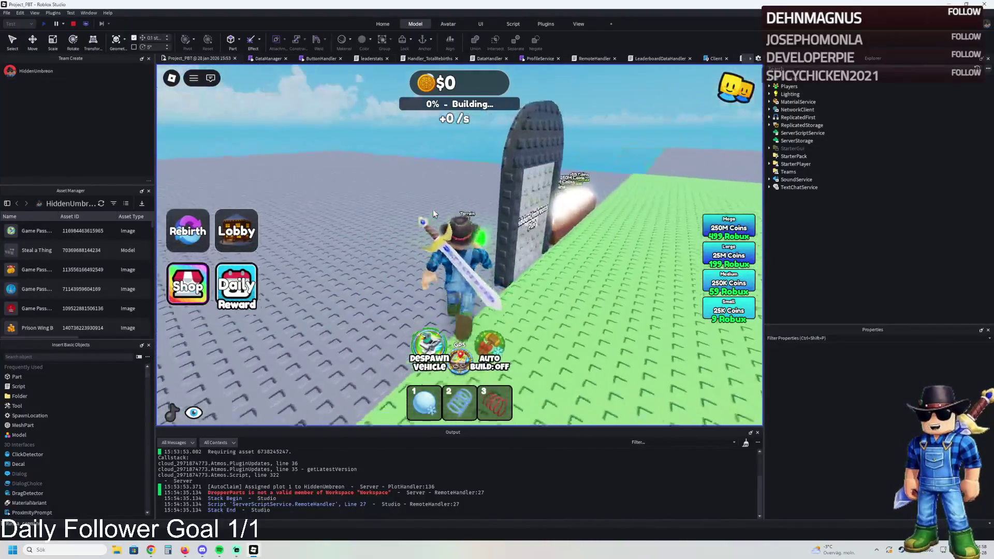
pyautogui.press('w')
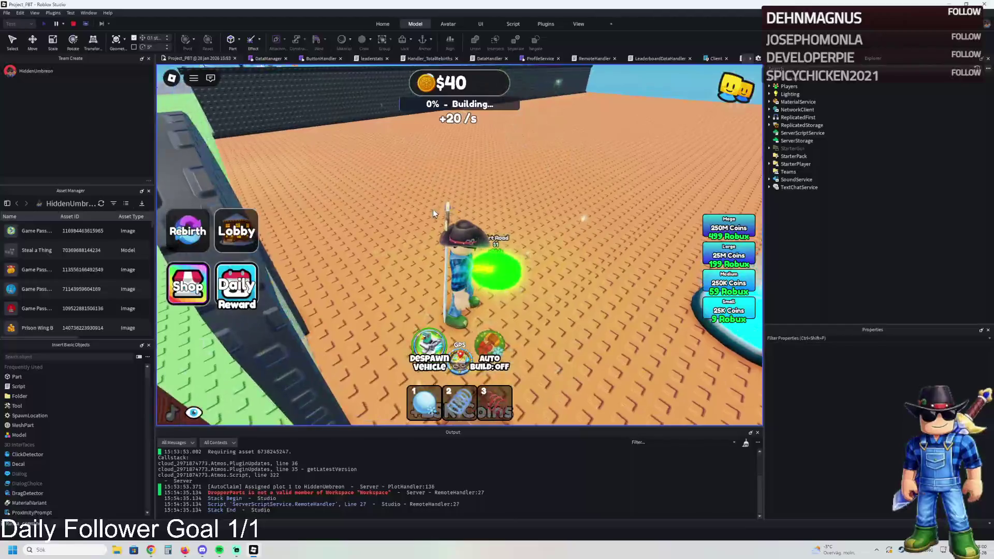
pyautogui.press('w')
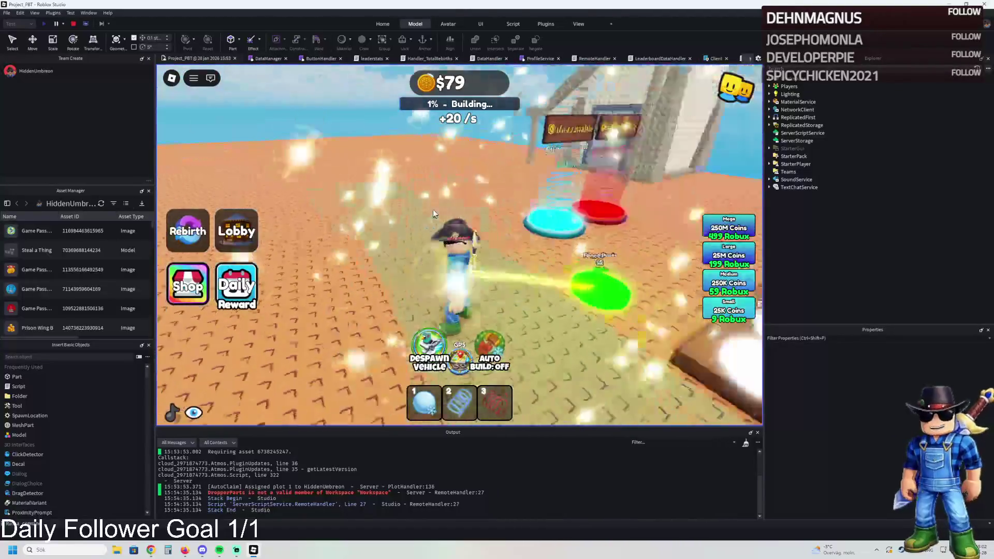
pyautogui.press('w')
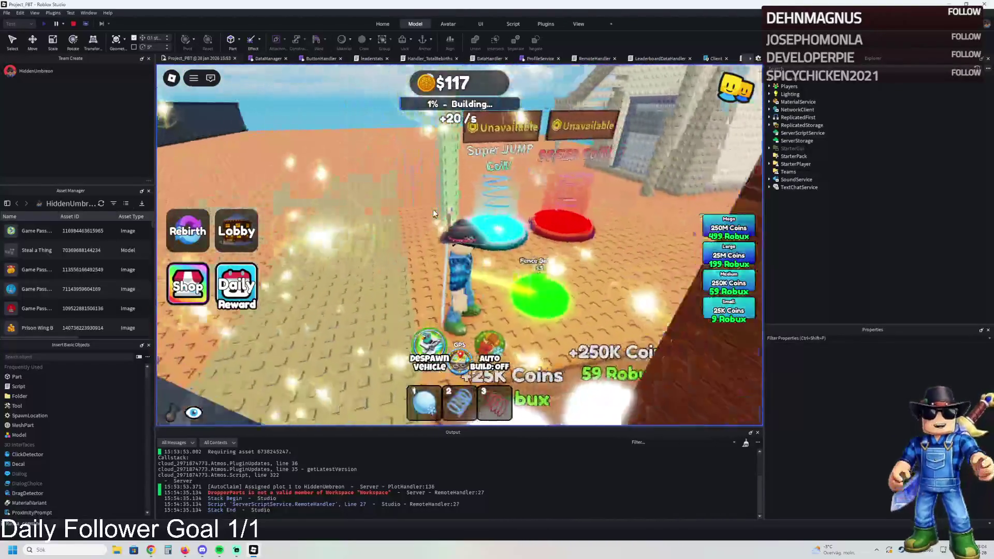
pyautogui.press('w')
pyautogui.press('s')
pyautogui.press('w')
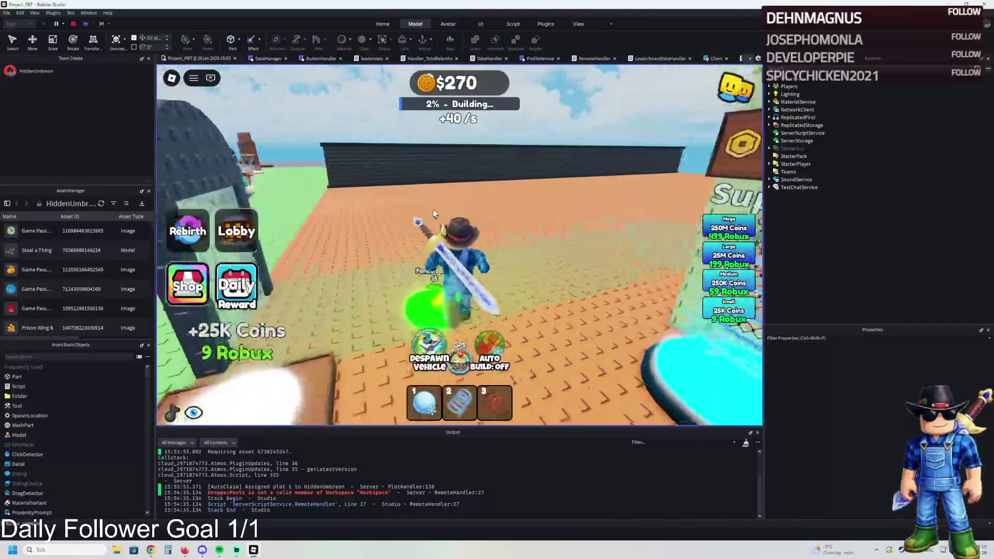
# Swing the camera and run along the fenced path to the grey floor and back
pyautogui.press('a')
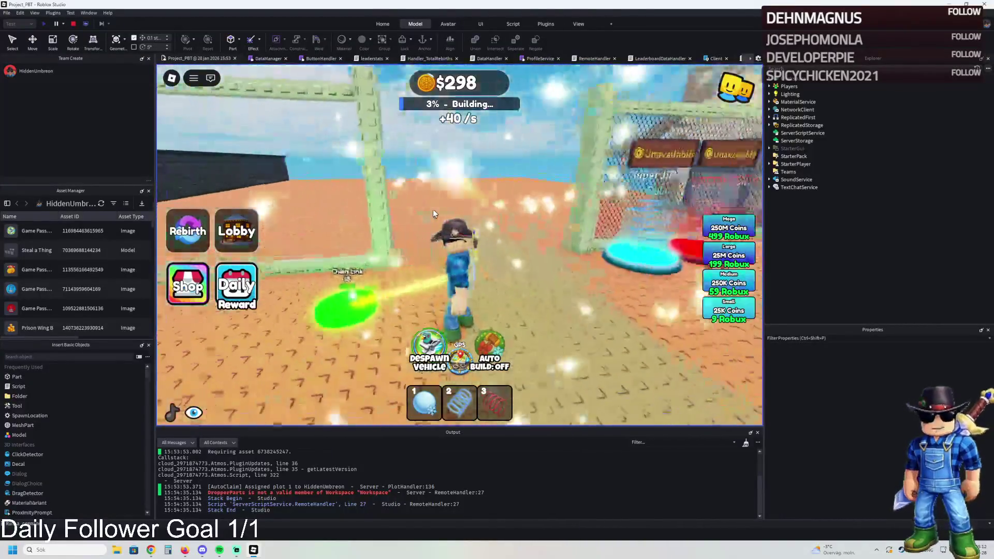
pyautogui.moveTo(434, 214); pyautogui.dragTo(589, 132)
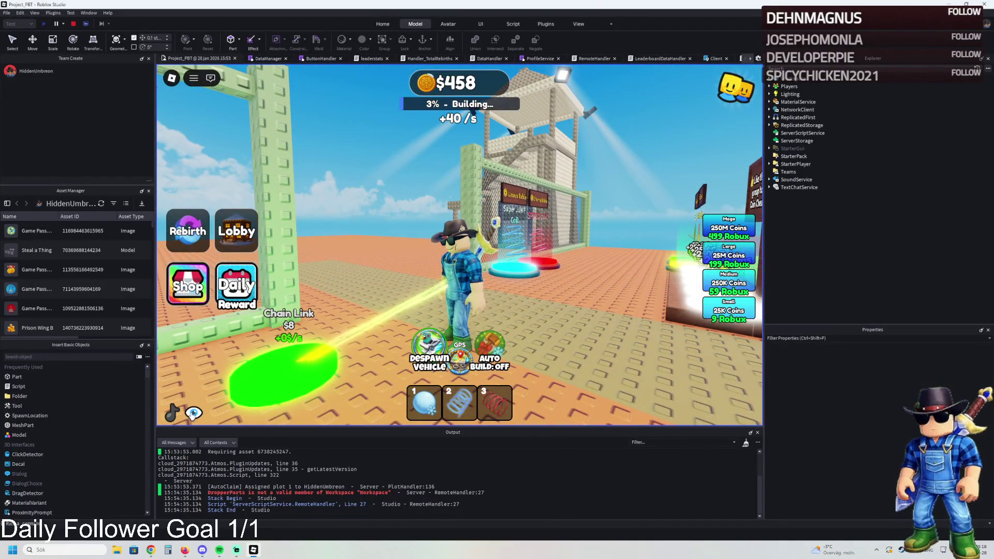
pyautogui.press('w')
pyautogui.press('1')
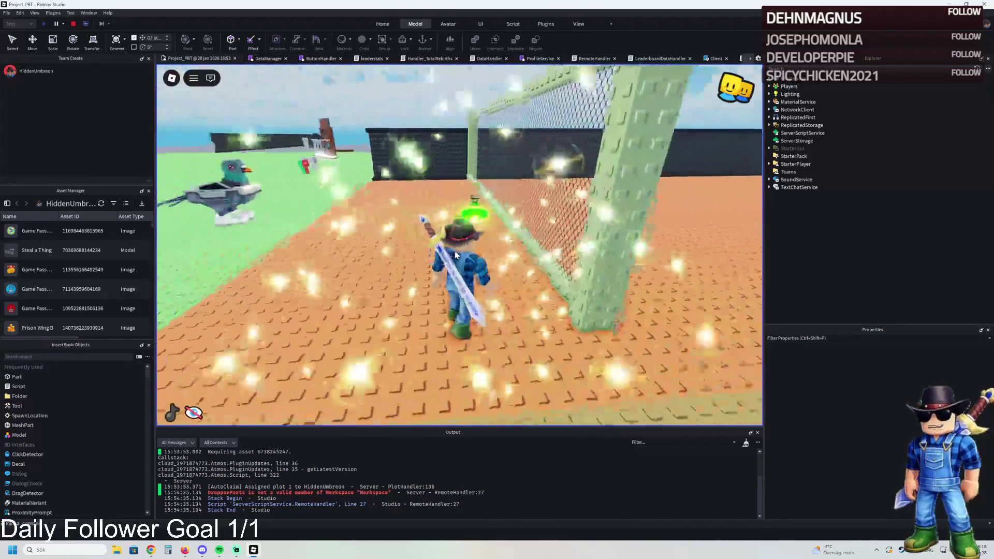
pyautogui.press('a')
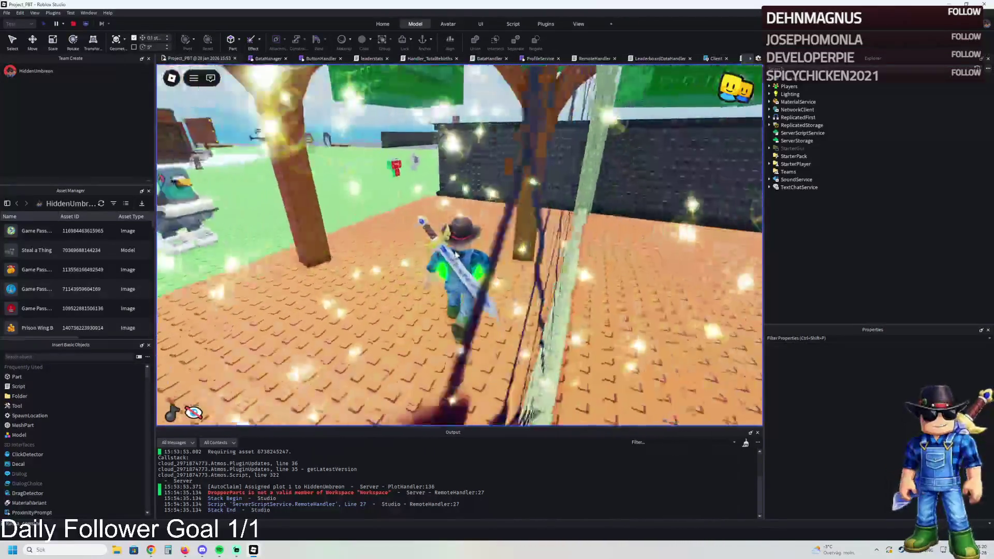
pyautogui.press('w')
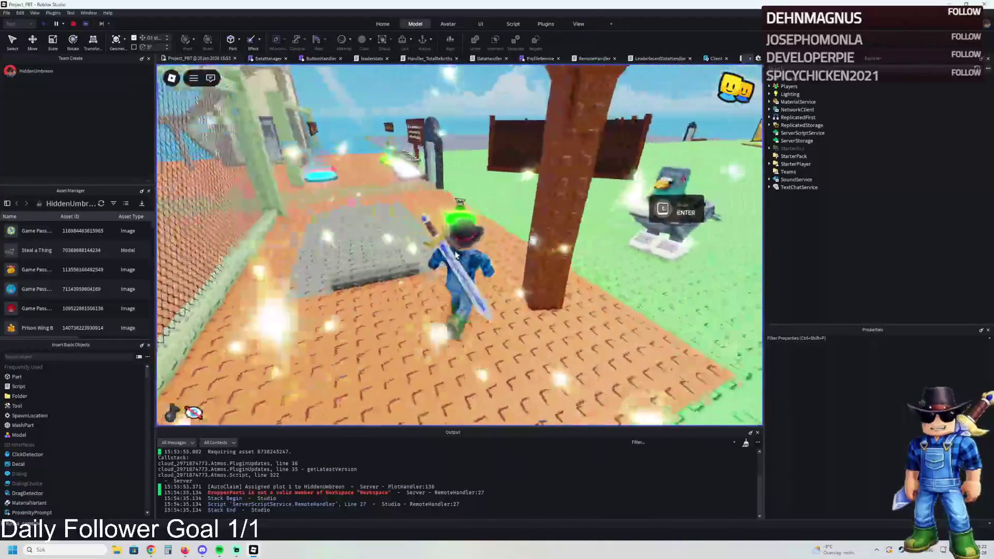
pyautogui.press('a')
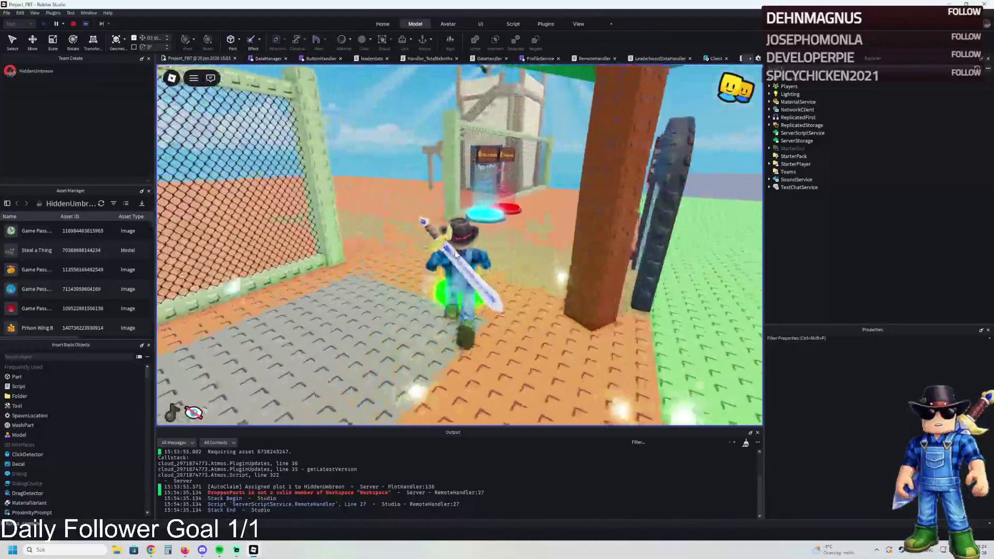
pyautogui.press('w')
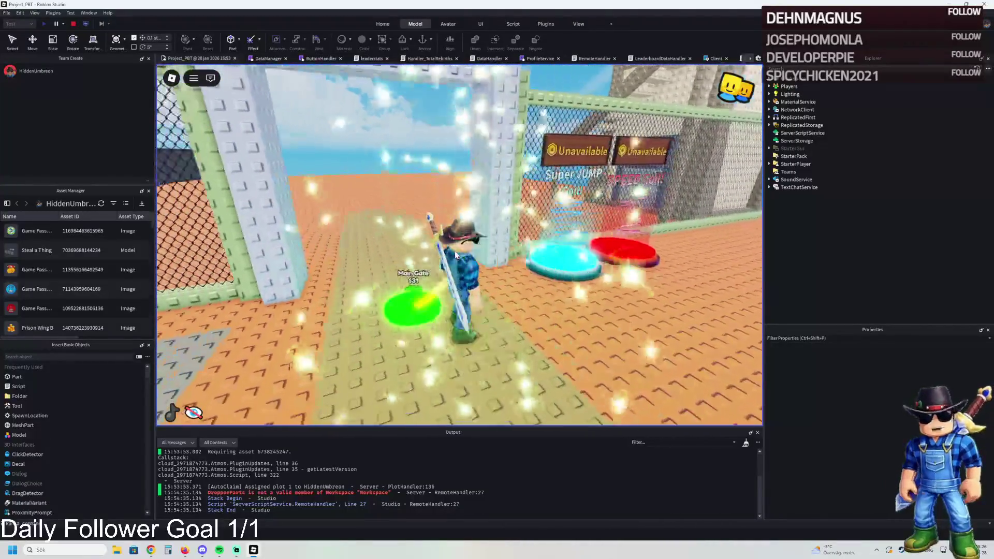
# Cross the red Super Speed and cyan Super Jump pads and follow the grey path to the guard booth
pyautogui.press('w')
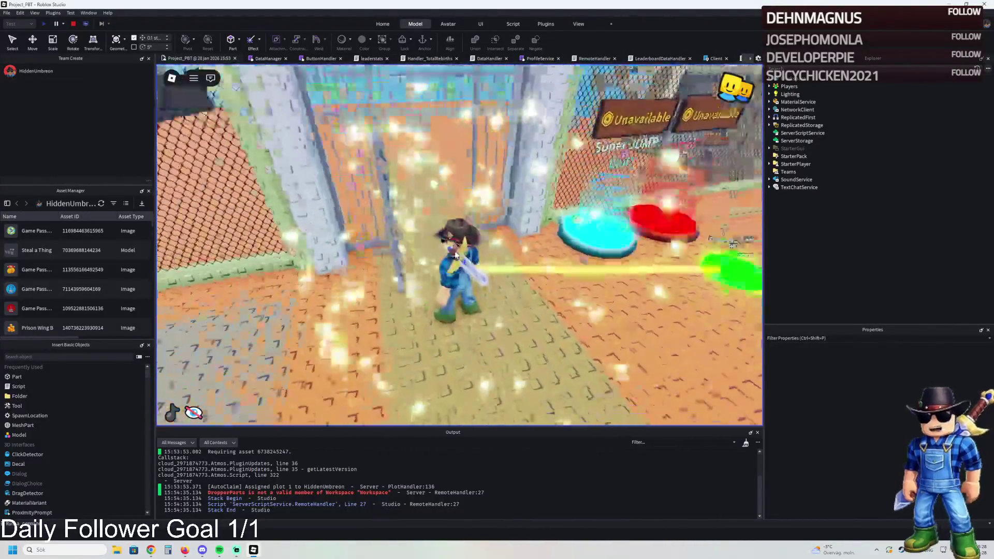
pyautogui.press('w')
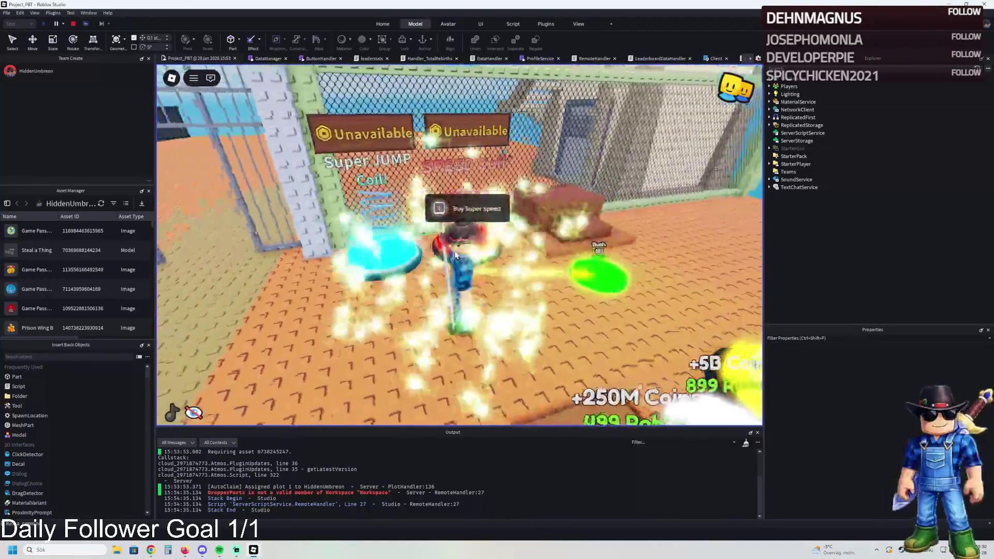
pyautogui.press('w')
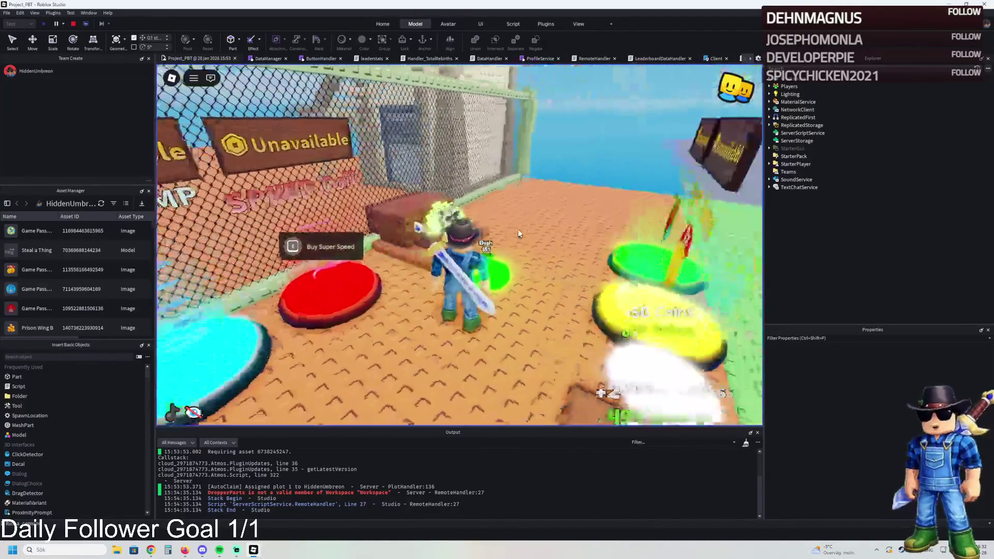
pyautogui.press('w')
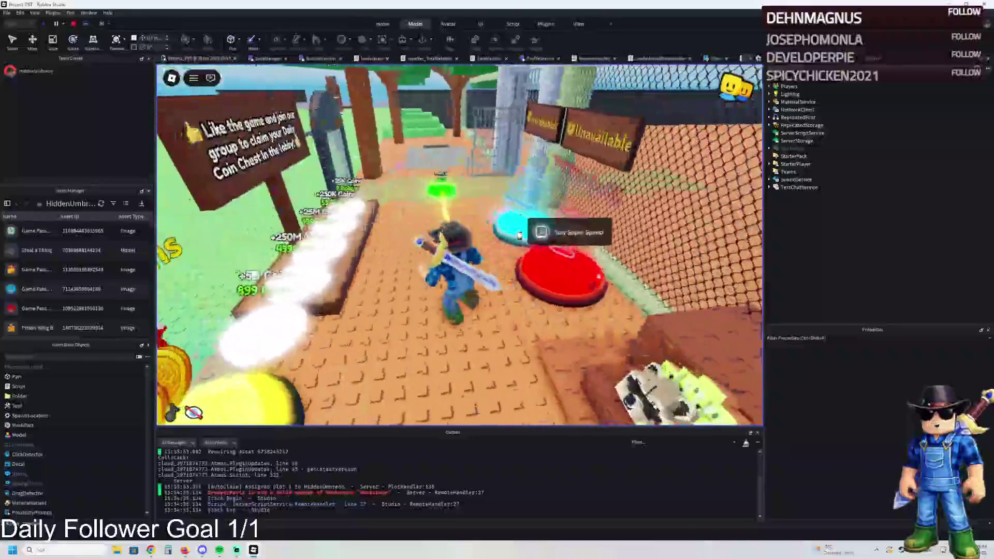
pyautogui.press('w')
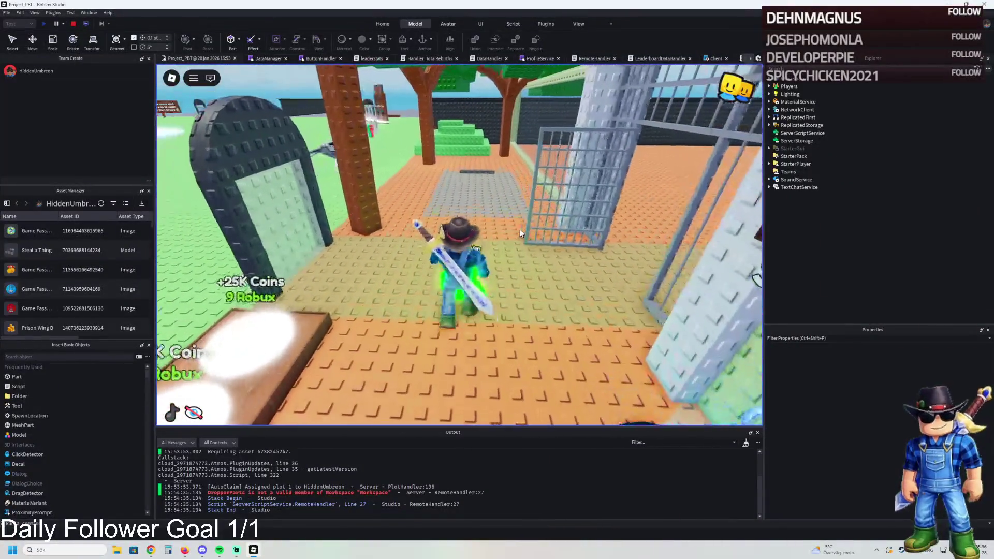
pyautogui.press('w')
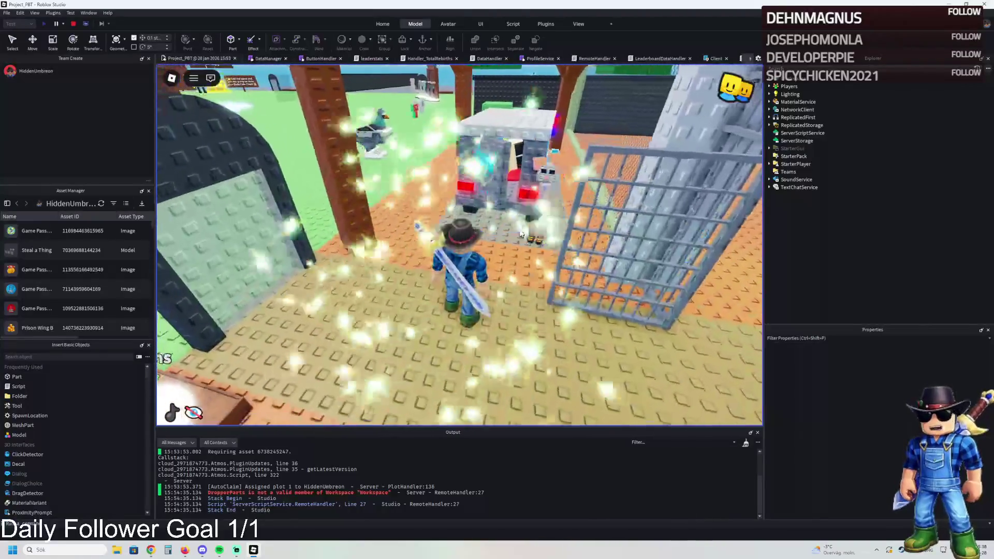
pyautogui.press('w')
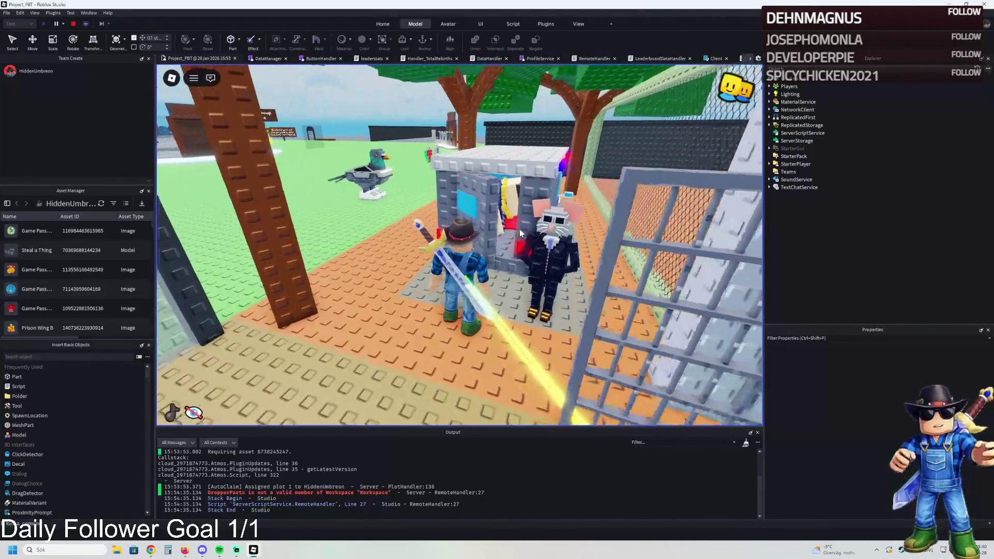
# Walk past the guard booth through the cell area onto the grey platform
pyautogui.press('w')
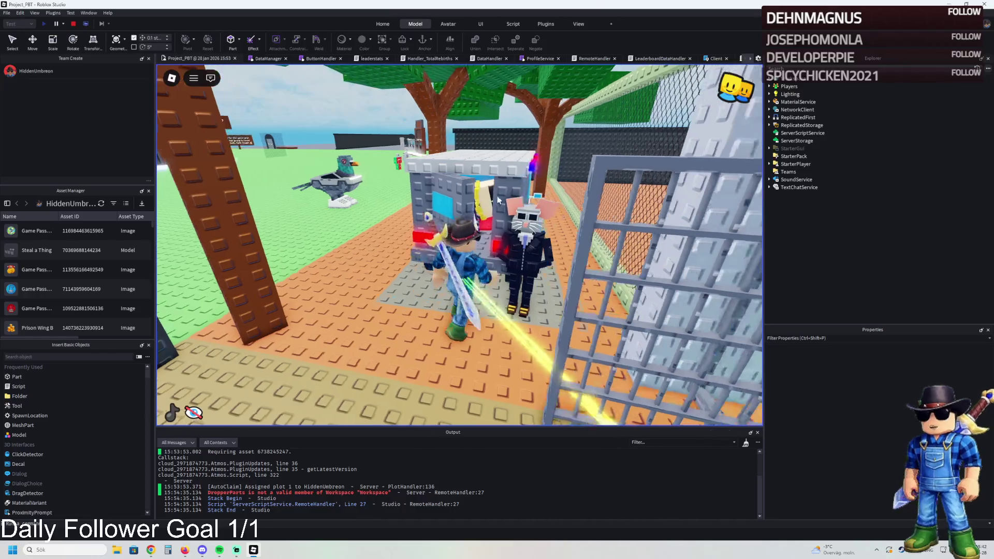
pyautogui.press('w')
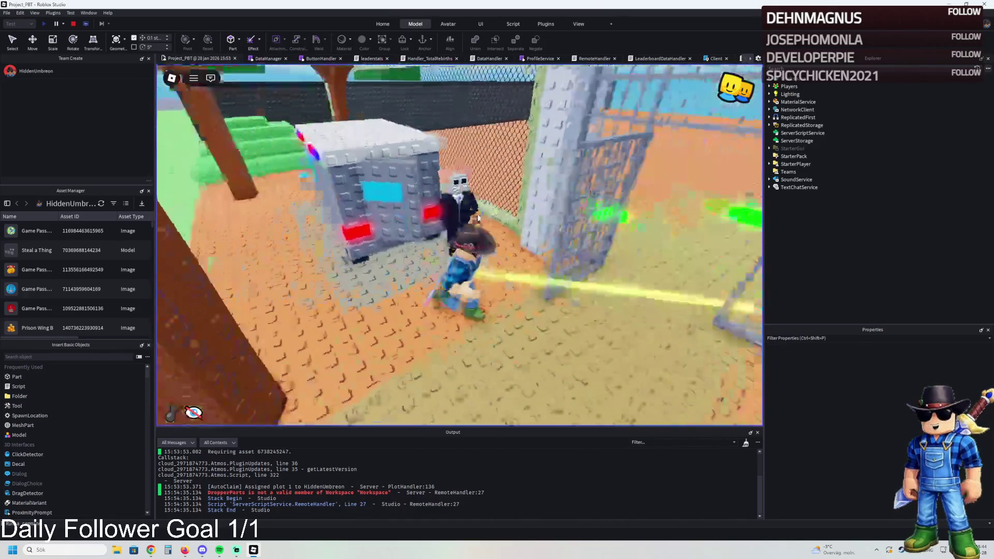
pyautogui.press('w')
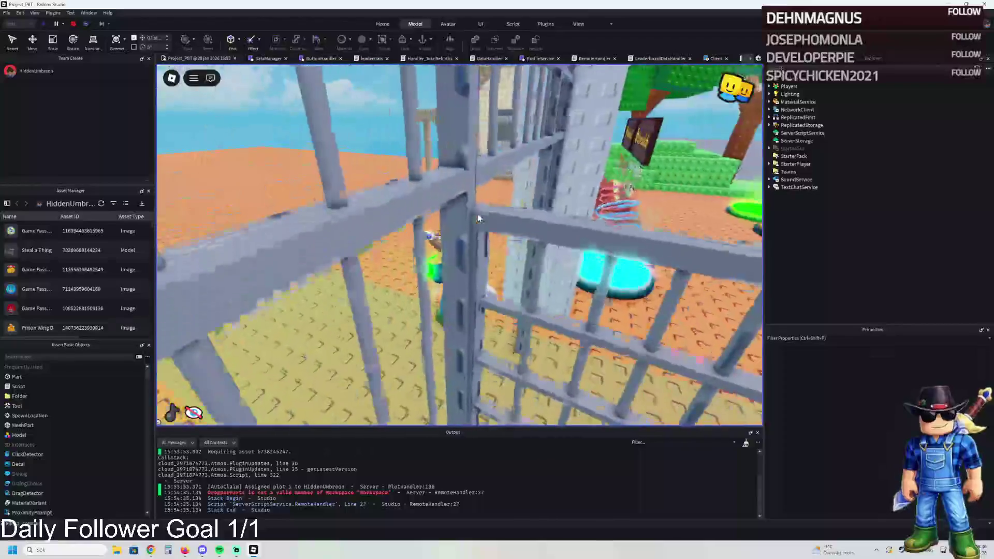
pyautogui.press('w')
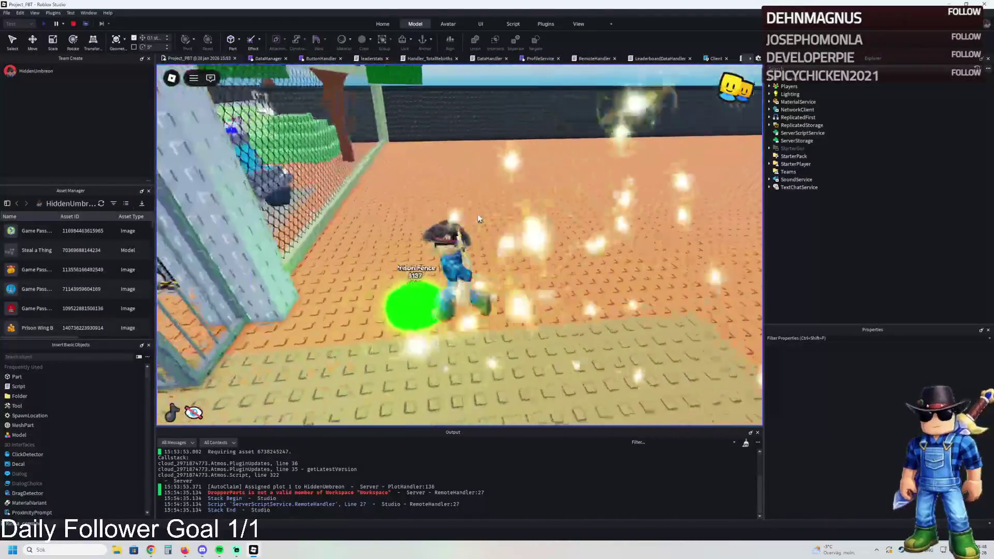
pyautogui.press('w')
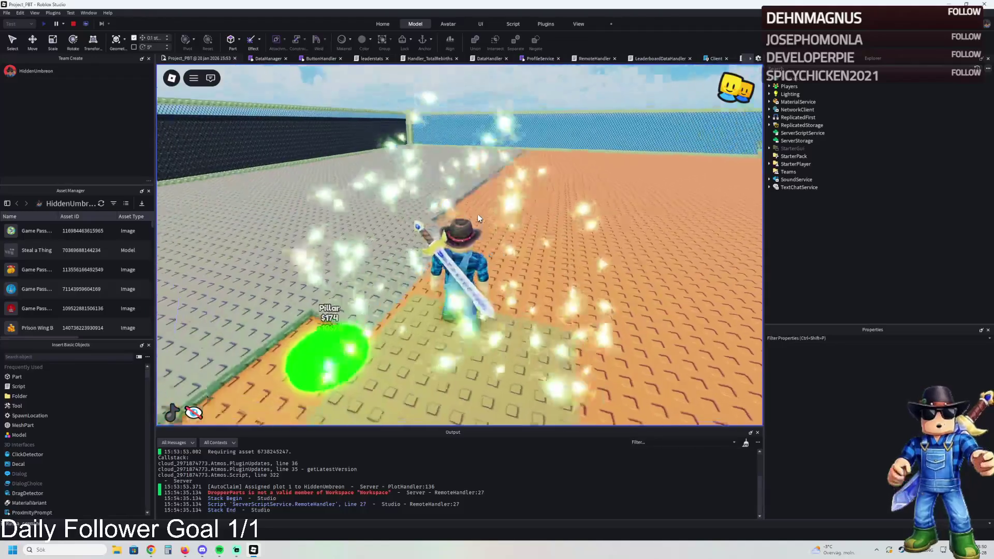
pyautogui.press('w')
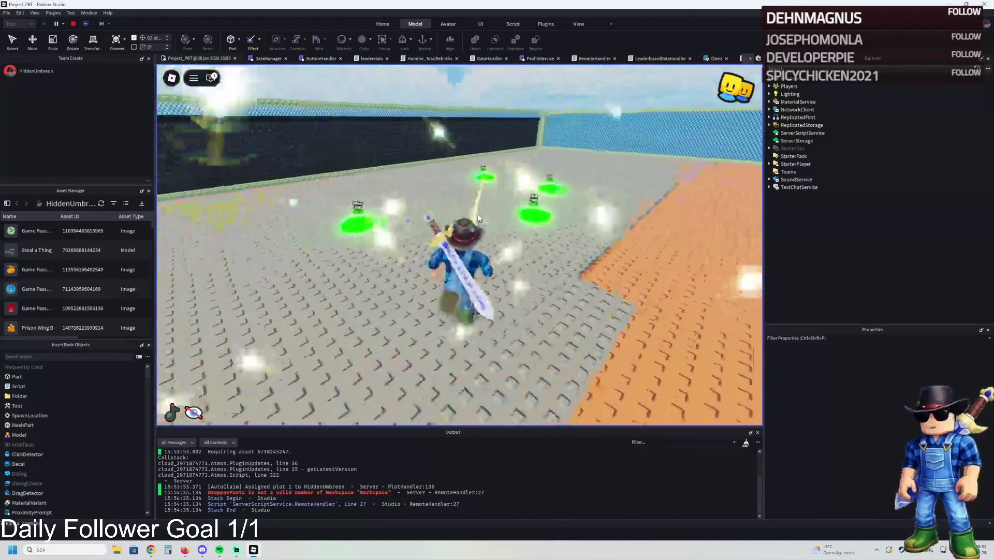
pyautogui.press('w')
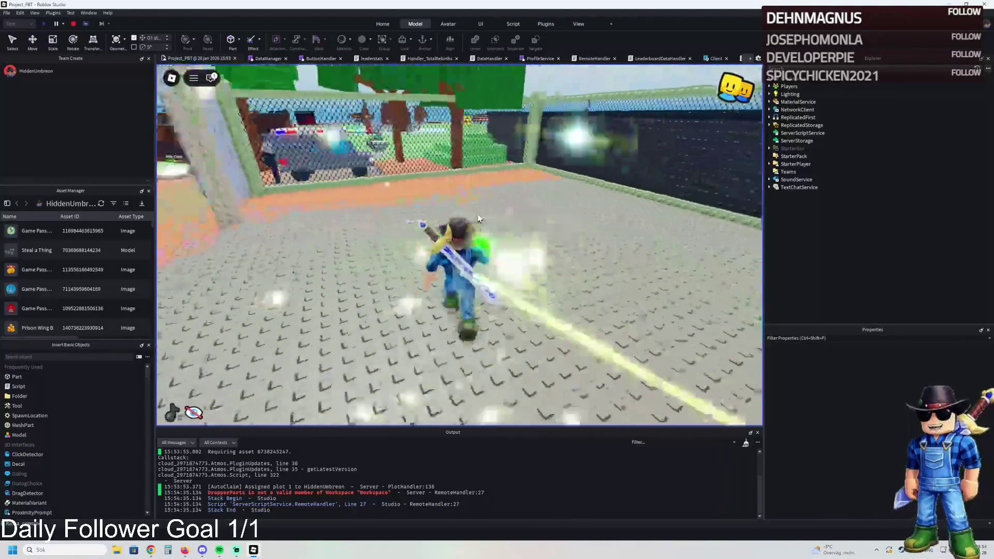
# Step onto the green buy pads, then head toward the back wall's opening
pyautogui.press('a')
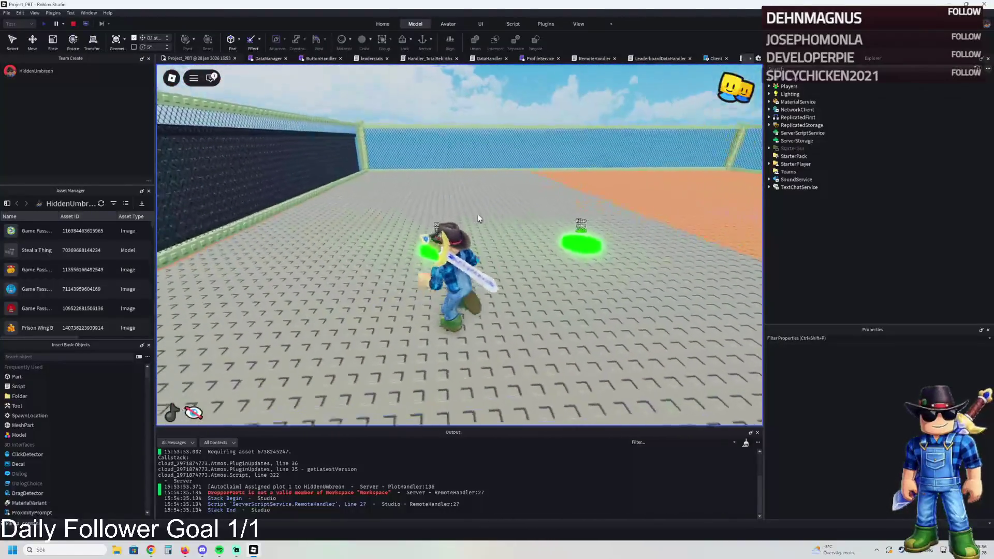
pyautogui.press('w')
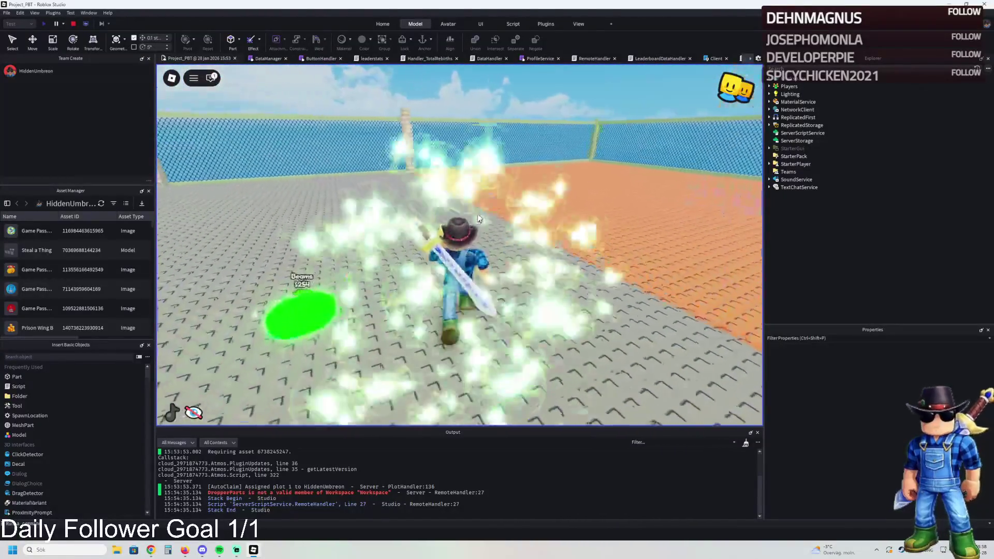
pyautogui.press('w')
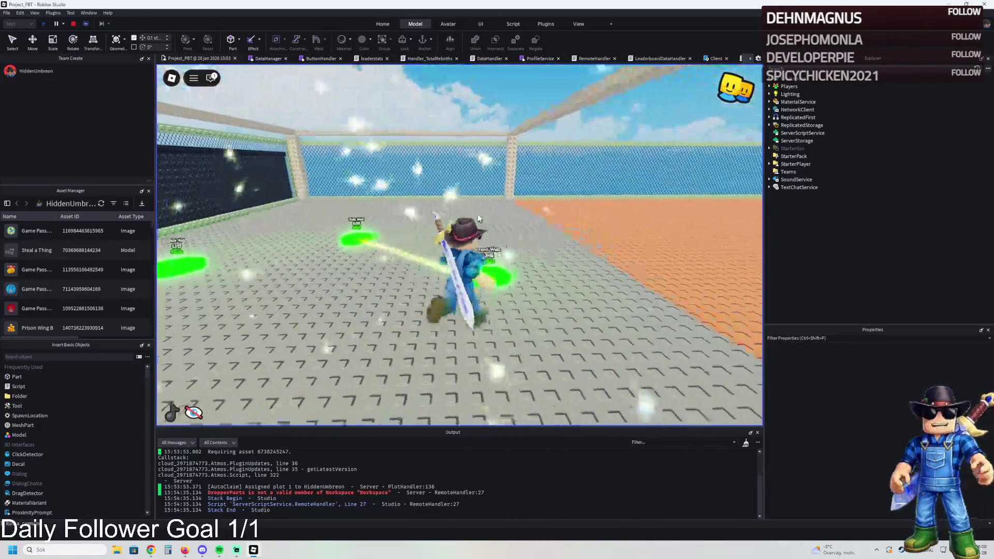
pyautogui.press('w')
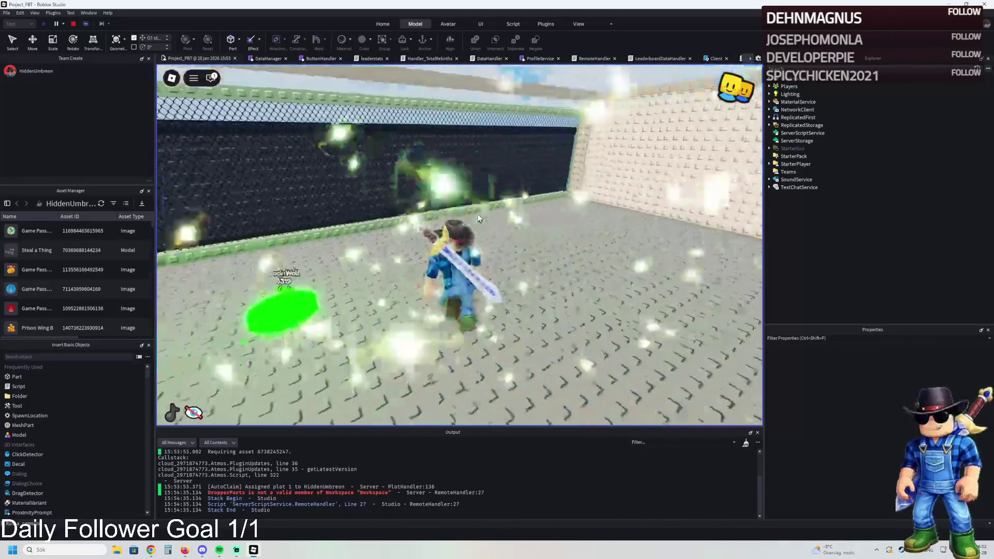
pyautogui.press('w')
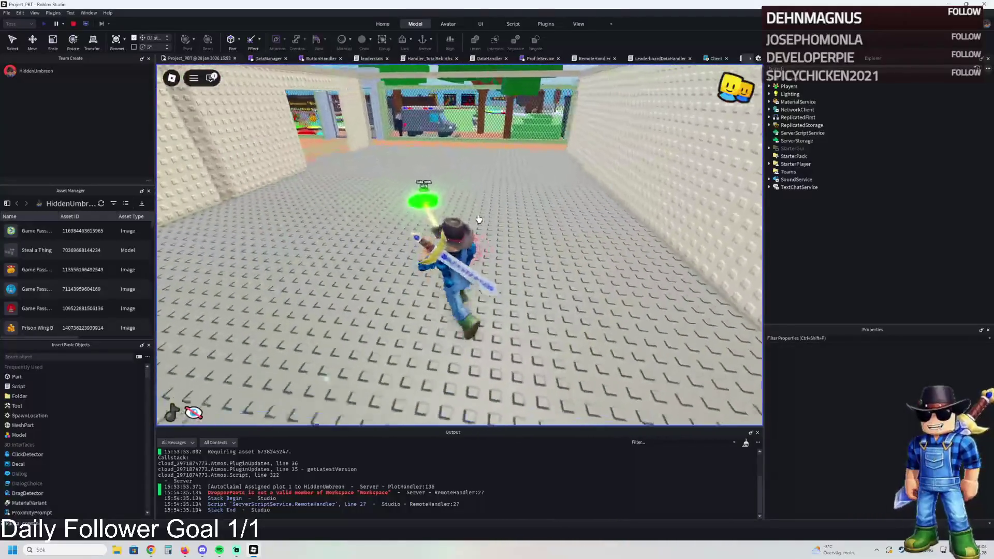
pyautogui.press('w')
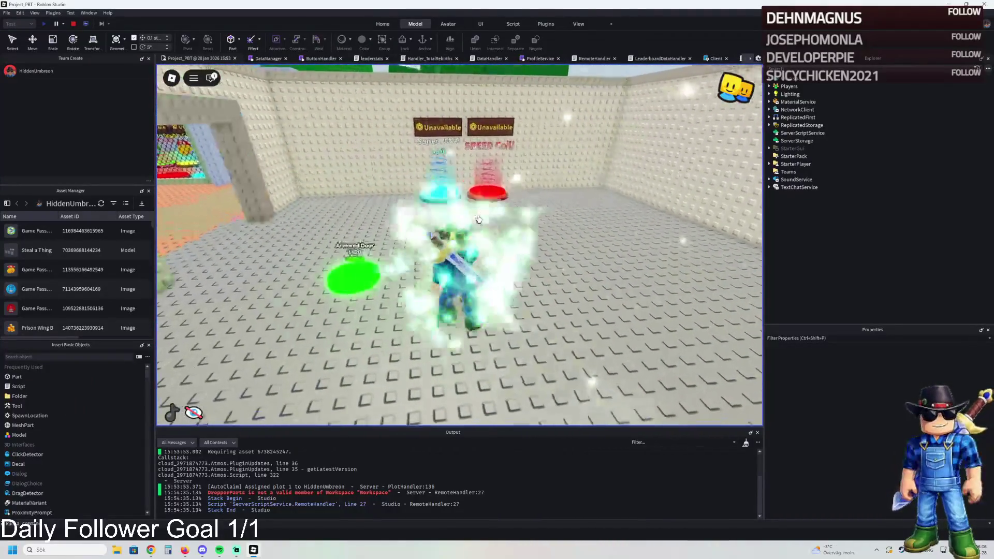
pyautogui.press('w')
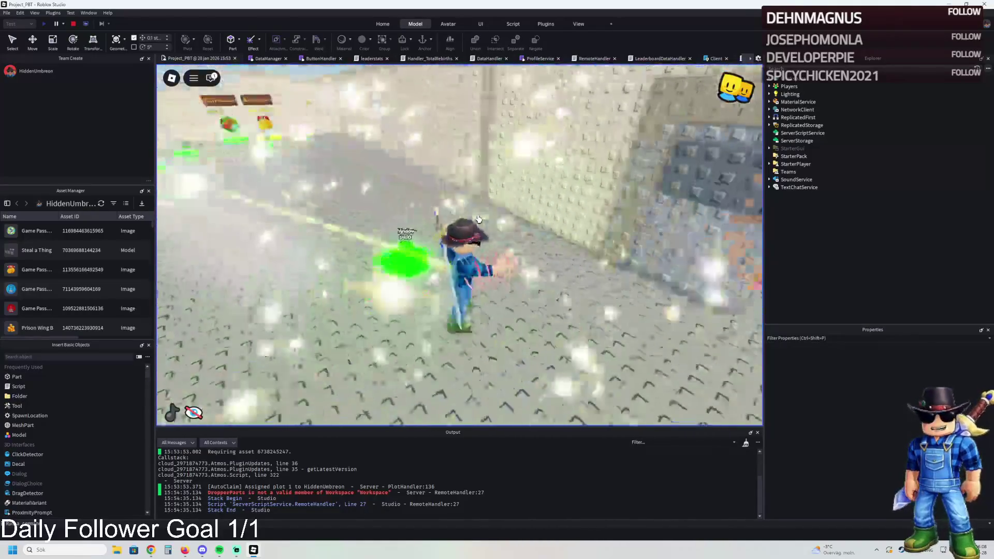
pyautogui.press('w')
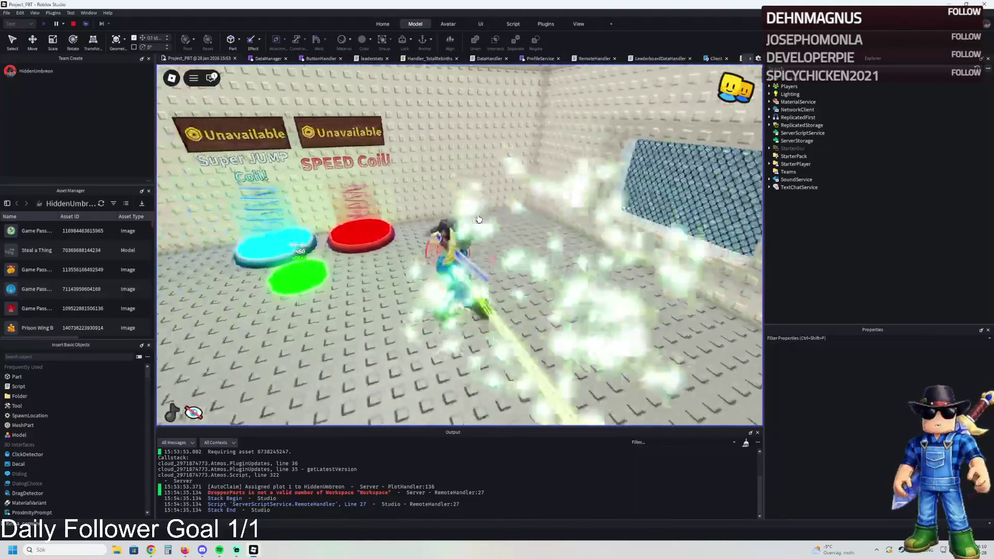
pyautogui.press('w')
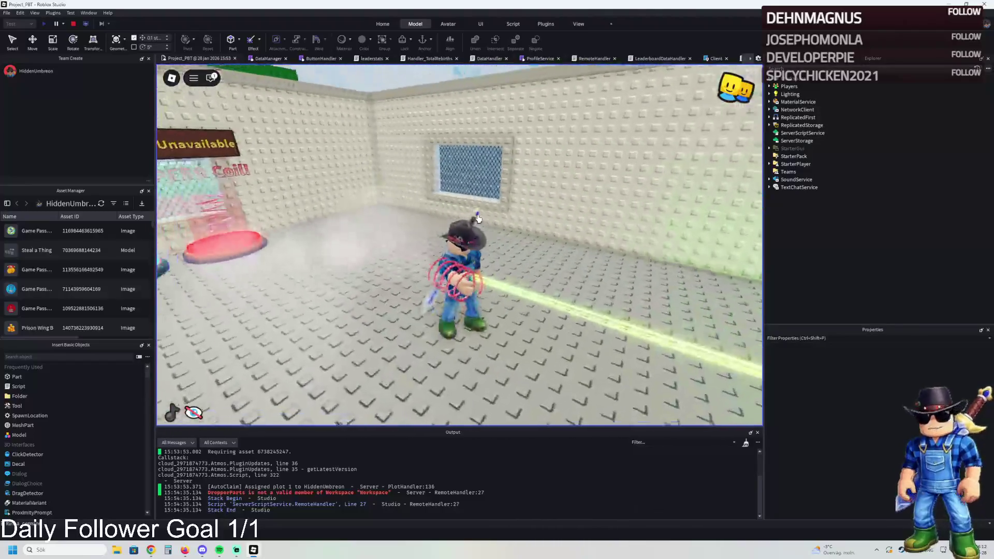
pyautogui.press('w')
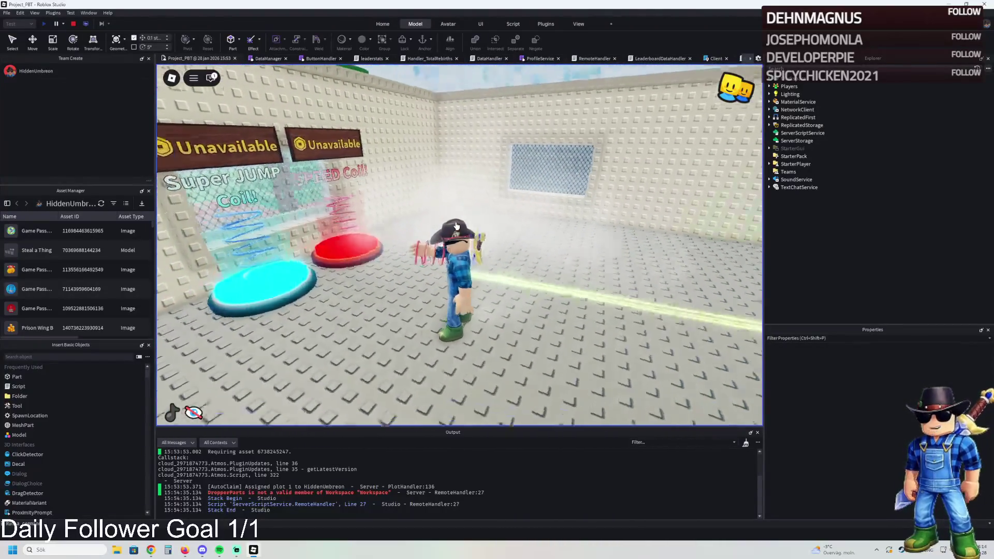
pyautogui.press('w')
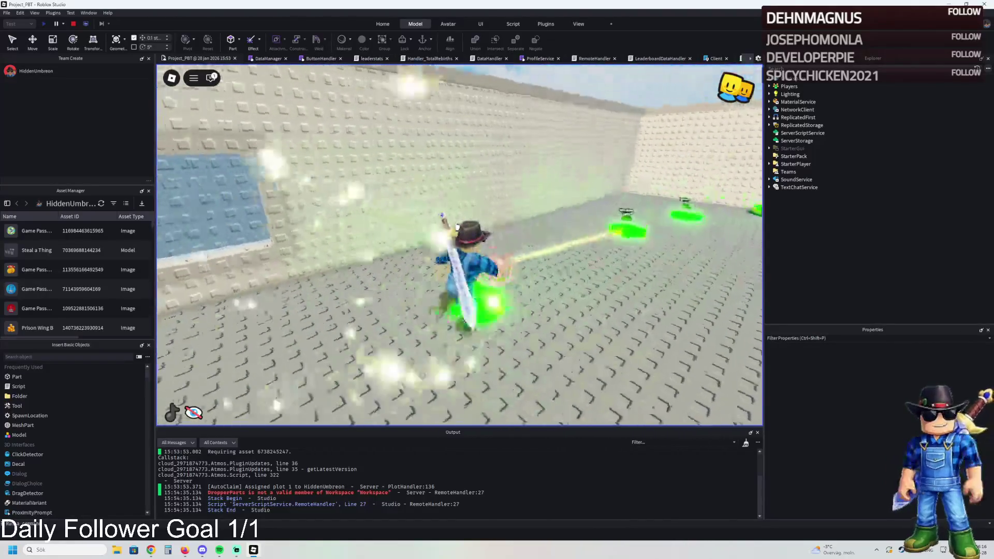
pyautogui.press('d')
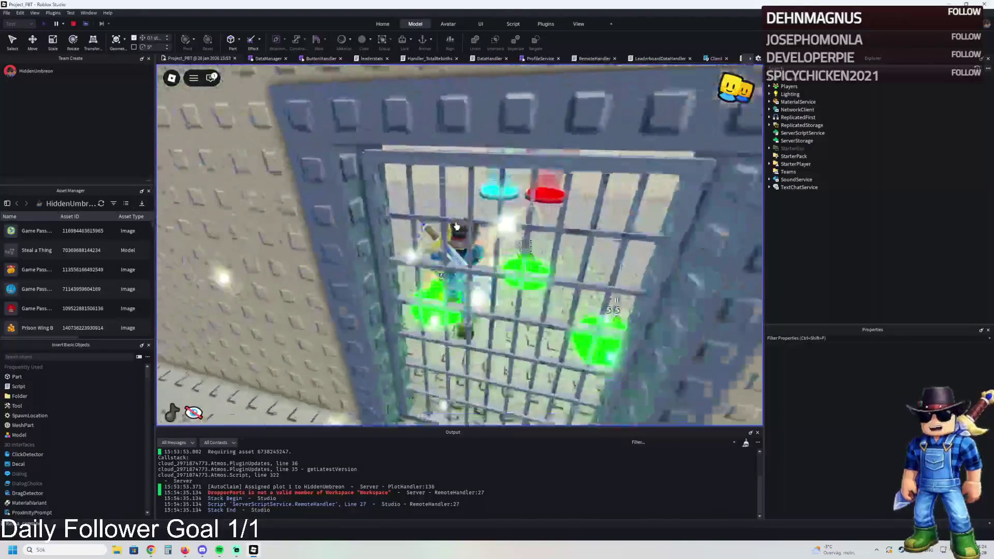
pyautogui.press('w')
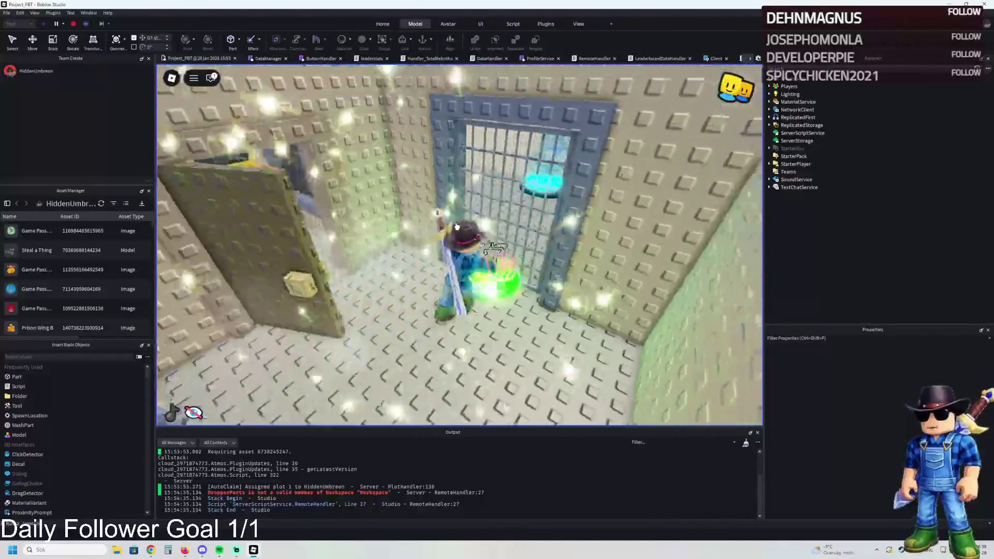
pyautogui.press('w')
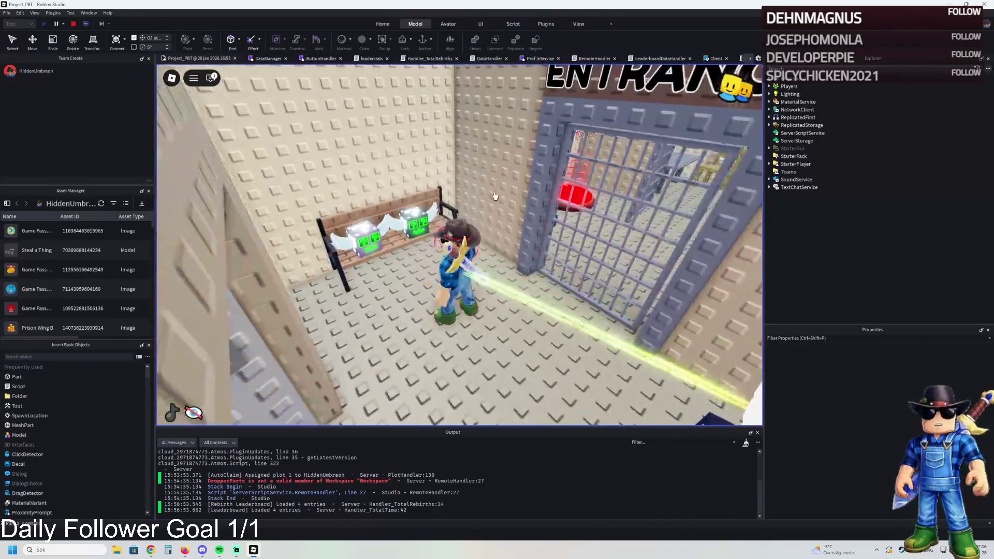
pyautogui.scroll(-5, 441, 235)
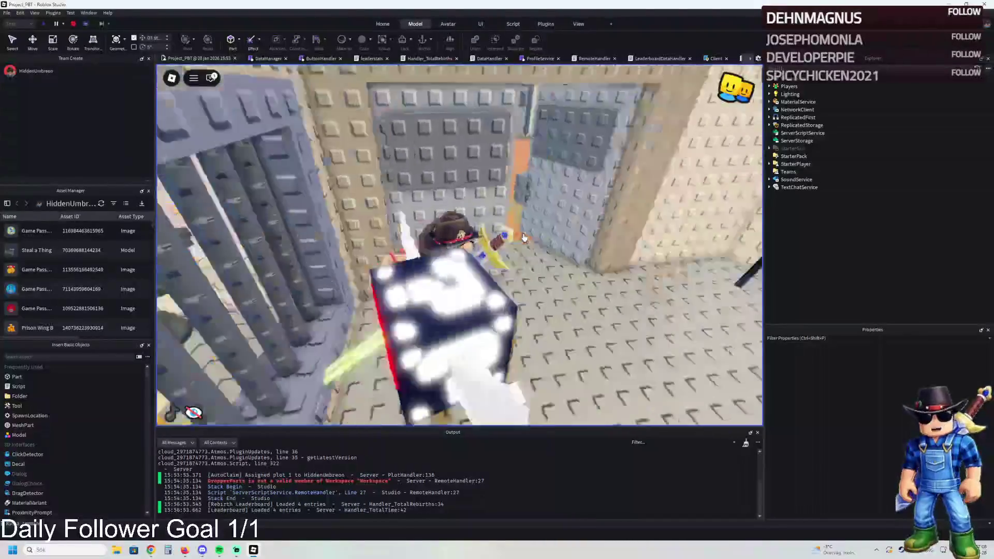
pyautogui.press('w')
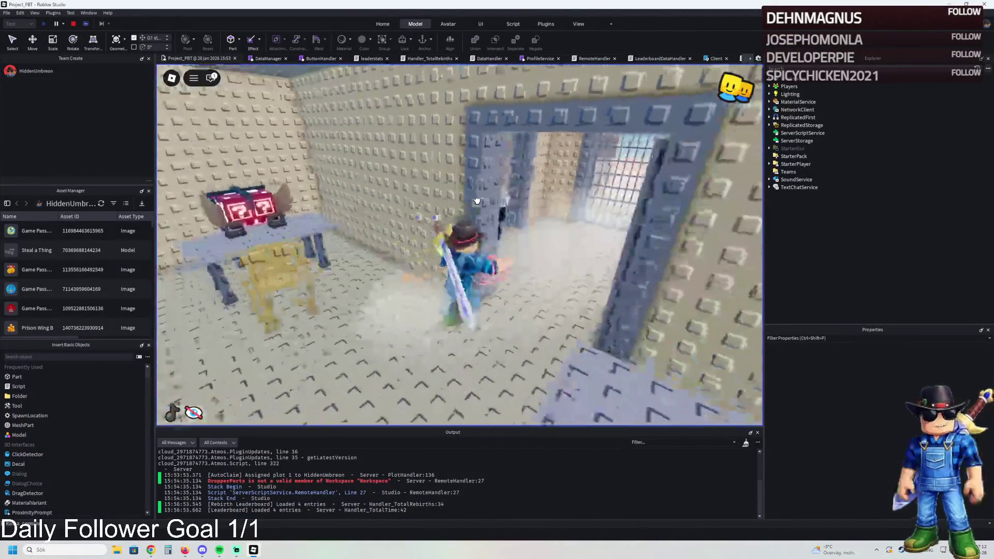
pyautogui.press('w')
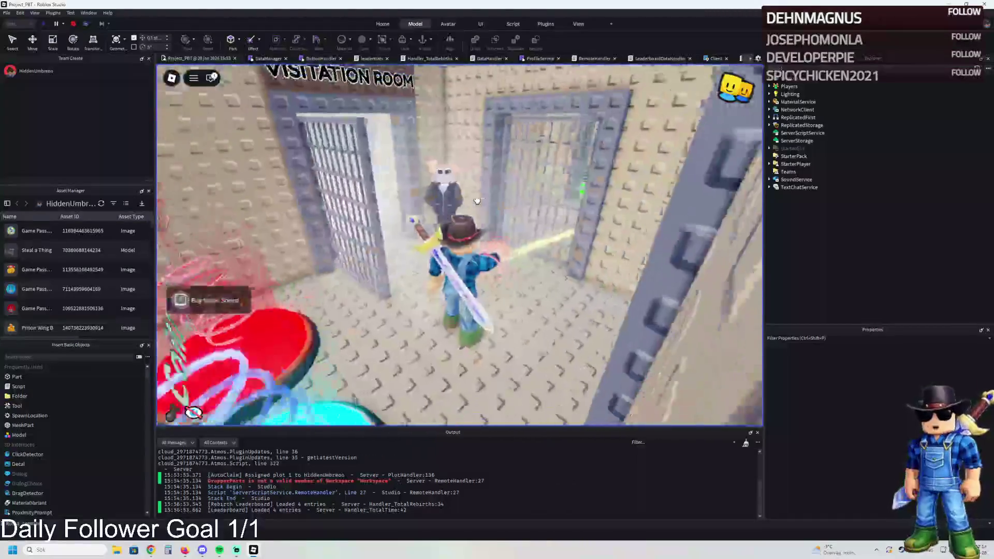
pyautogui.press('w')
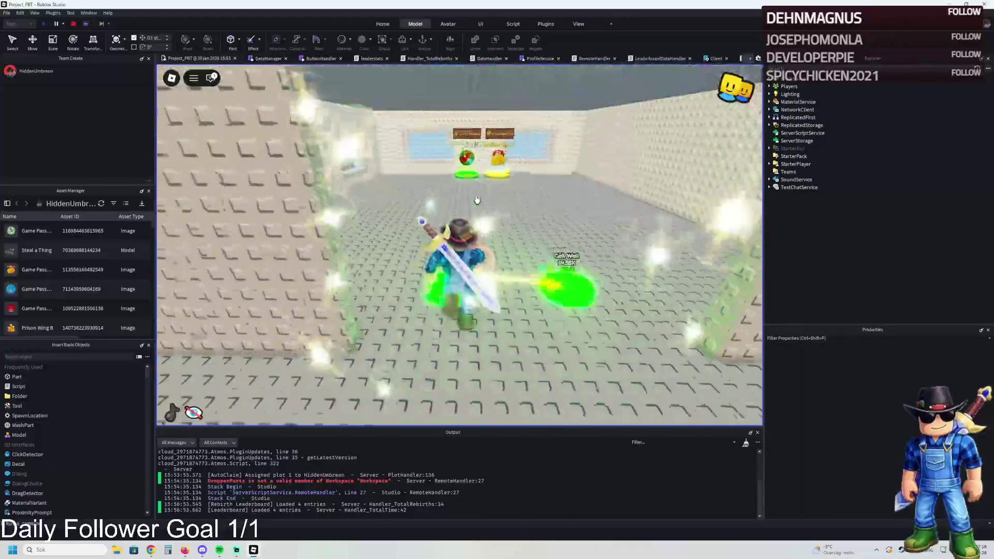
pyautogui.press('a')
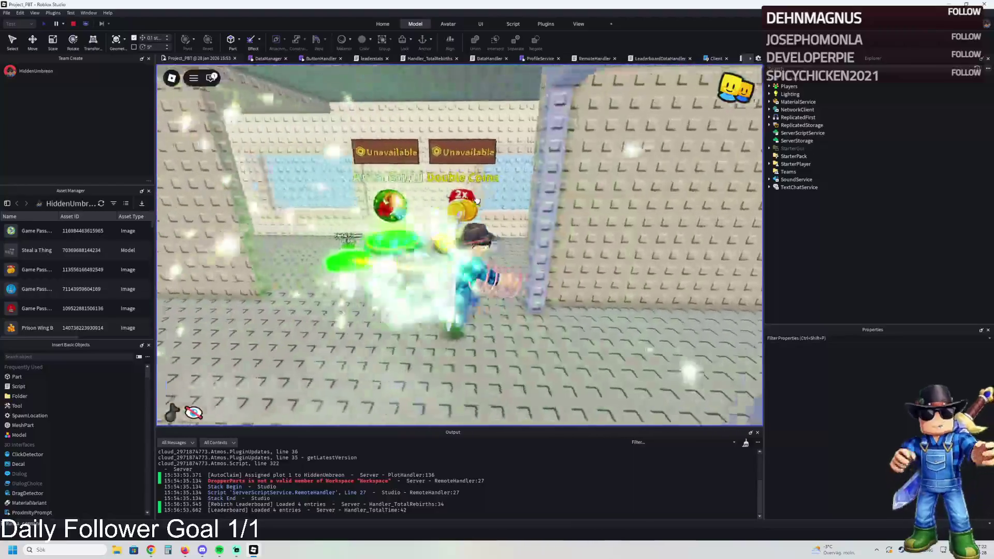
pyautogui.press('a')
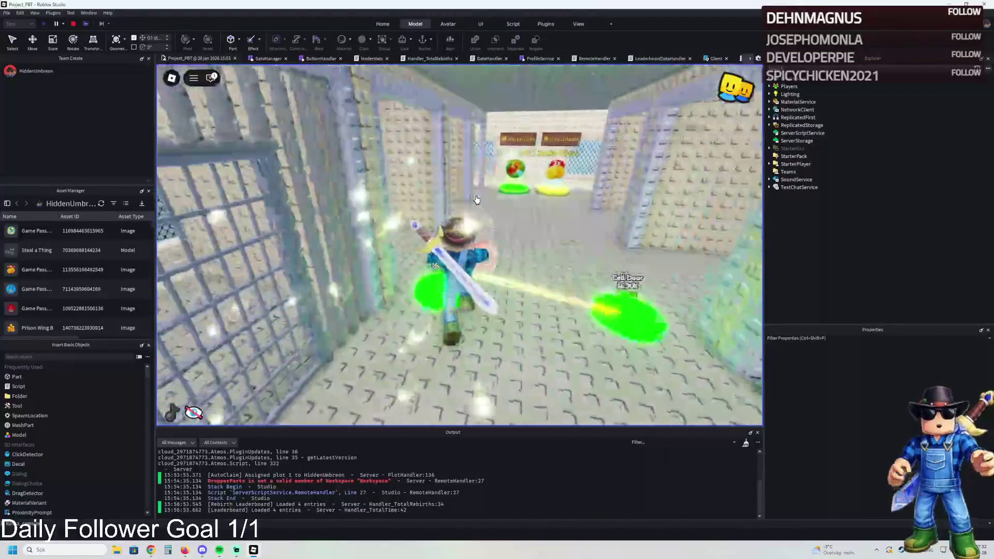
pyautogui.press('w')
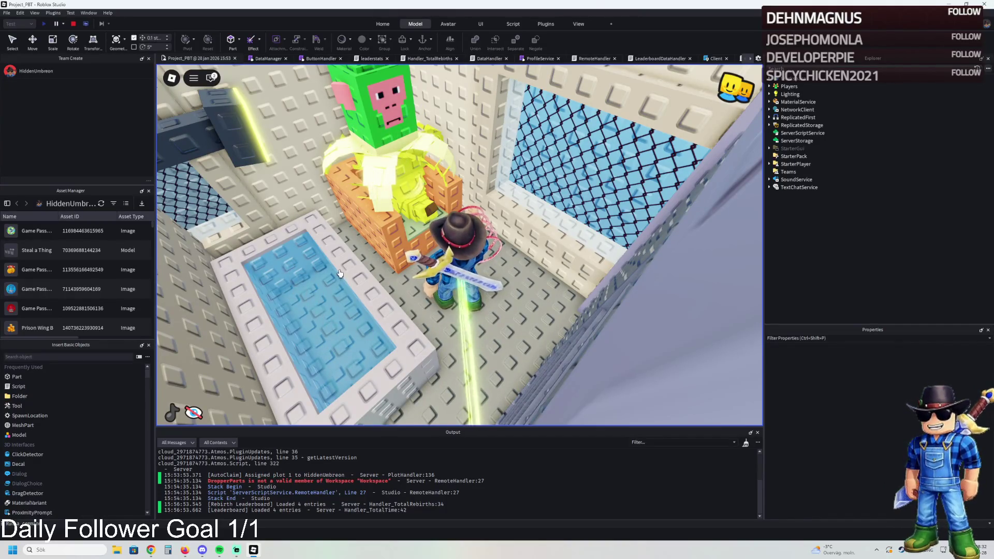
pyautogui.scroll(5, 375, 250)
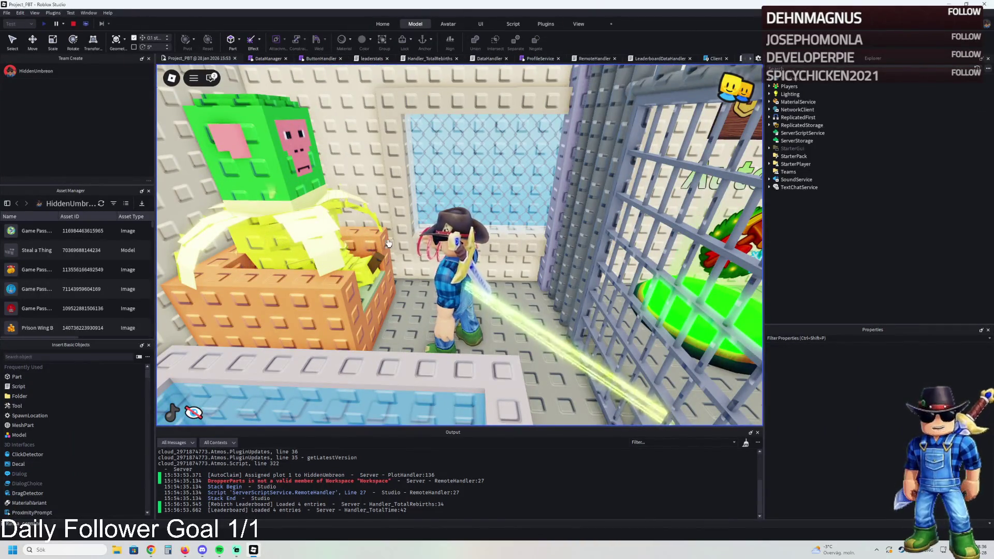
pyautogui.scroll(3, 400, 242)
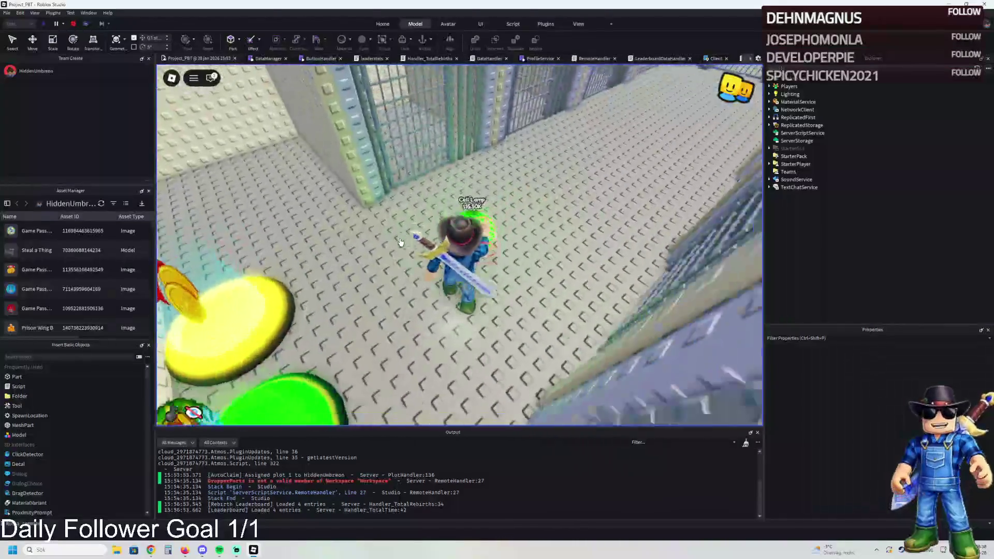
pyautogui.press('w')
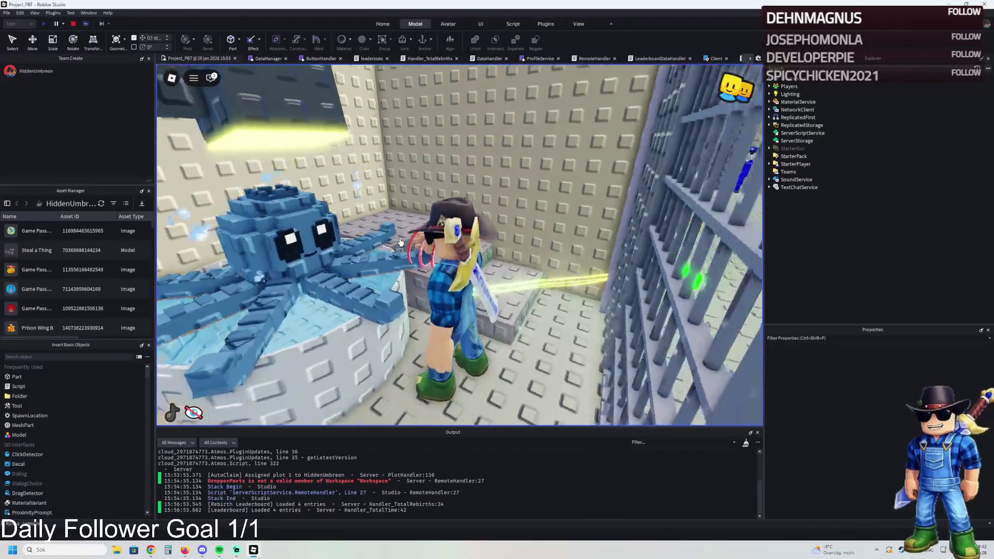
pyautogui.press('w')
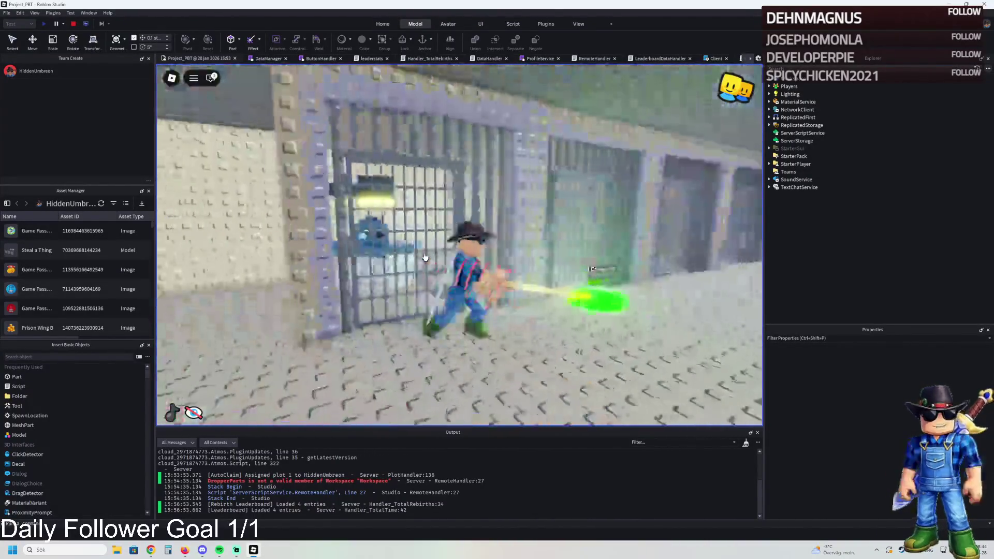
pyautogui.press('w')
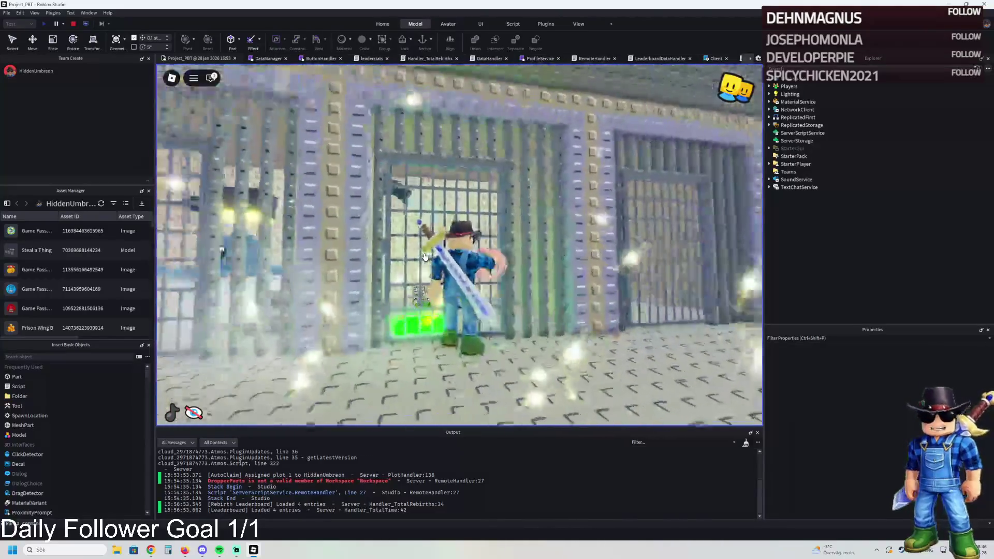
pyautogui.press('w')
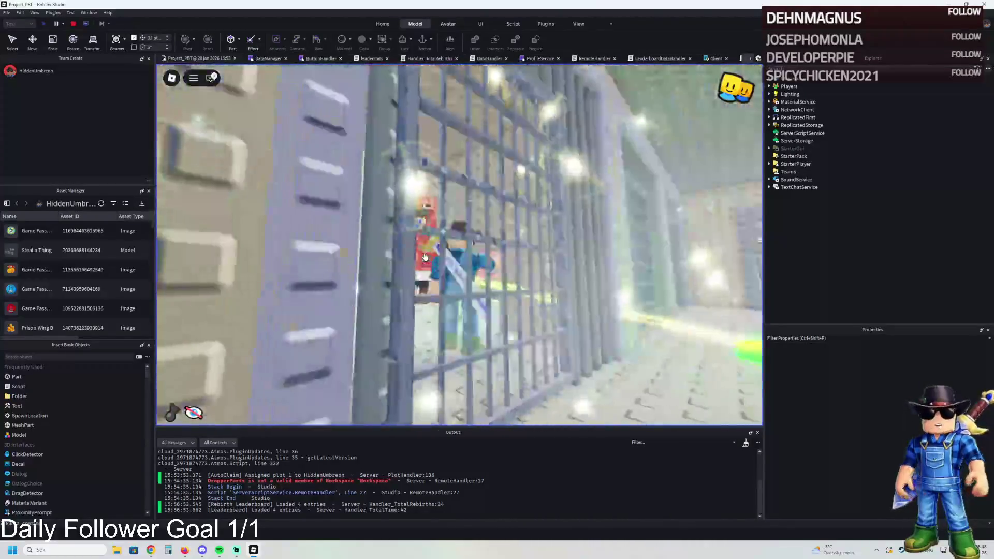
pyautogui.press('w')
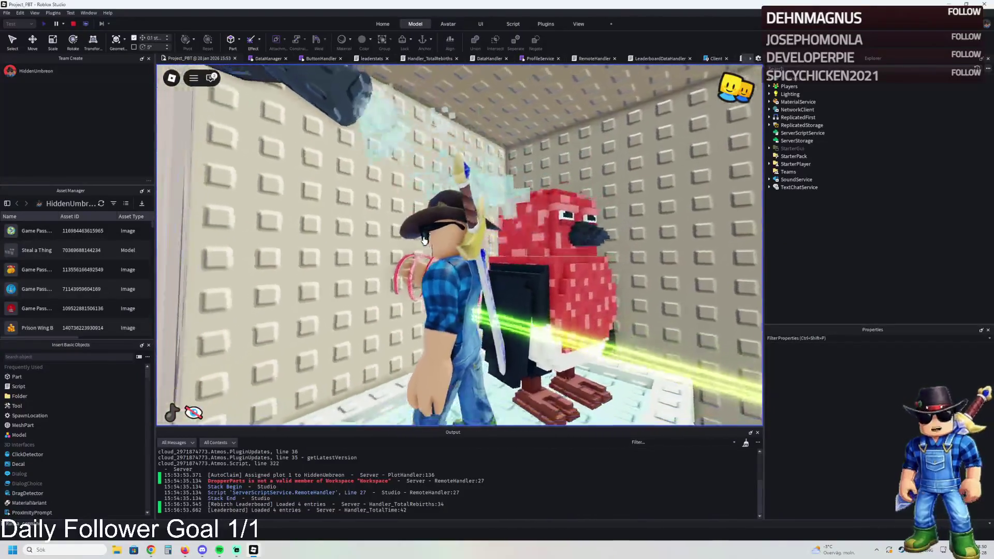
pyautogui.press('w')
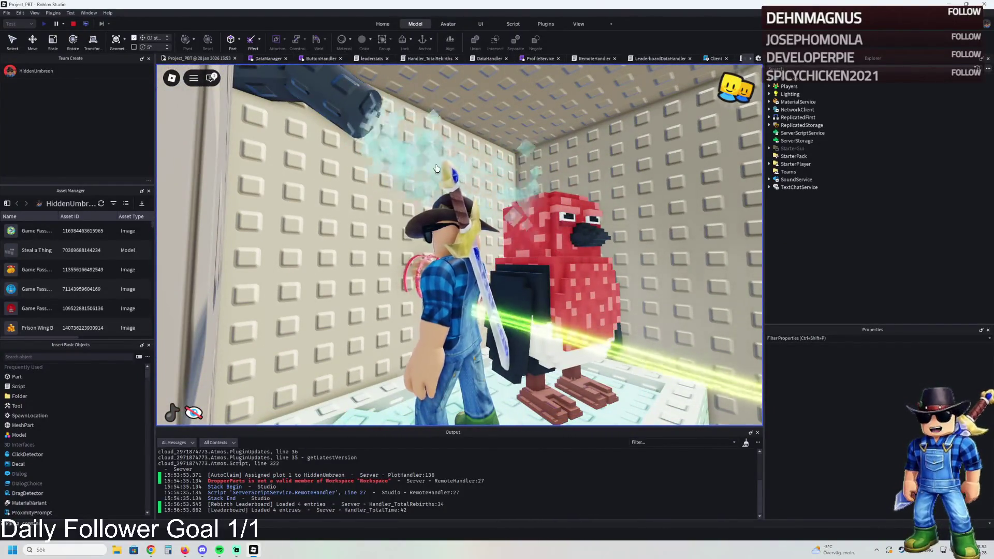
pyautogui.press('w')
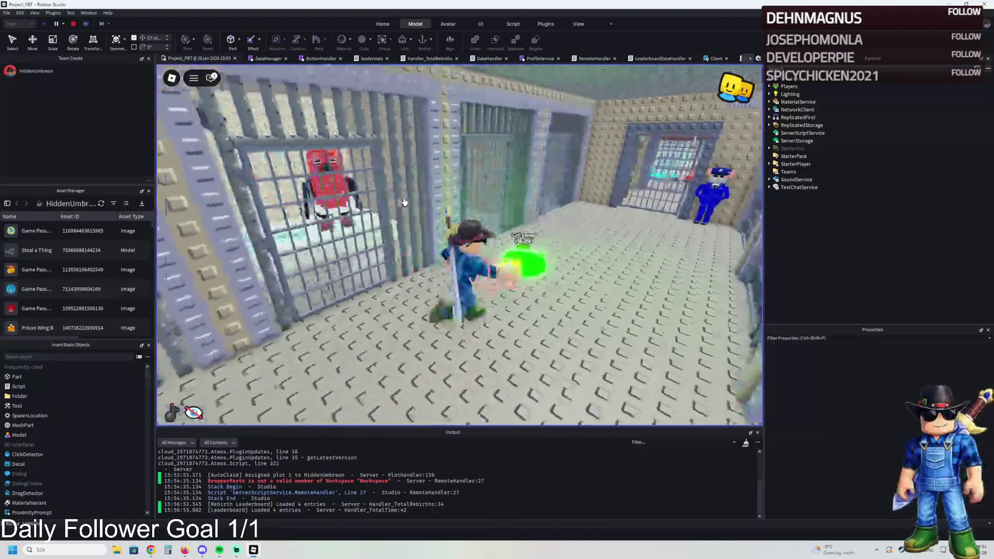
pyautogui.press('w')
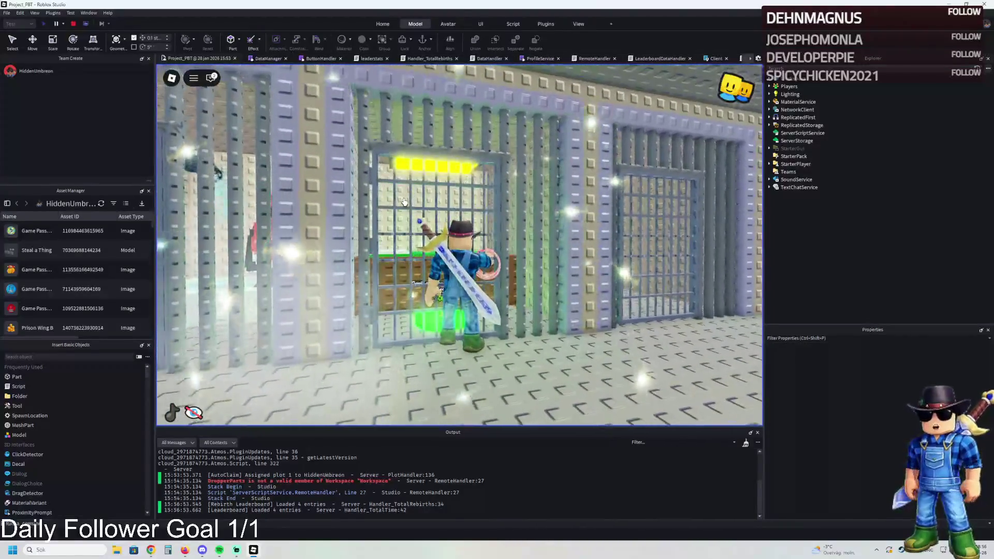
pyautogui.press('w')
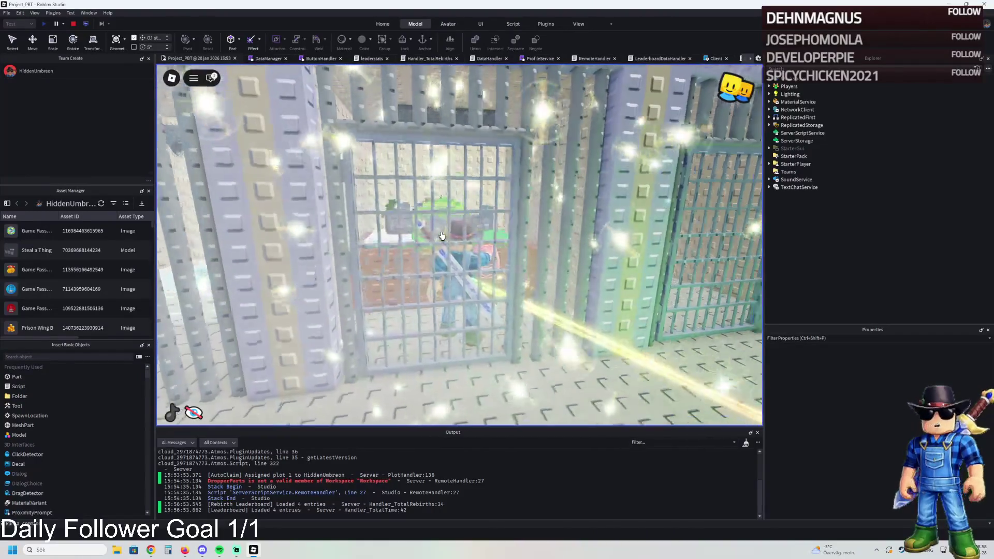
pyautogui.press('w')
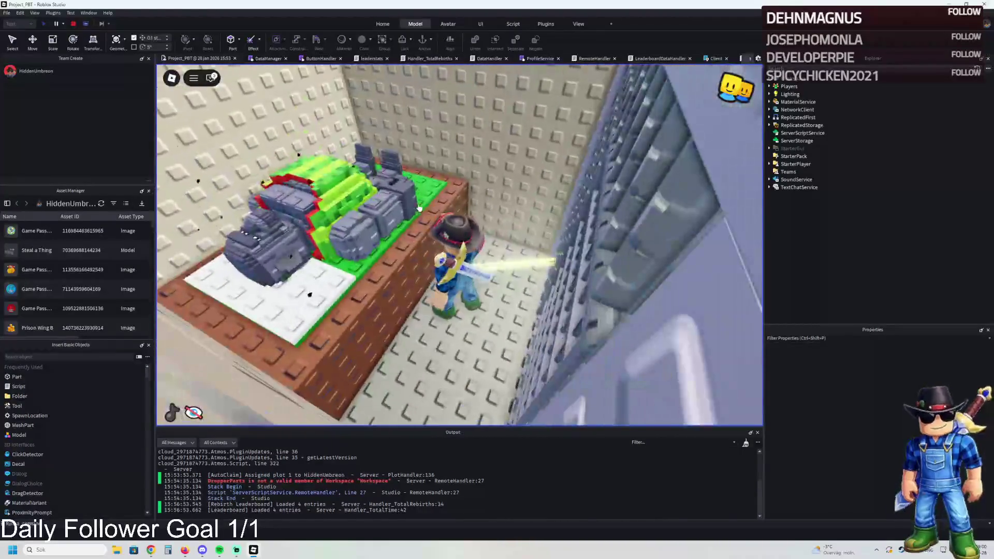
pyautogui.press('w')
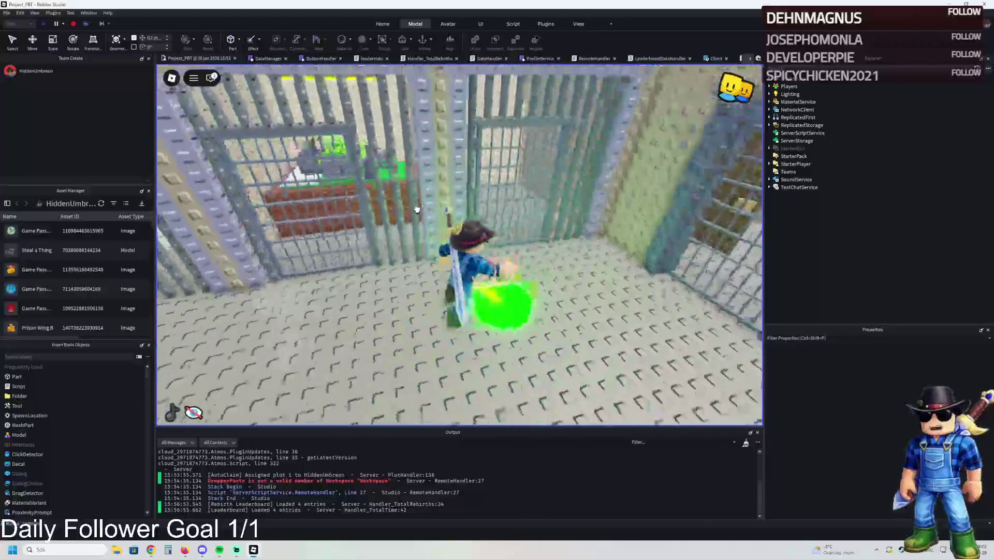
pyautogui.press('a')
pyautogui.press('w')
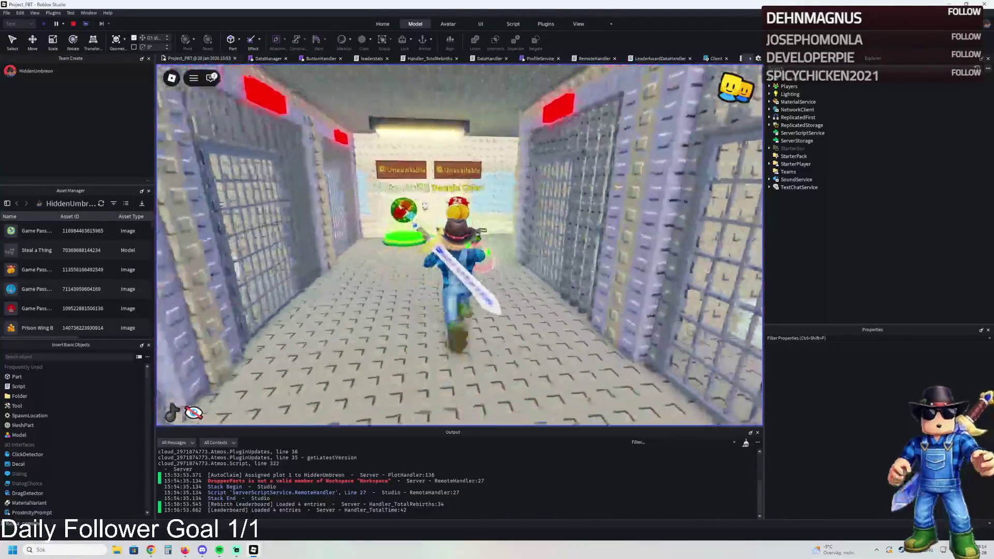
# Walk past the cells along the outer wall and through the barred door into the next room
pyautogui.press('w')
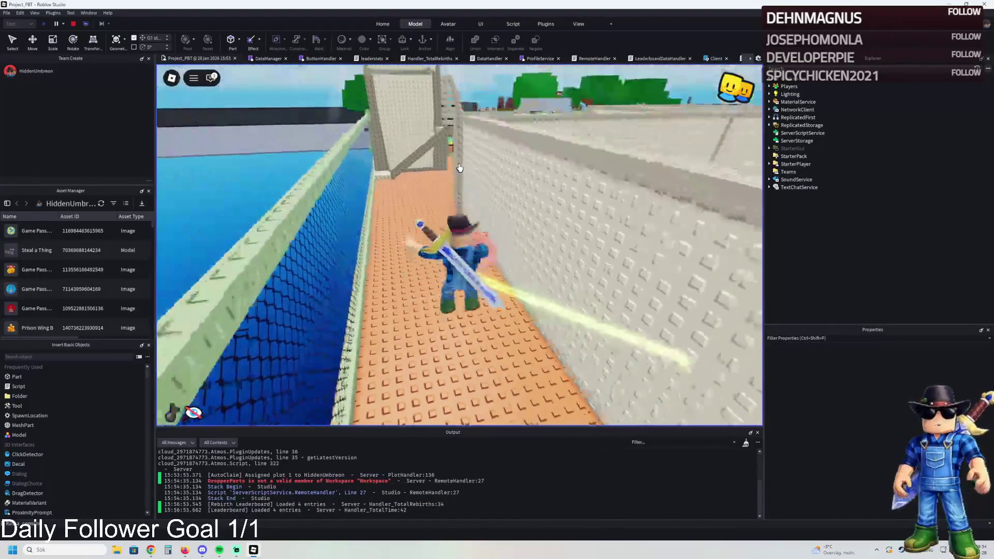
pyautogui.press('w')
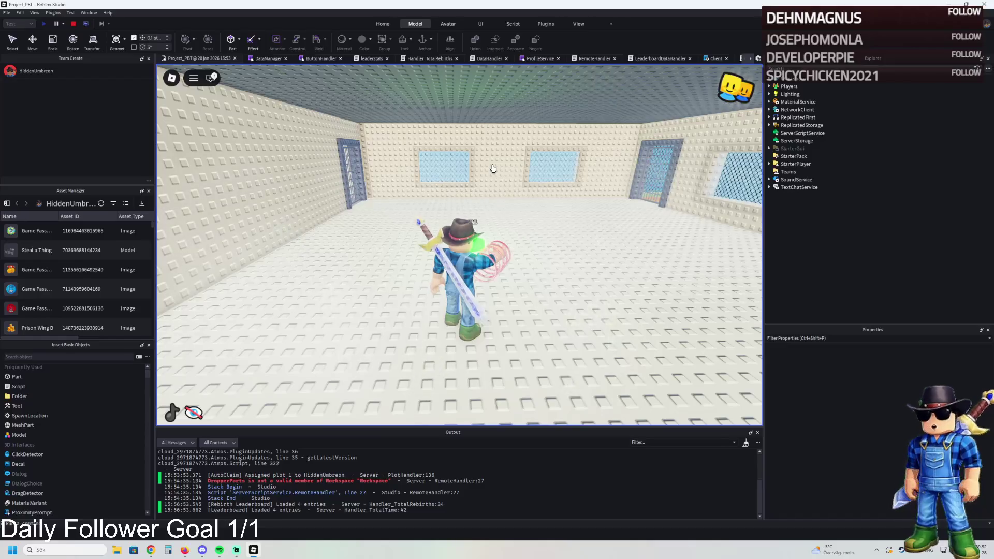
pyautogui.press('w')
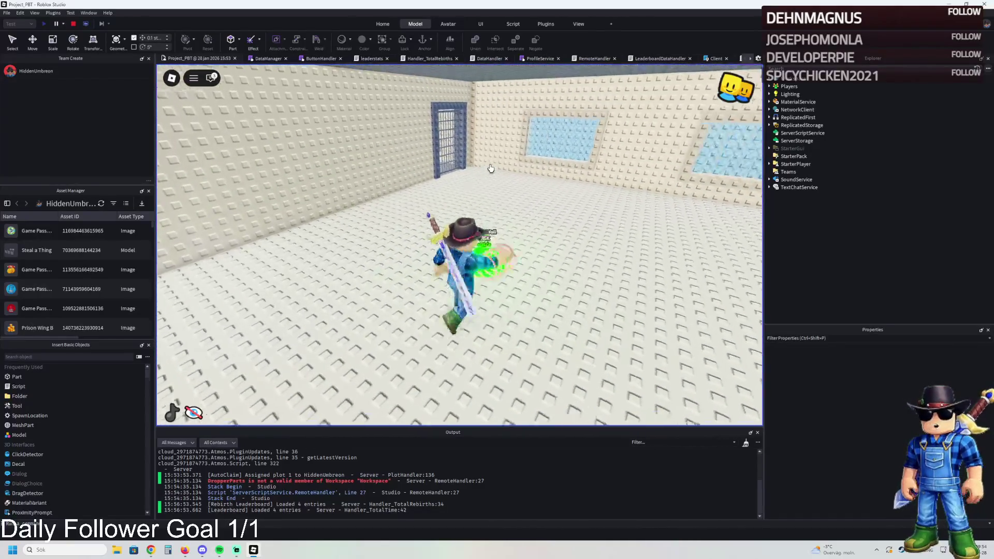
pyautogui.press('w')
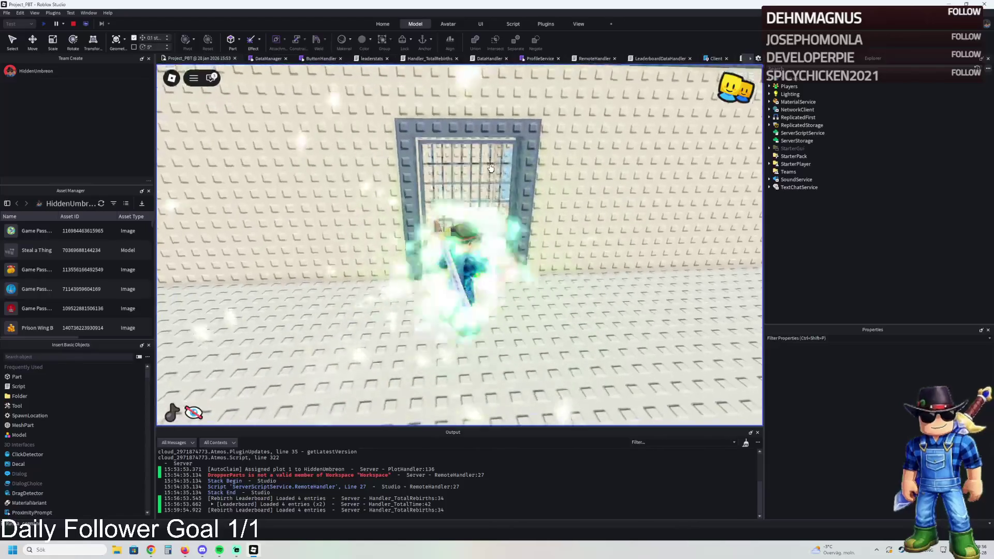
pyautogui.press('w')
pyautogui.press('w')
pyautogui.press('w')
pyautogui.press('w')
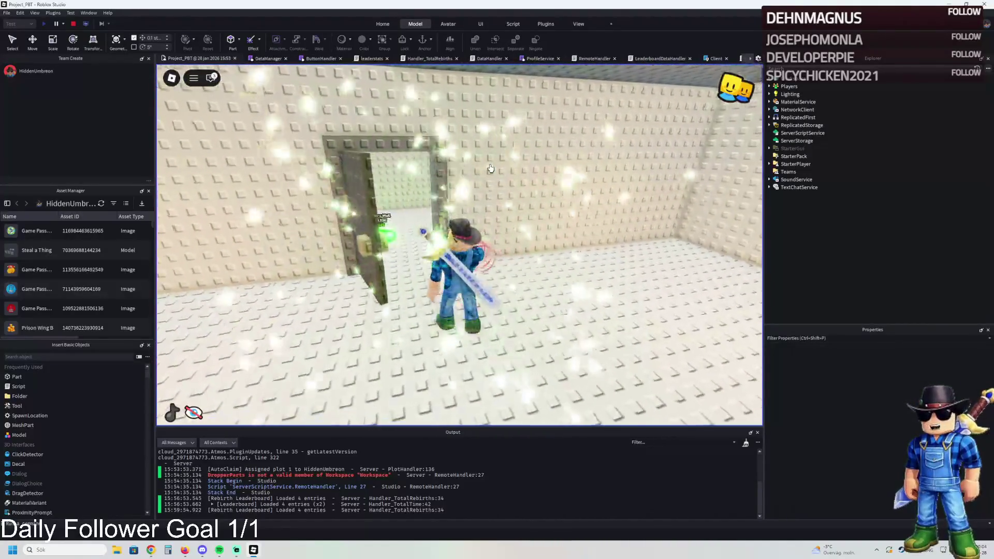
pyautogui.press('w')
pyautogui.press('w')
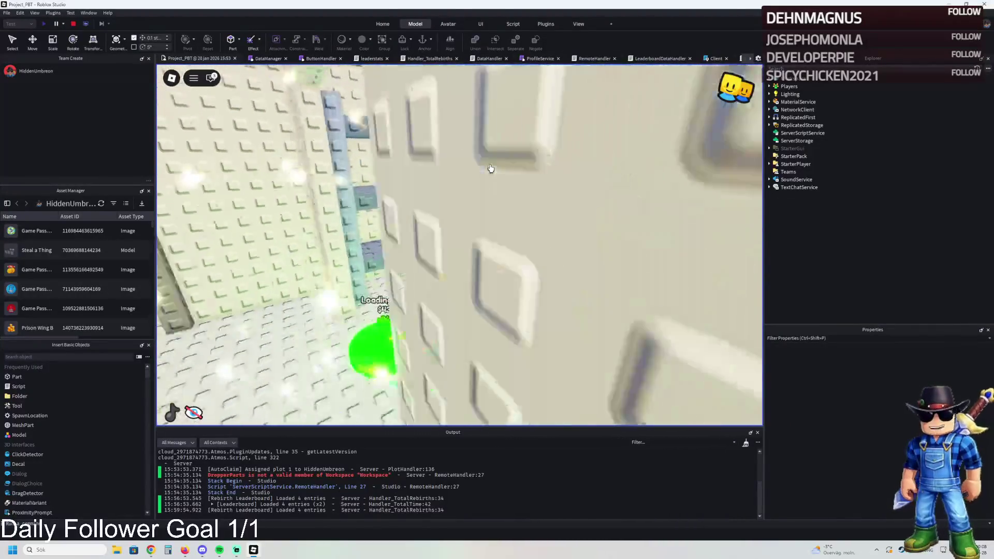
# Walk from the Inner Wall pad past the Frame pad to the Food Window and snip a screenshot
pyautogui.press('w')
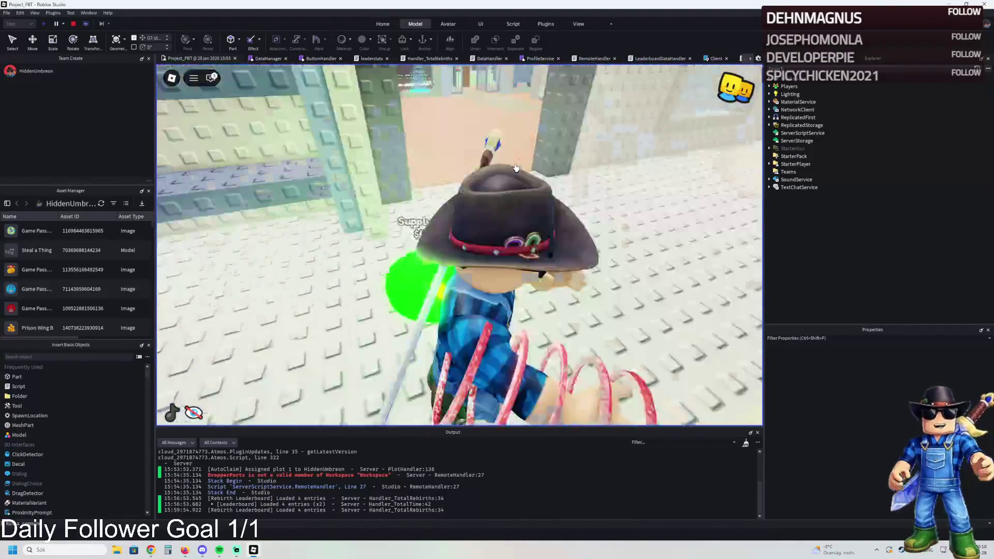
pyautogui.press('w')
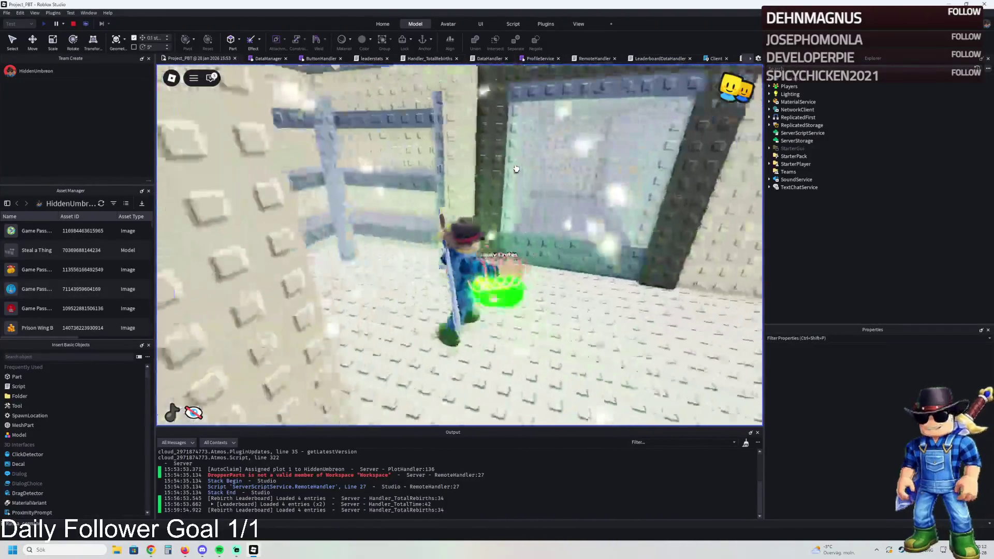
pyautogui.press('w')
pyautogui.press('w')
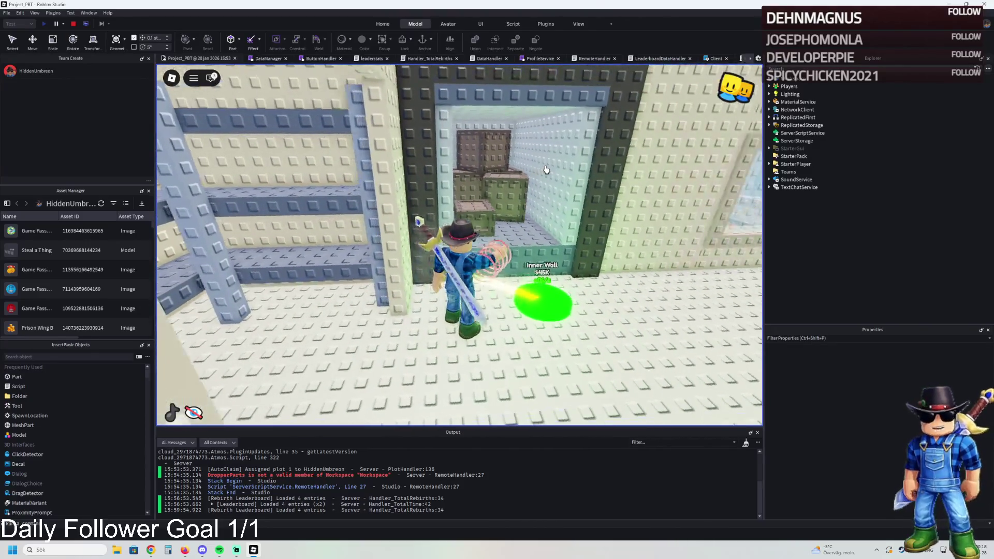
pyautogui.press('w')
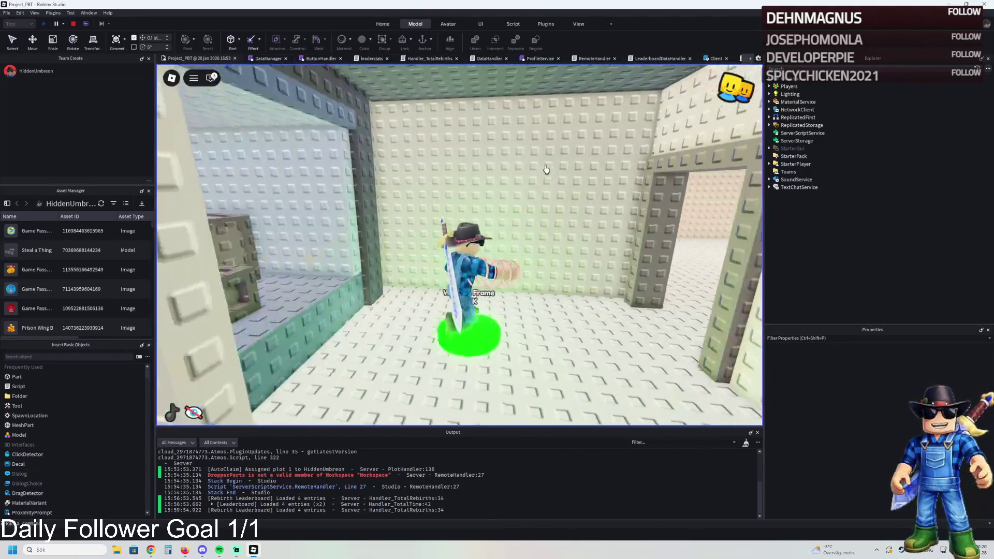
pyautogui.press('w')
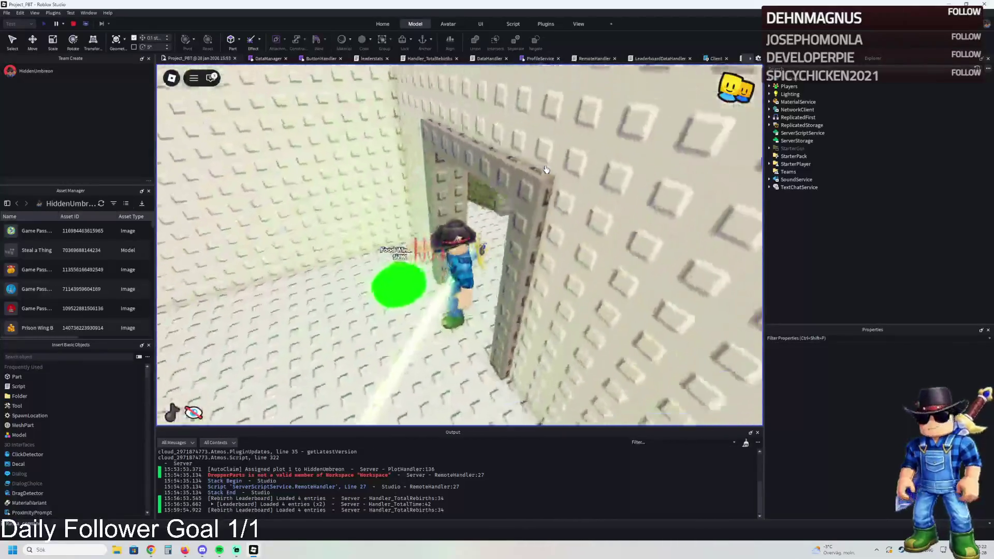
pyautogui.press('w')
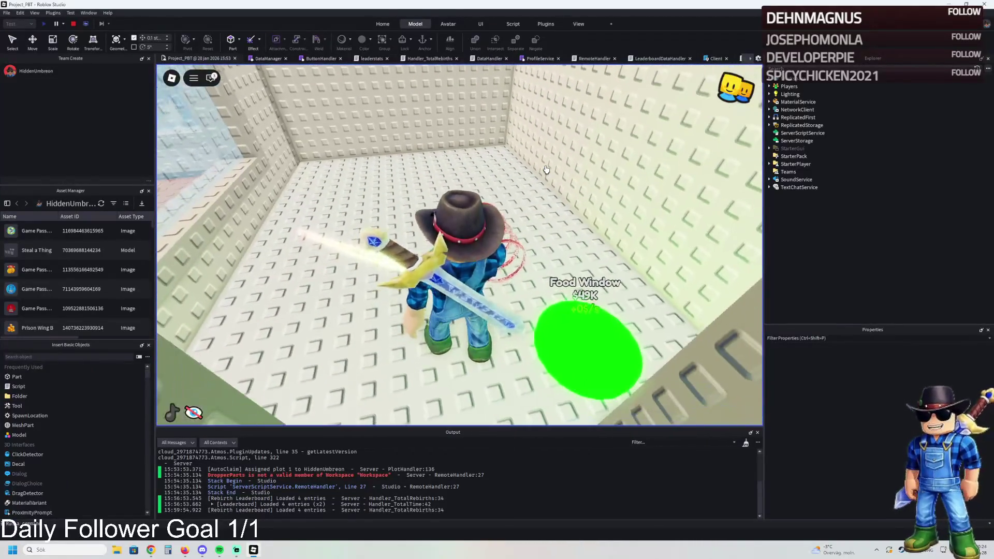
pyautogui.press('shift+super+s')
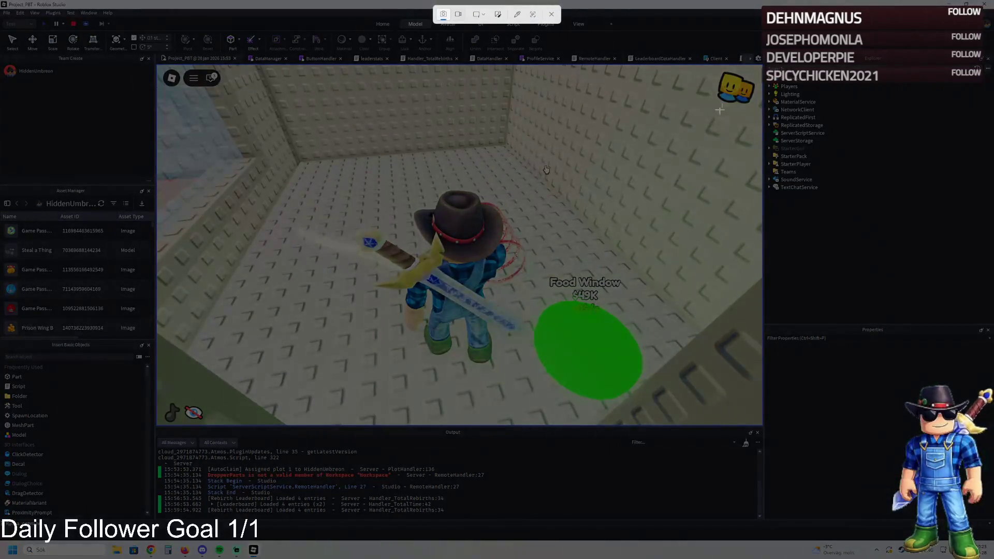
pyautogui.moveTo(763, 63)
pyautogui.mouseDown()
pyautogui.moveTo(332, 396)
pyautogui.moveTo(158, 425)
pyautogui.mouseUp()
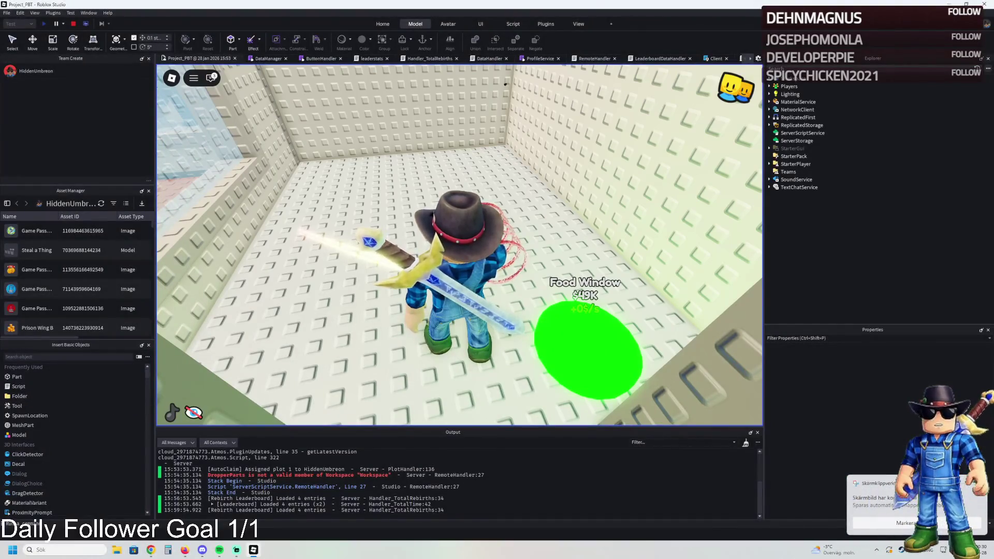
# Walk through the rooms past the crab NPC into the crate room and out toward the fence
pyautogui.press('w')
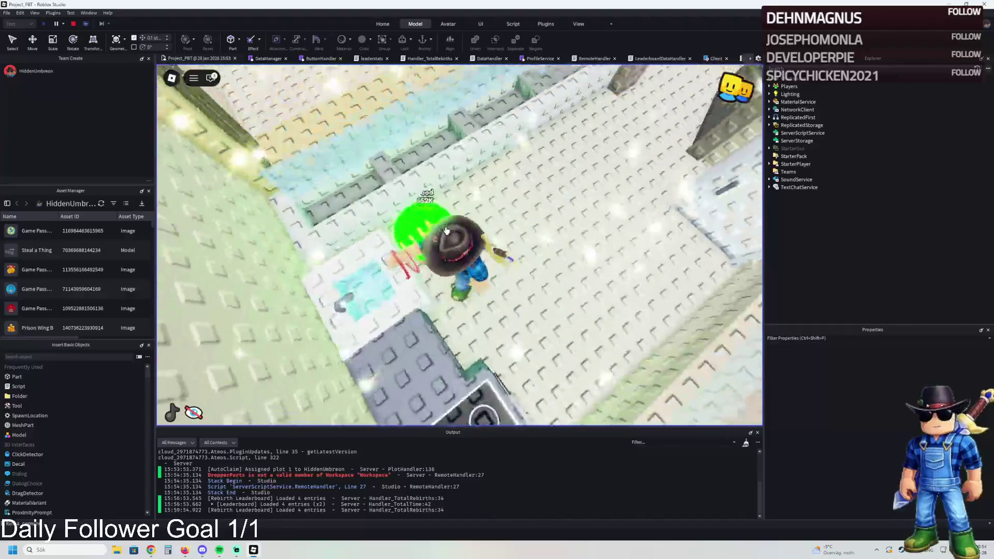
pyautogui.press('w')
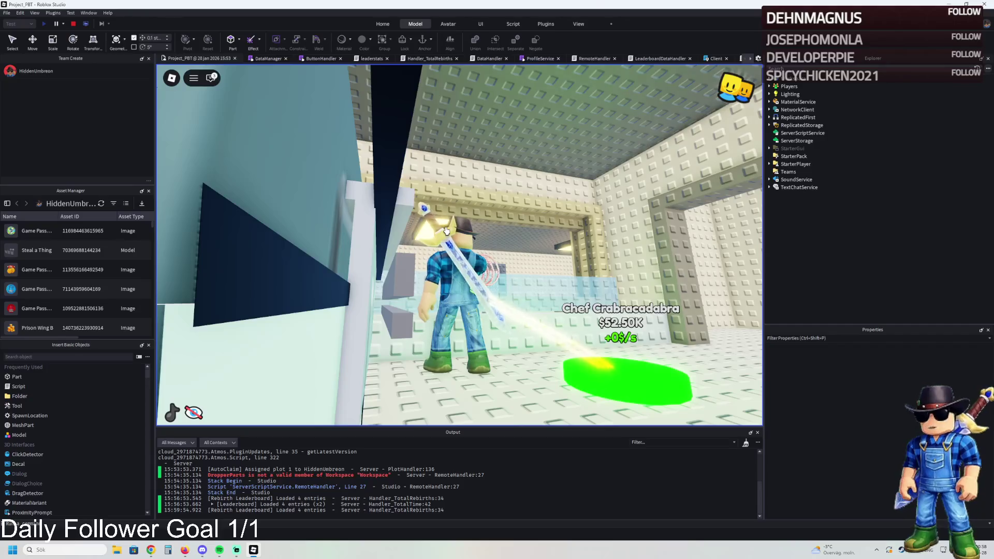
pyautogui.press('w')
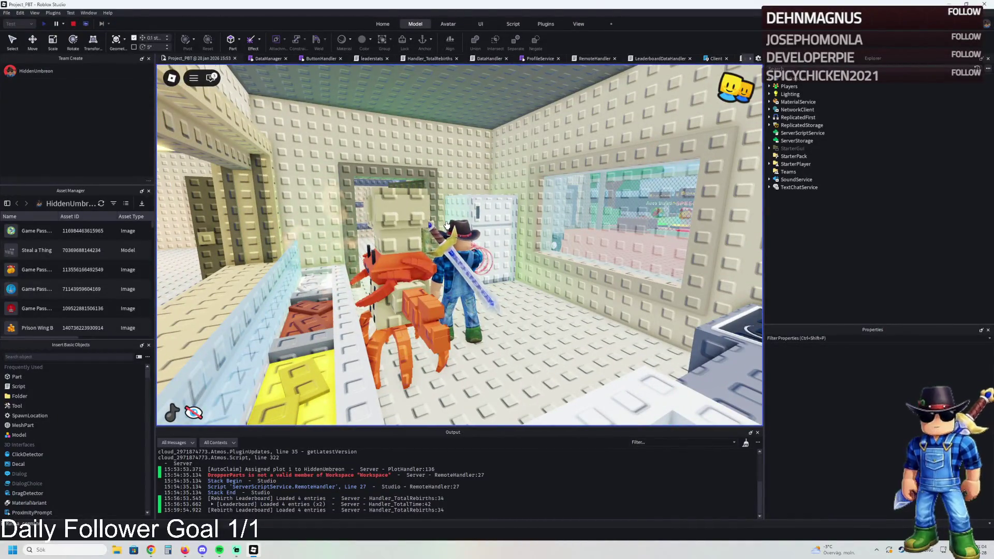
pyautogui.press('w')
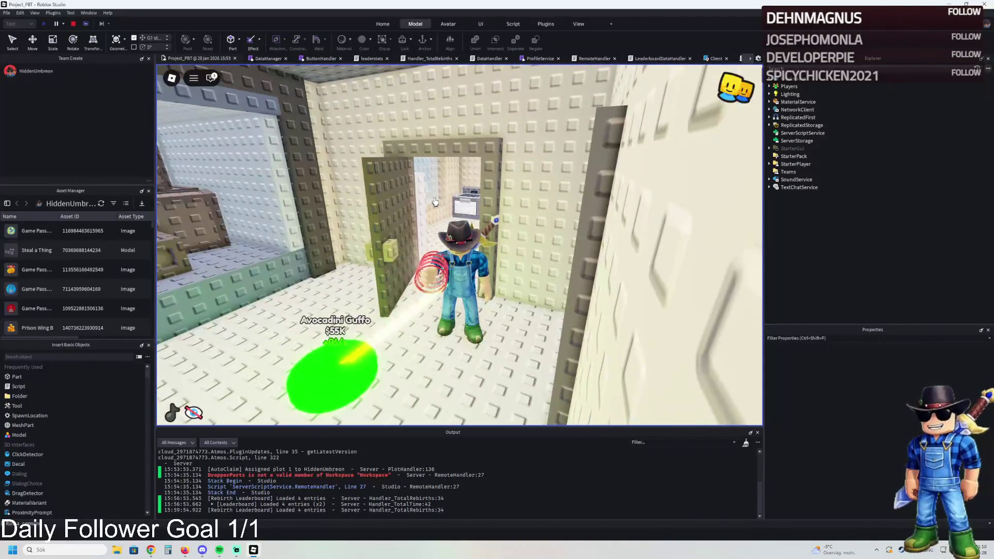
pyautogui.press('w')
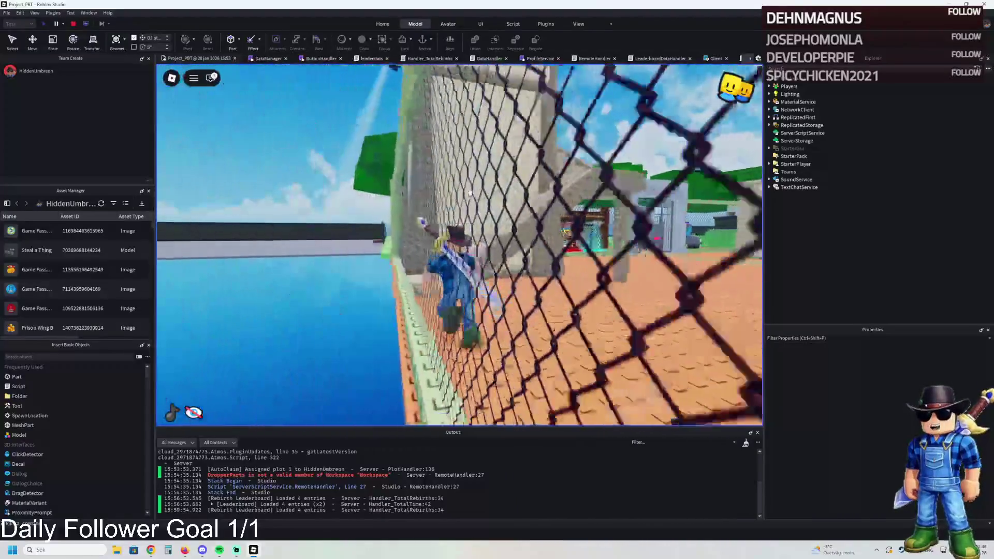
# Climb the stone stairs, pass the blue door, and run down the red-lit cell corridor into the side corridor
pyautogui.press('w')
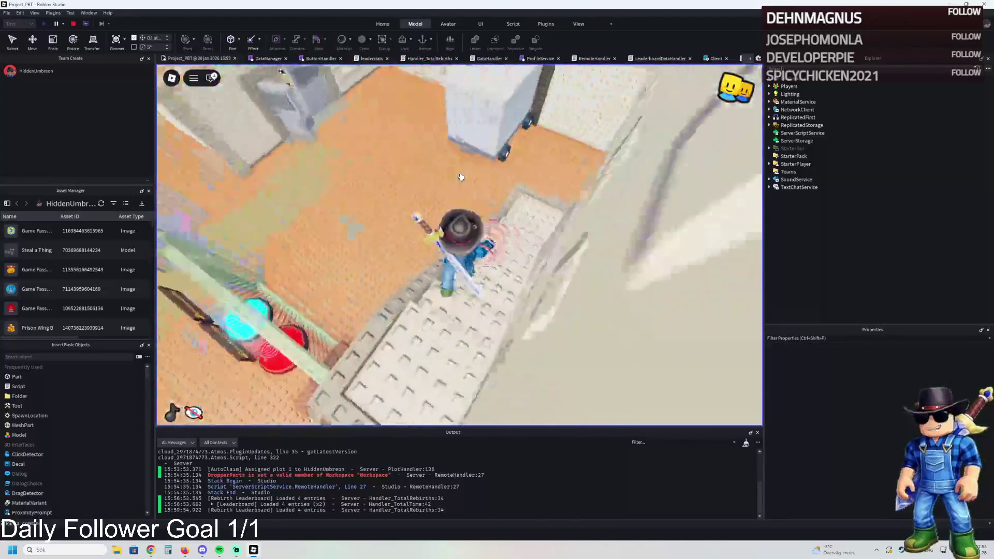
pyautogui.press('w')
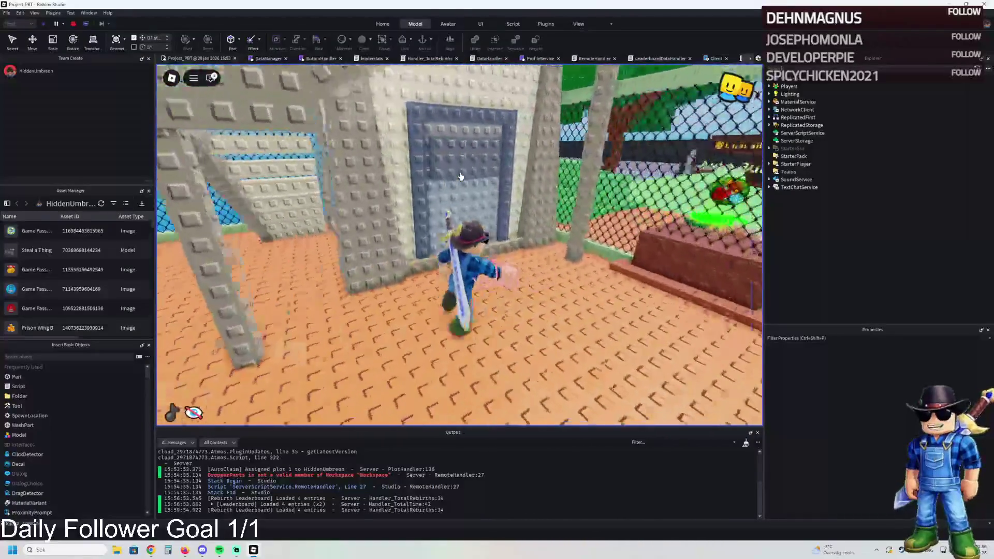
pyautogui.press('w')
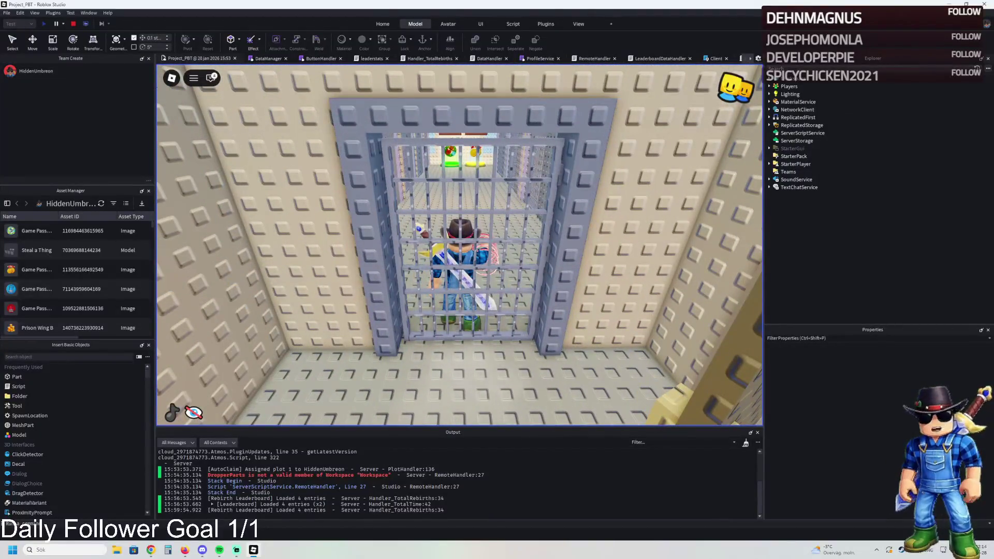
pyautogui.scroll(4, 385, 237)
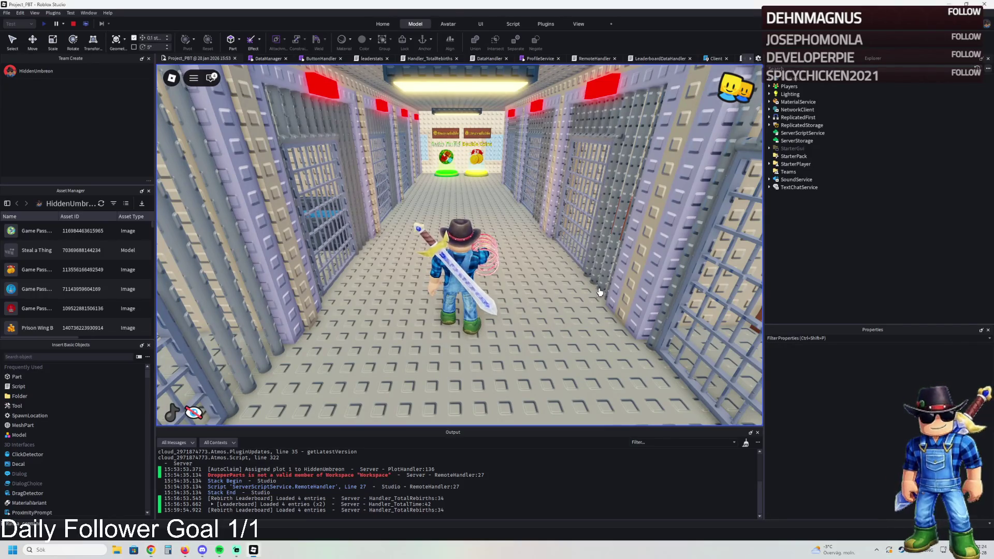
pyautogui.press('w')
pyautogui.press('d')
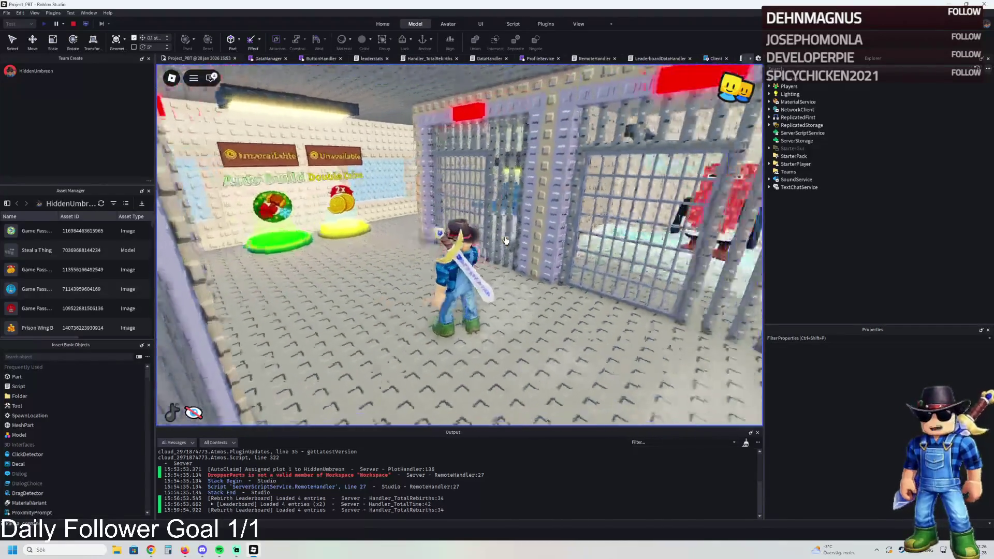
pyautogui.press('w')
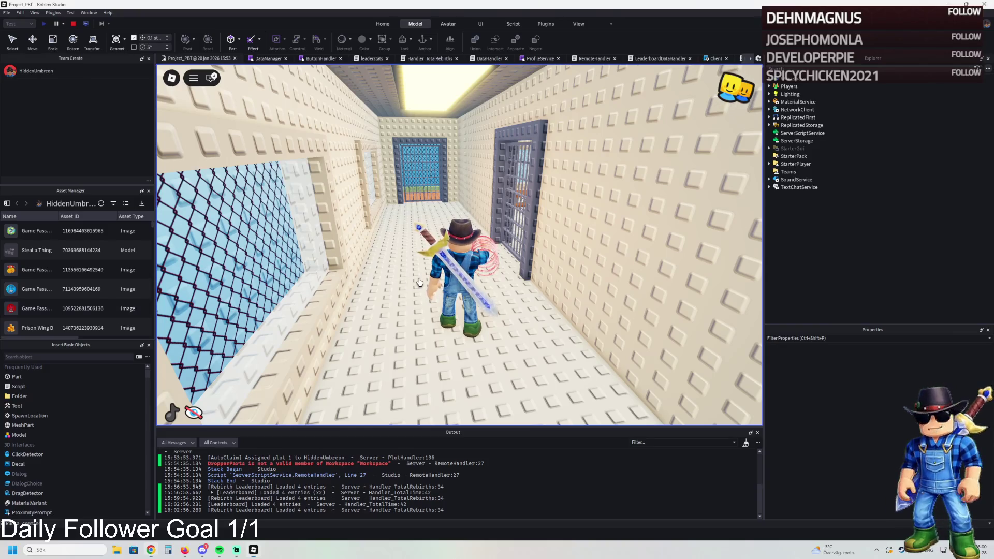
pyautogui.press('w')
pyautogui.press('a')
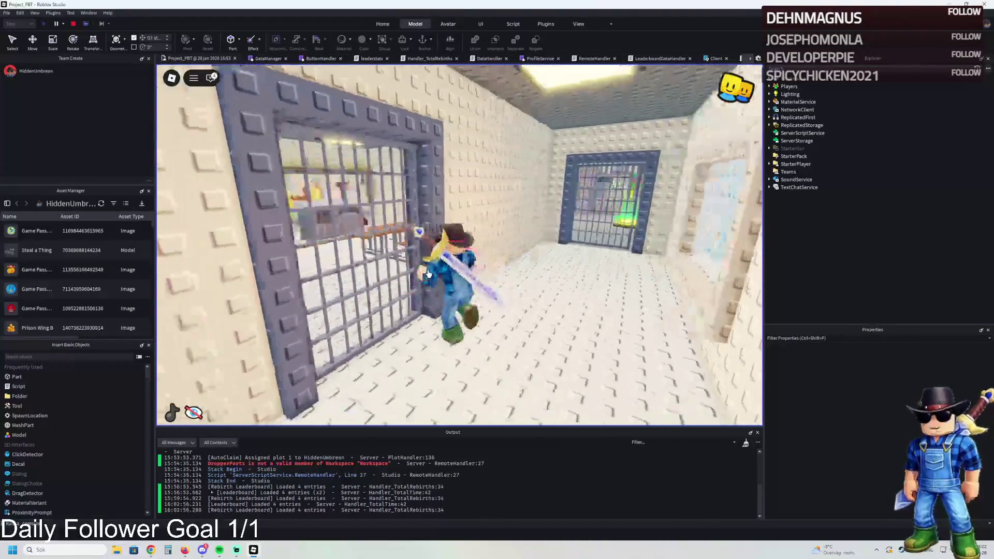
pyautogui.press('w')
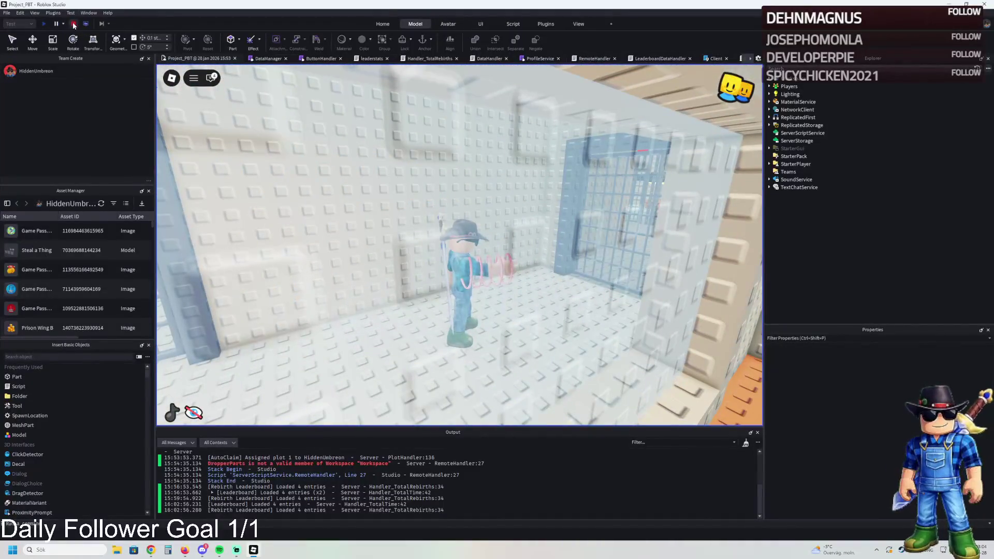
pyautogui.click(73, 24)
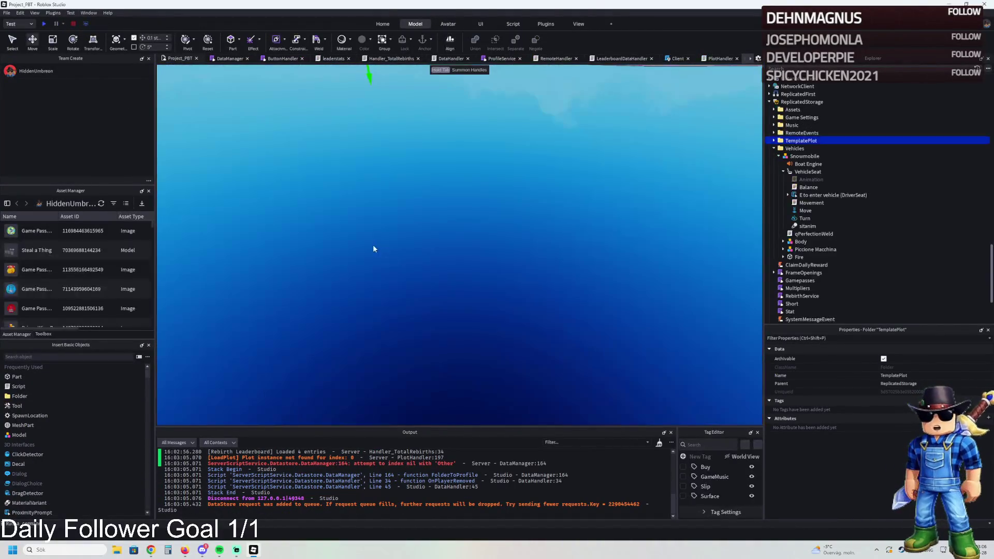
pyautogui.hotkey('ctrl', 'z')
pyautogui.press('s')
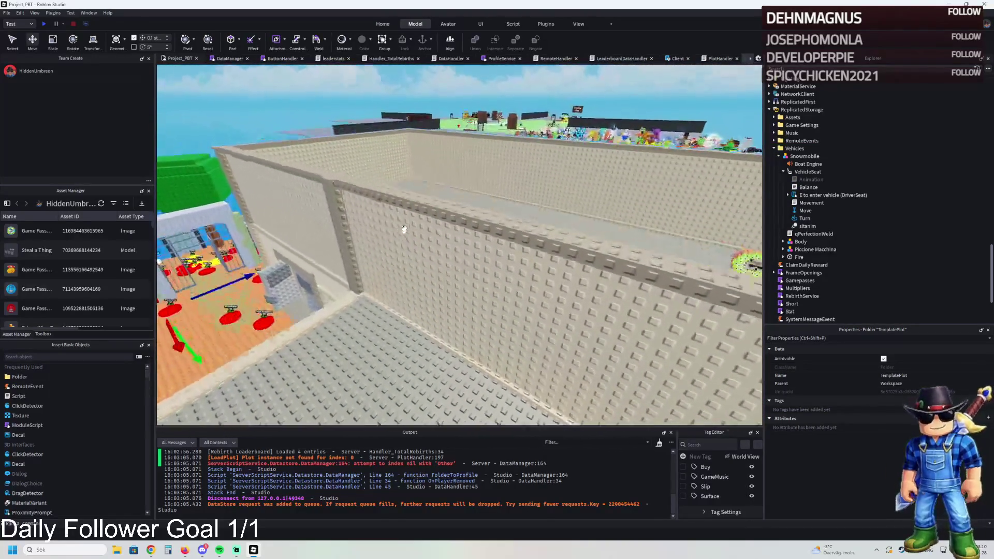
pyautogui.press('e')
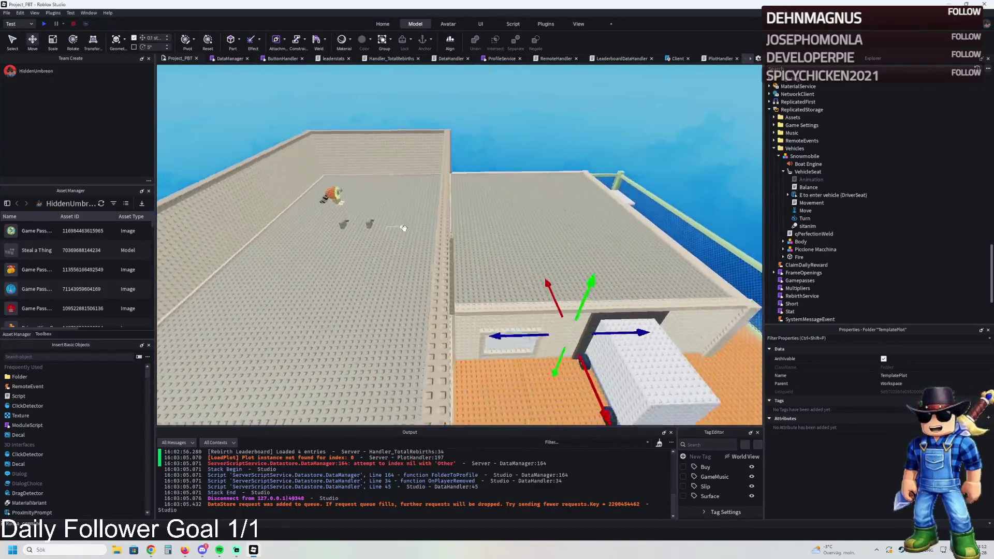
pyautogui.press('w')
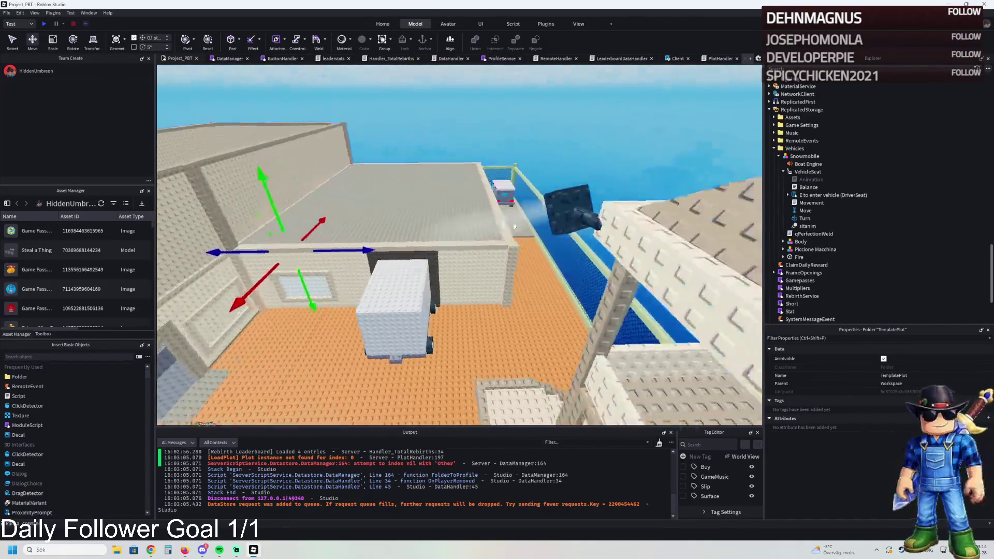
pyautogui.press('w')
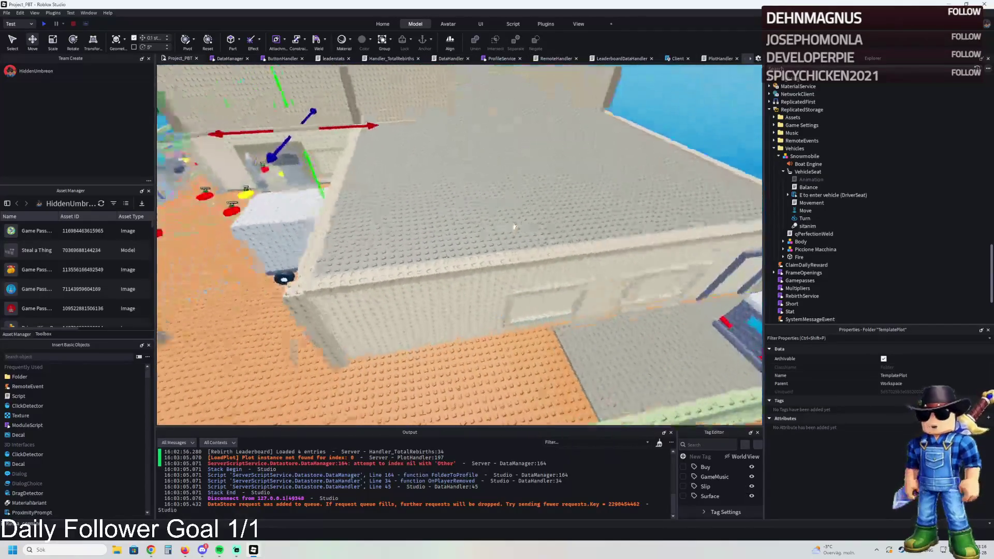
pyautogui.press('d')
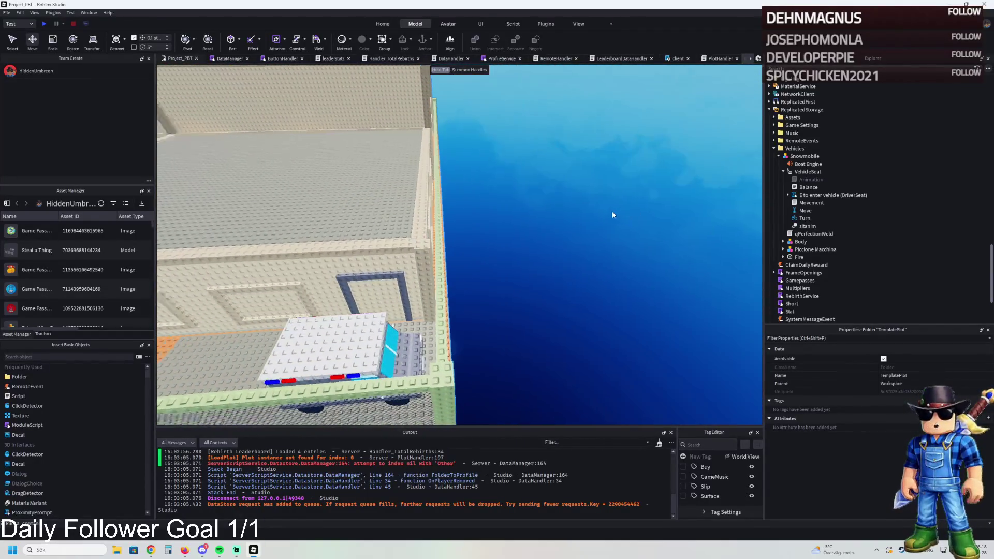
pyautogui.press('s')
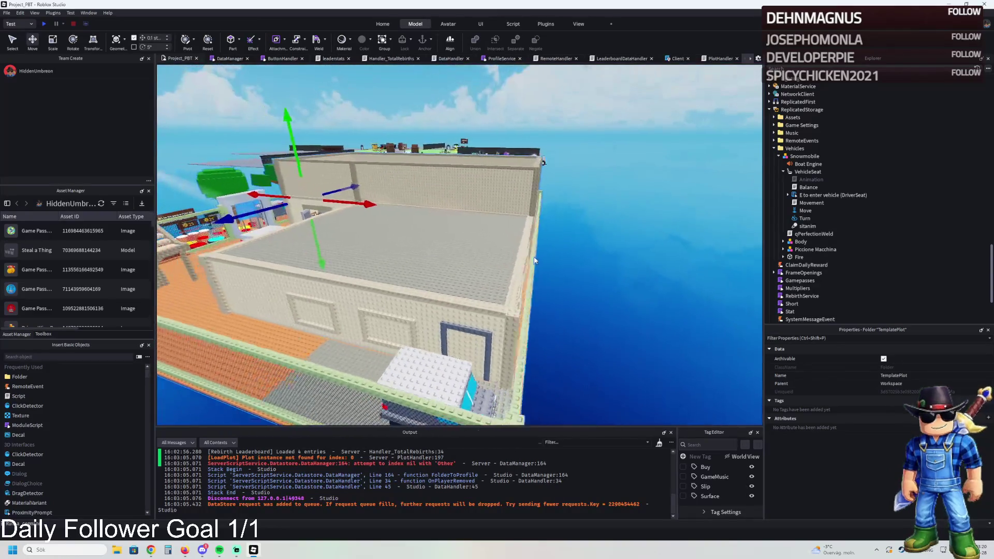
pyautogui.press('d')
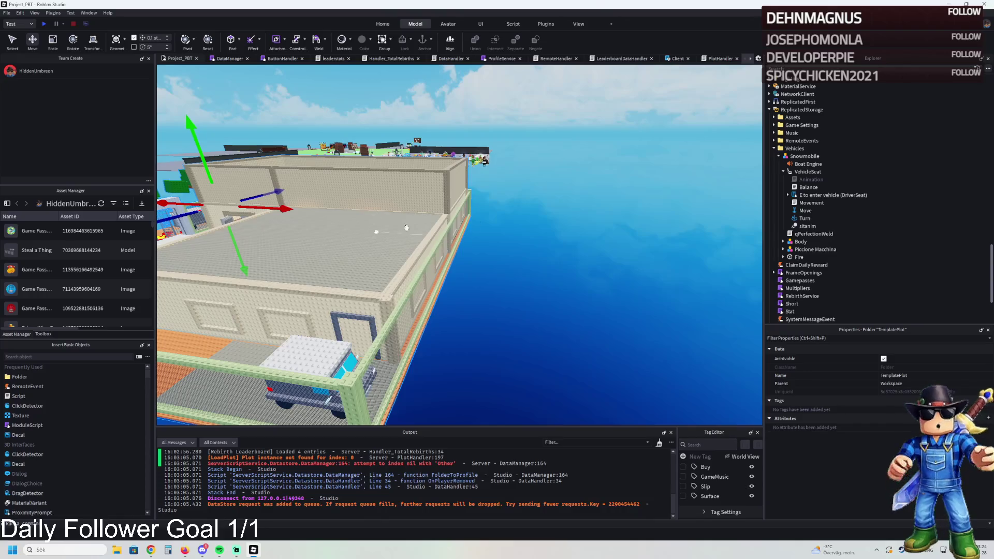
pyautogui.press('w')
pyautogui.press('a')
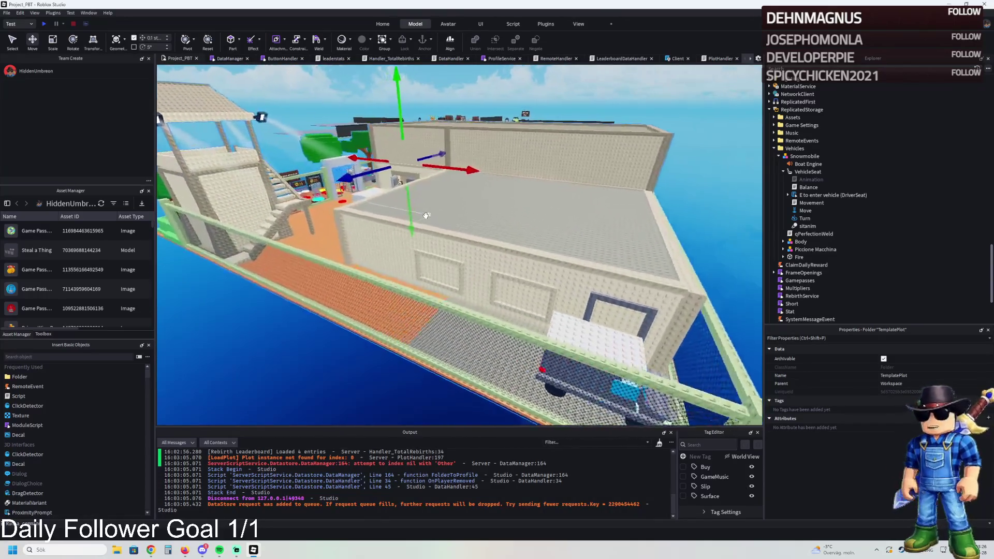
pyautogui.press('w')
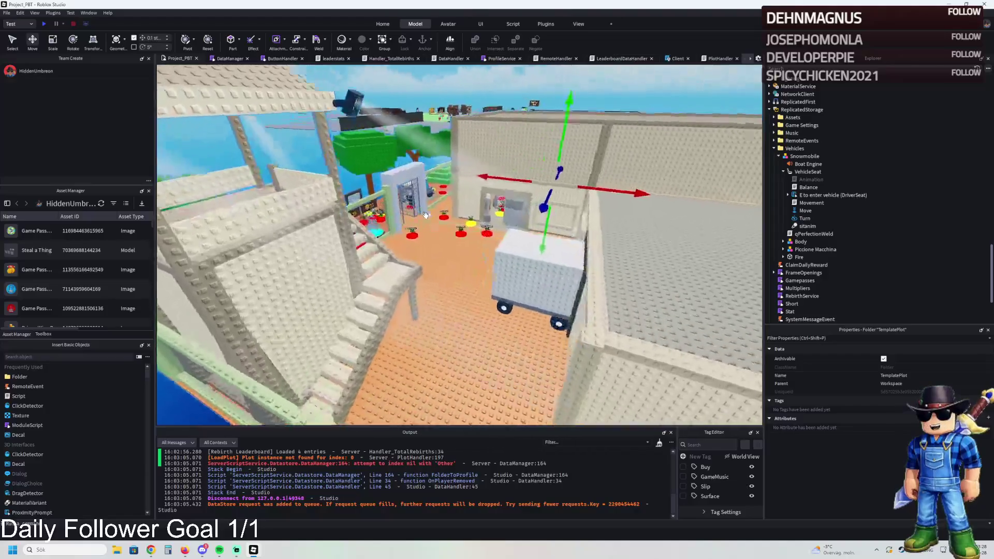
pyautogui.press('w')
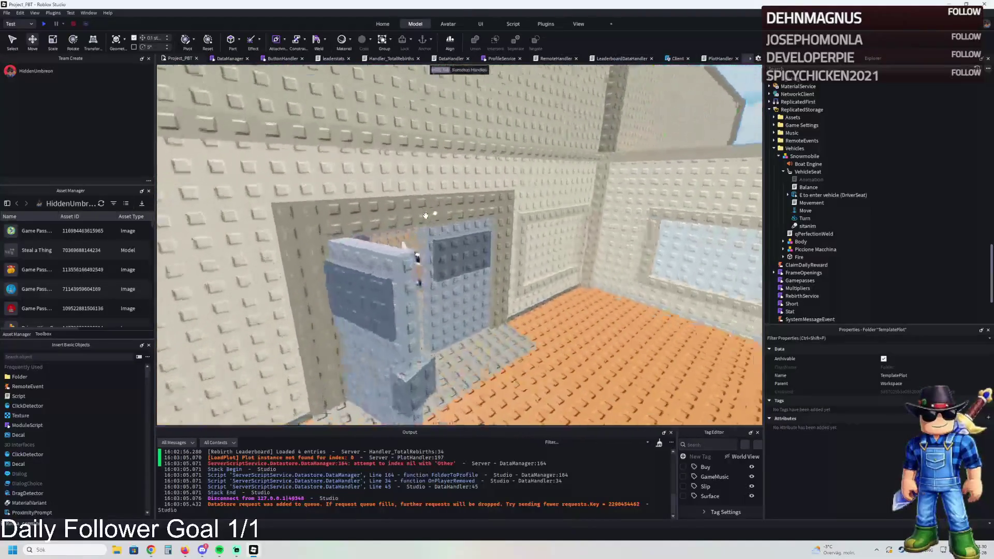
pyautogui.press('w')
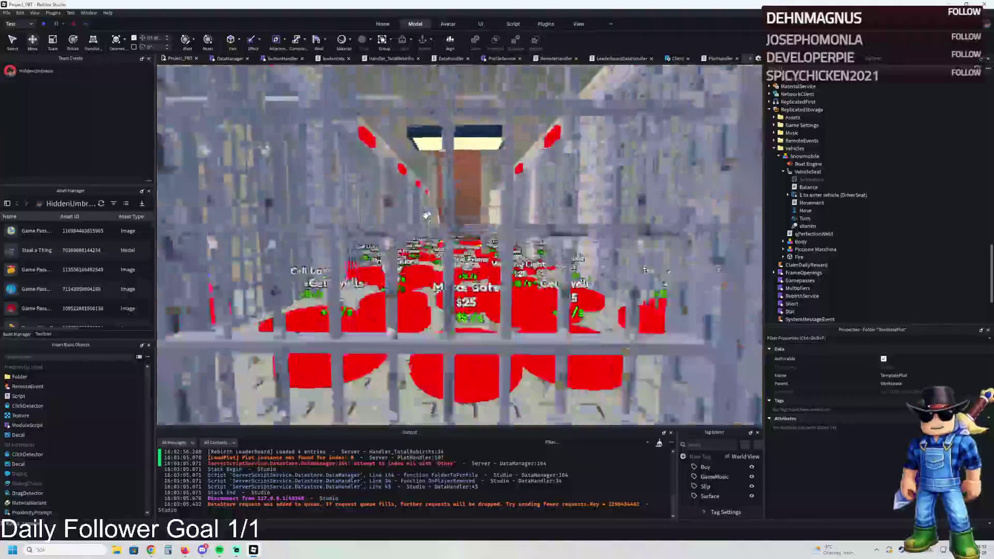
pyautogui.press('w')
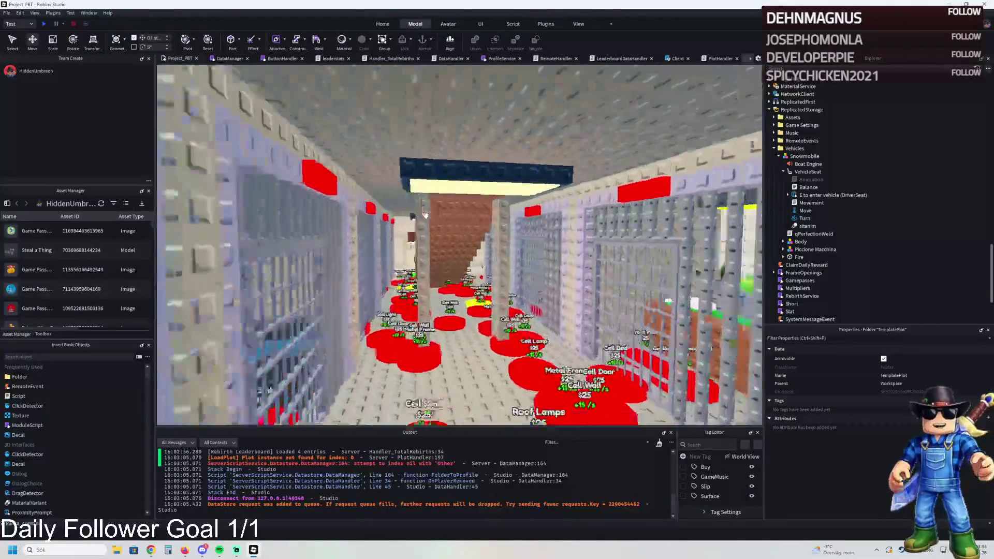
pyautogui.press('w')
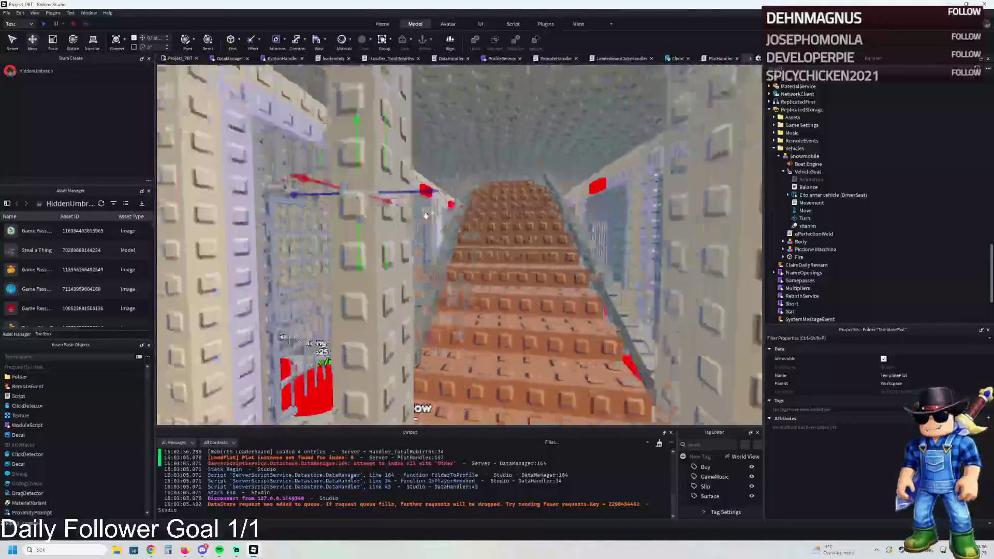
pyautogui.press('w')
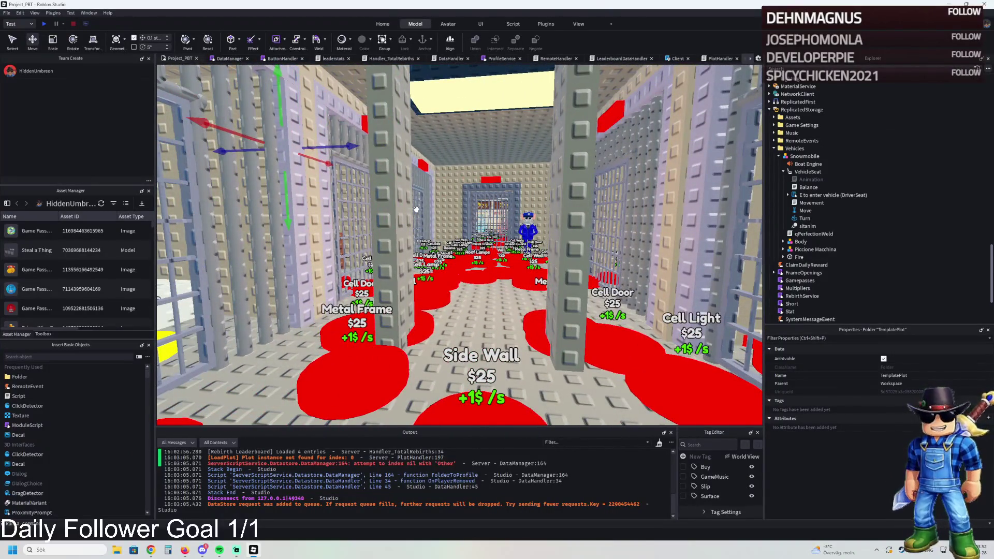
pyautogui.scroll(5, 416, 209)
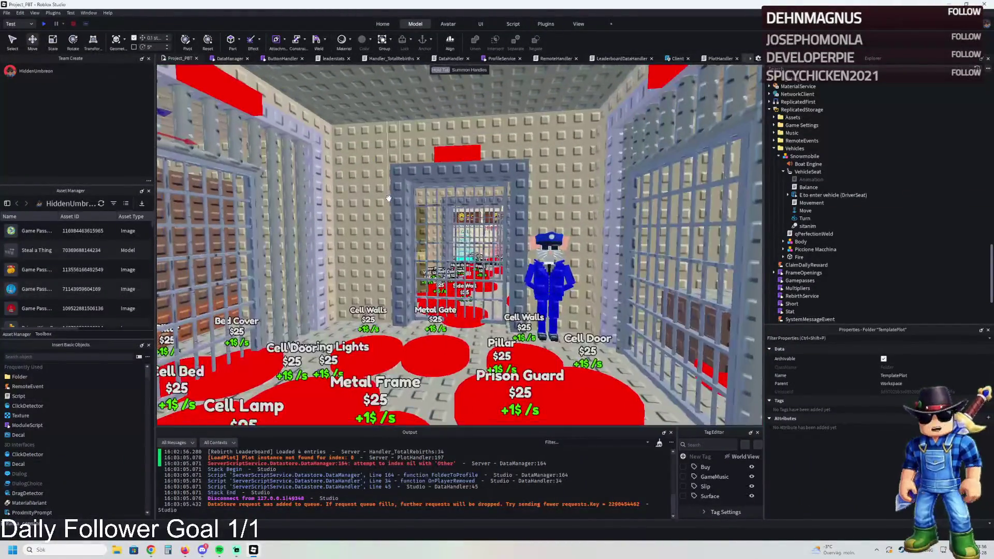
pyautogui.scroll(5, 389, 197)
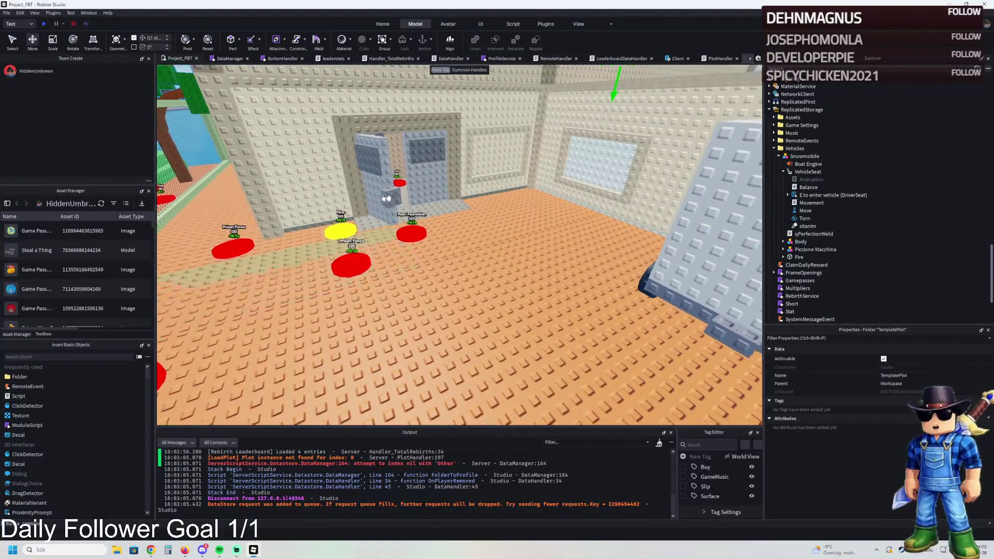
pyautogui.press('w')
pyautogui.press('d')
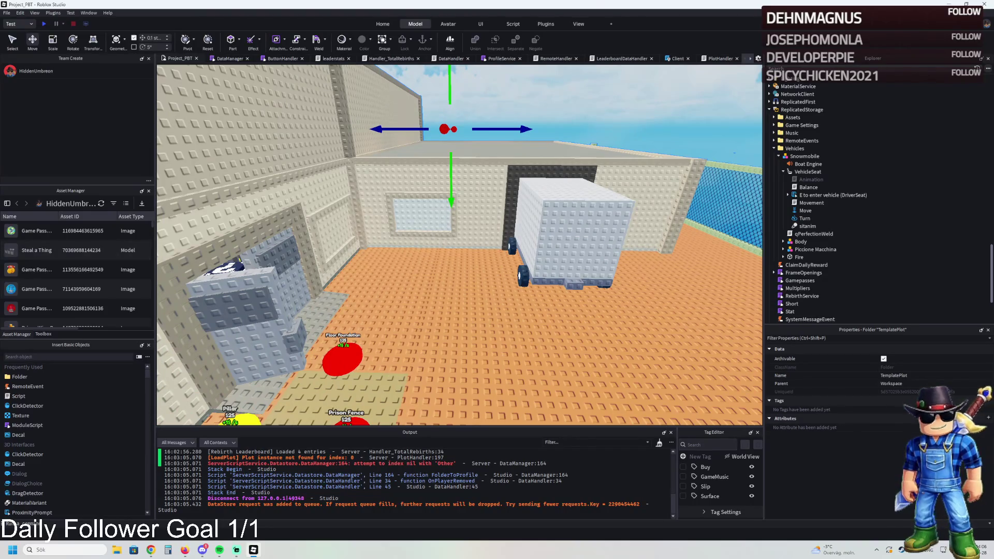
pyautogui.press('s')
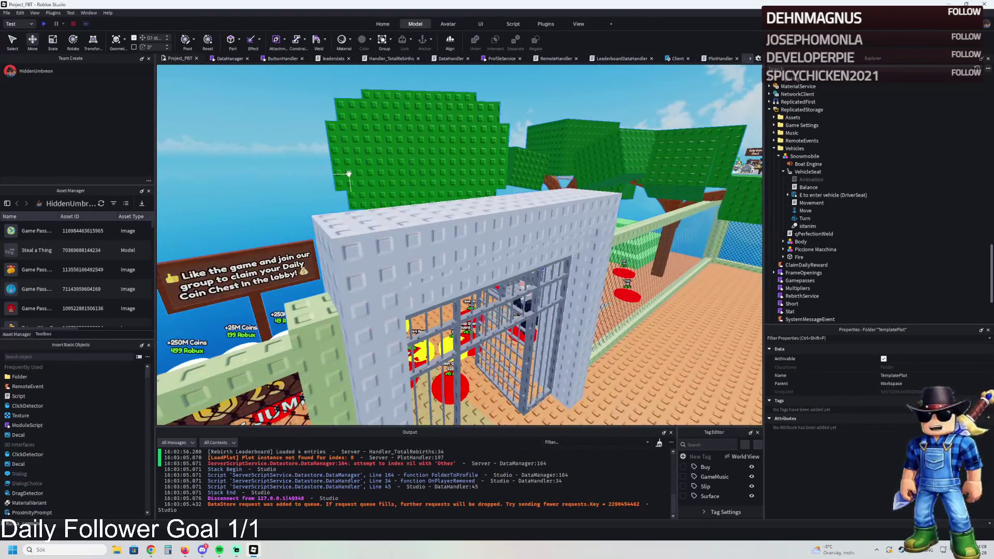
pyautogui.press('w')
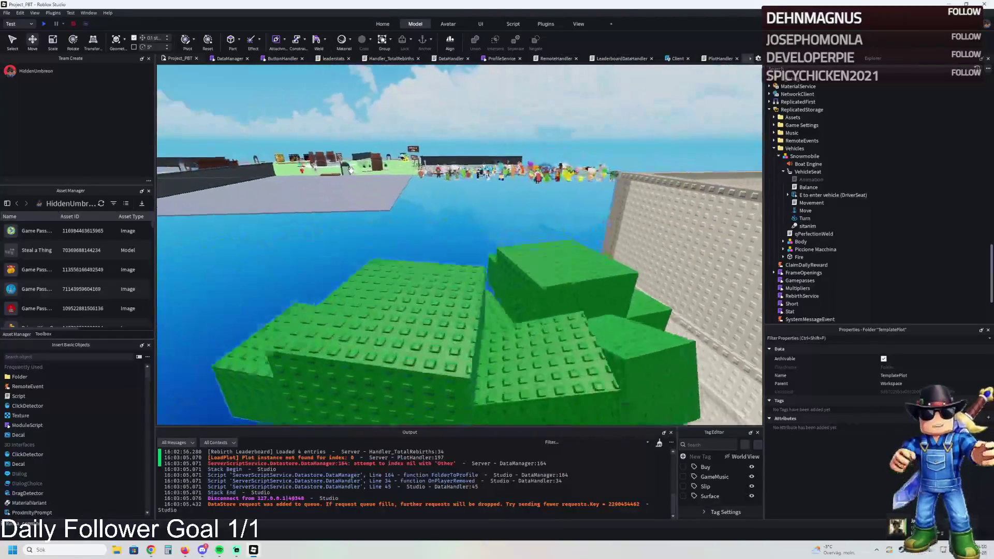
pyautogui.press('w')
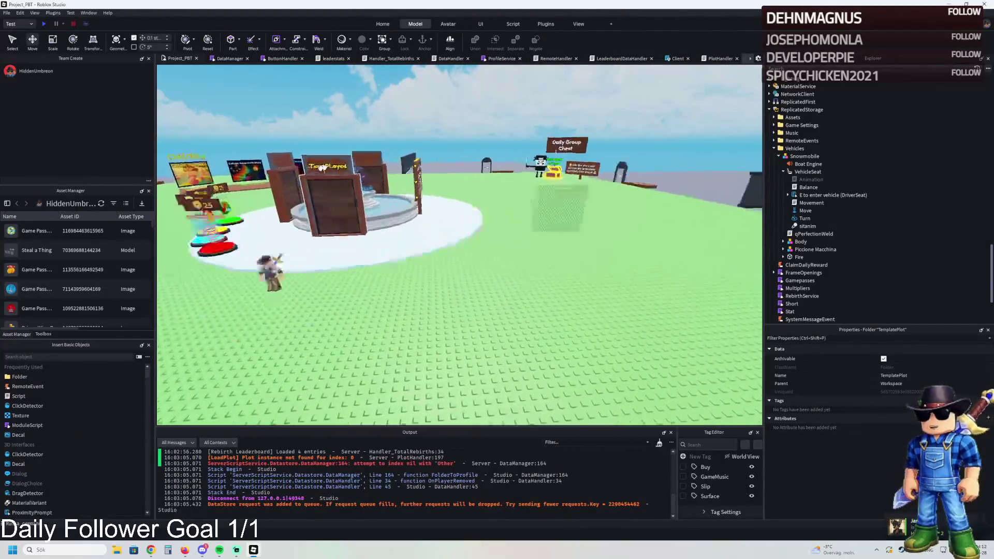
pyautogui.press('w')
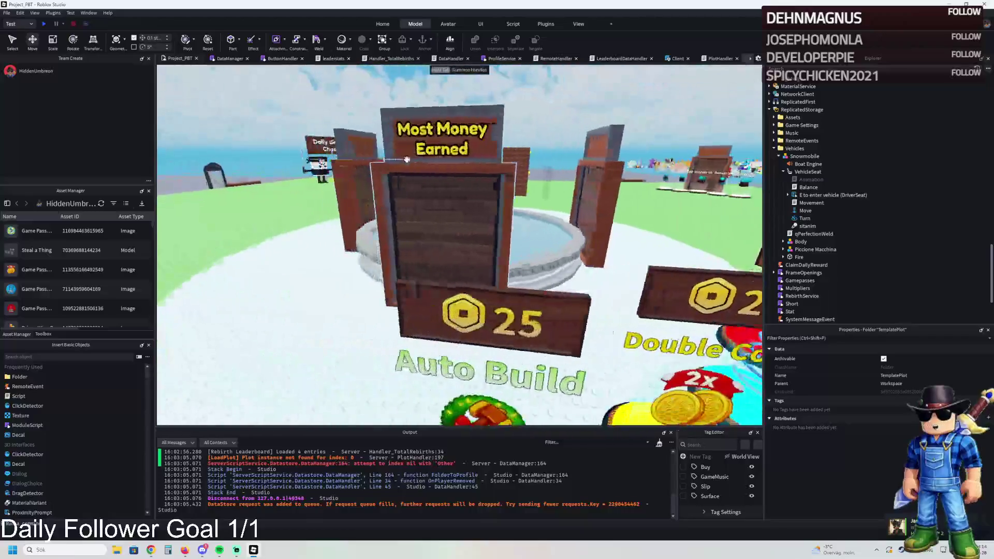
pyautogui.press('s')
pyautogui.press('s')
pyautogui.press('w')
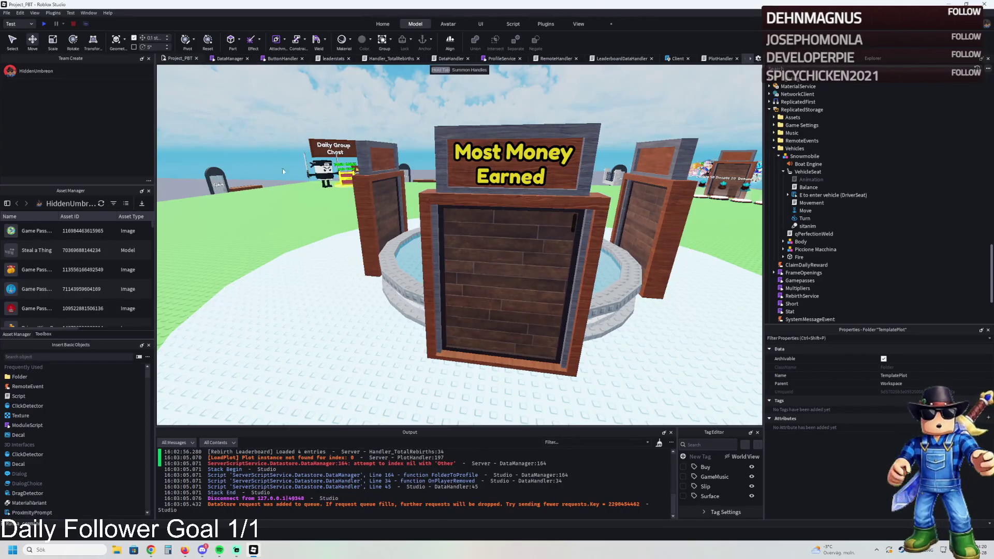
pyautogui.press('s')
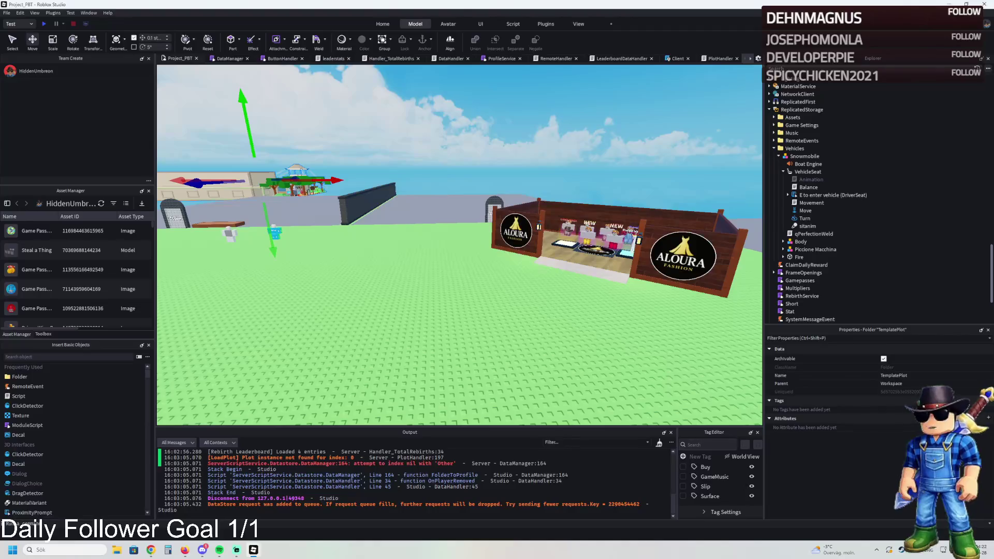
pyautogui.press('f')
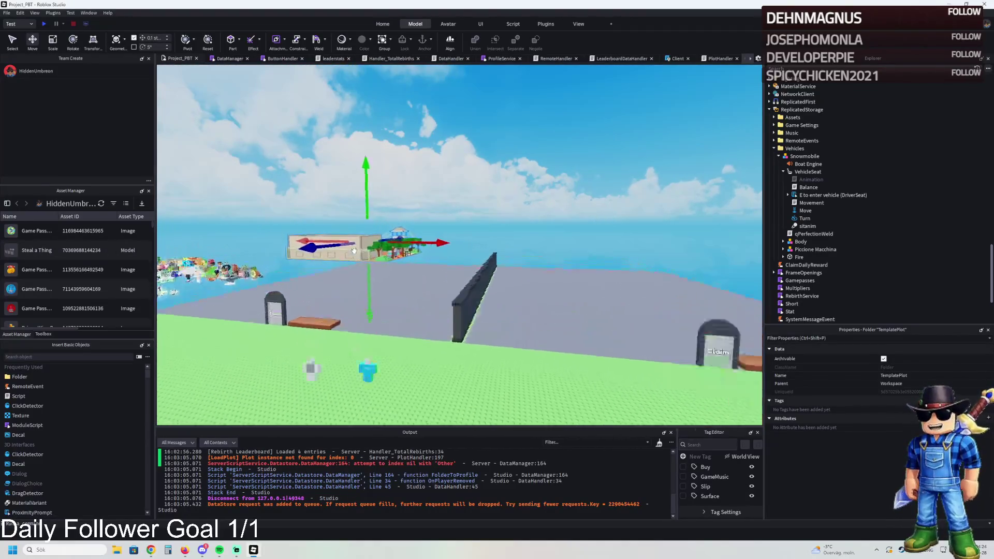
# Fly to the kitchen plot and change Stove pad 180's Price from 49000 to 49500
pyautogui.press('w')
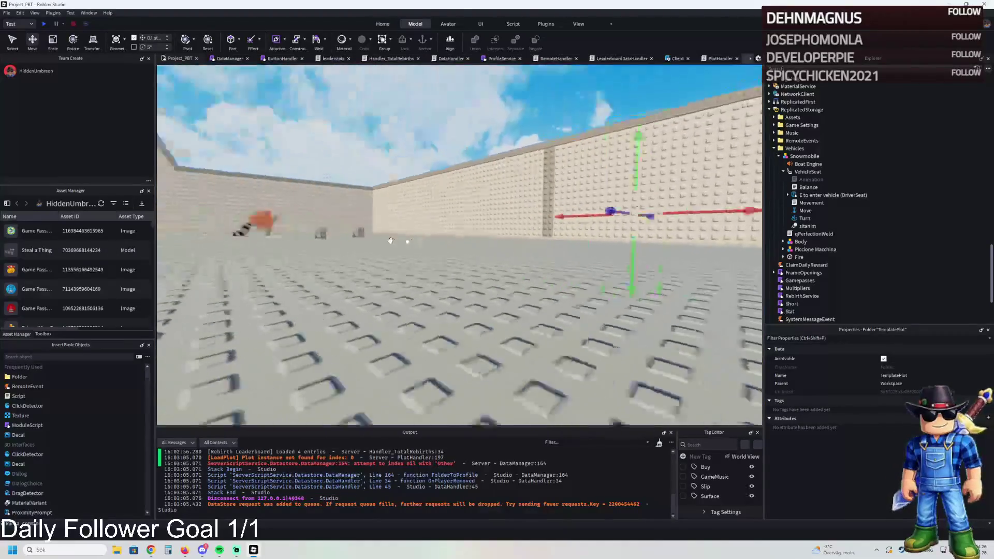
pyautogui.press('w')
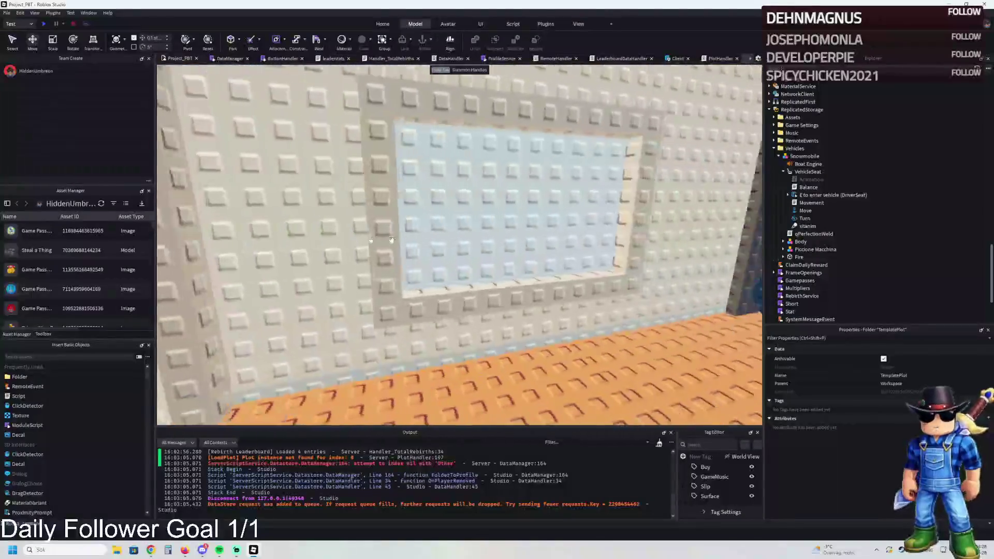
pyautogui.press('w')
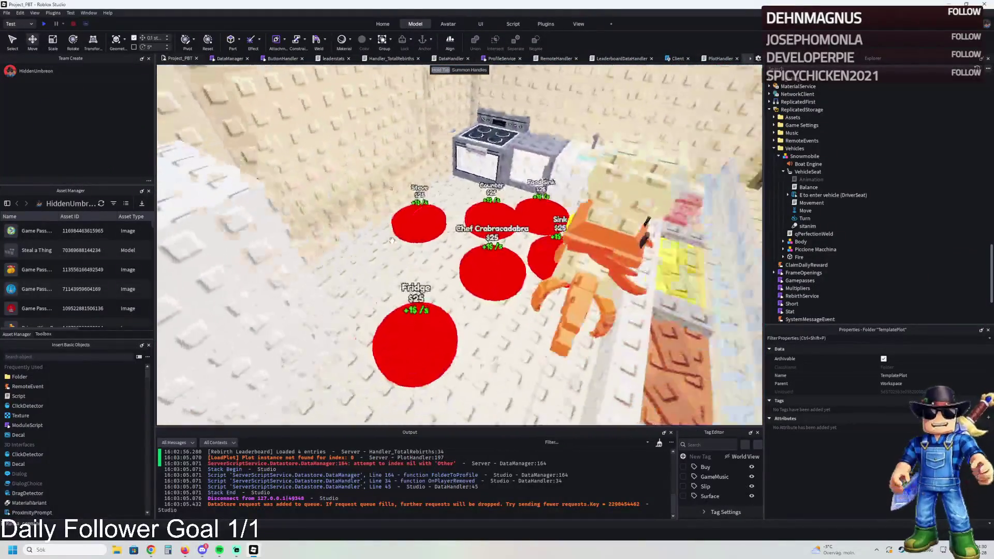
pyautogui.click(350, 220)
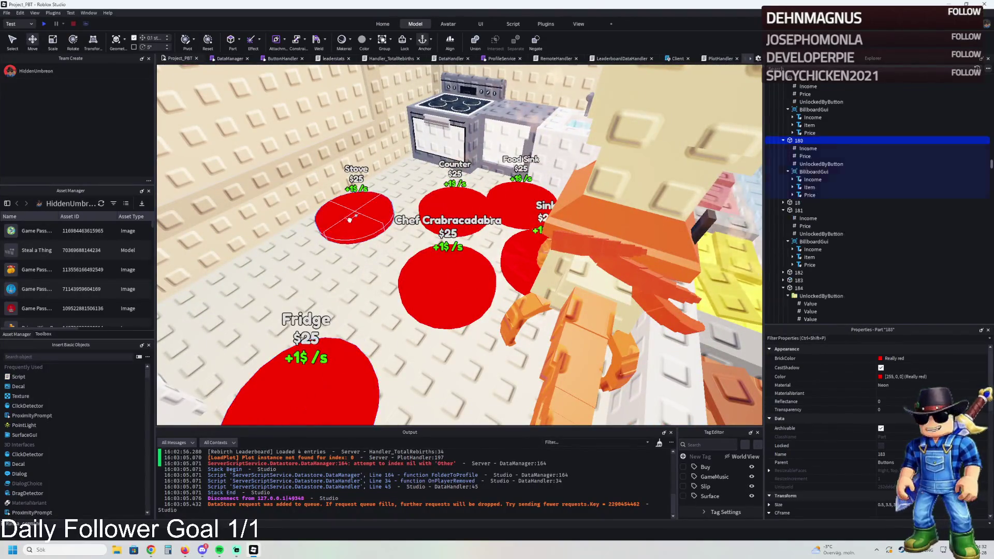
pyautogui.click(805, 156)
pyautogui.click(889, 400)
pyautogui.press('BackSpace')
pyautogui.press('BackSpace')
pyautogui.press('BackSpace')
pyautogui.write('500')
pyautogui.press('Return')
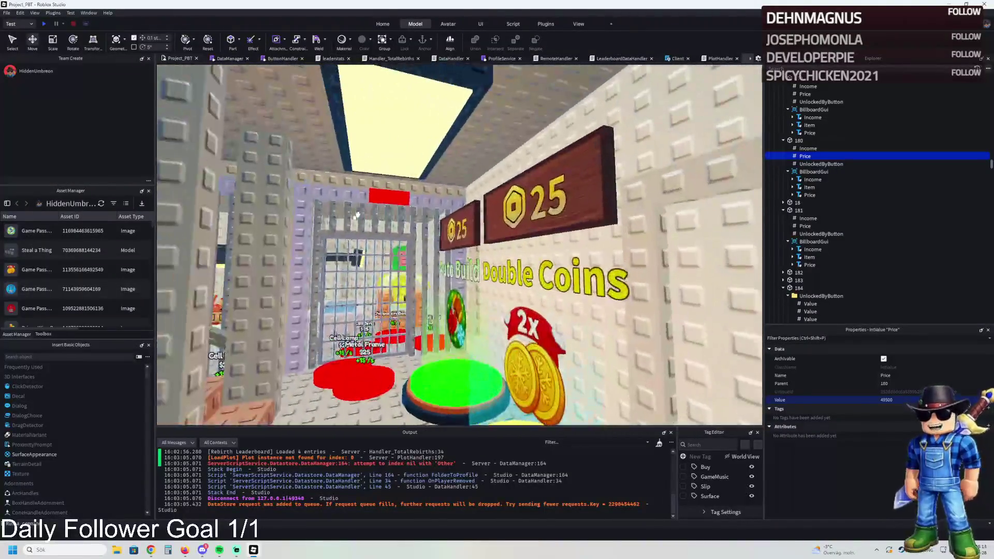
# Duplicate a red Warning lamp, pull the copy out of WarningLamps, and slide it along the wall
pyautogui.click(388, 197)
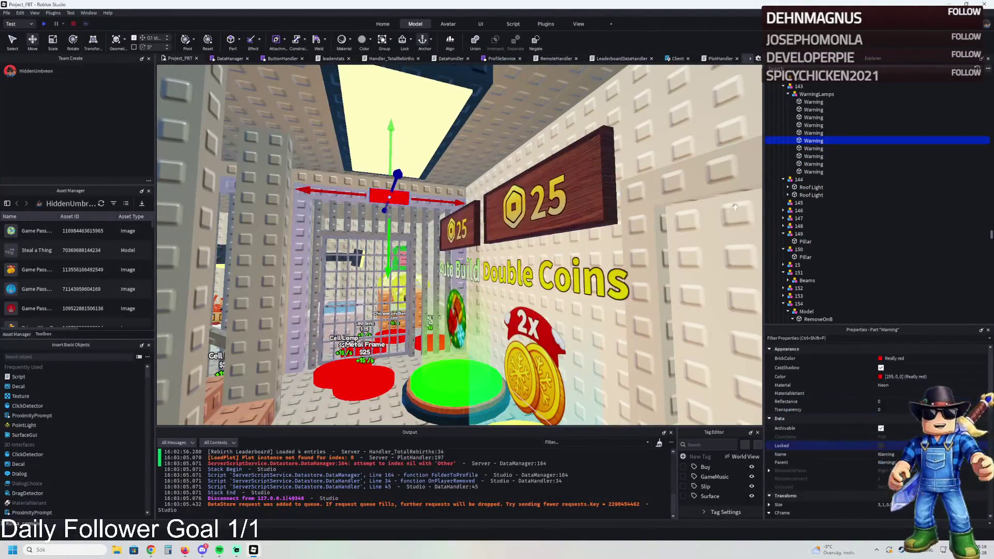
pyautogui.hotkey('ctrl', 'd')
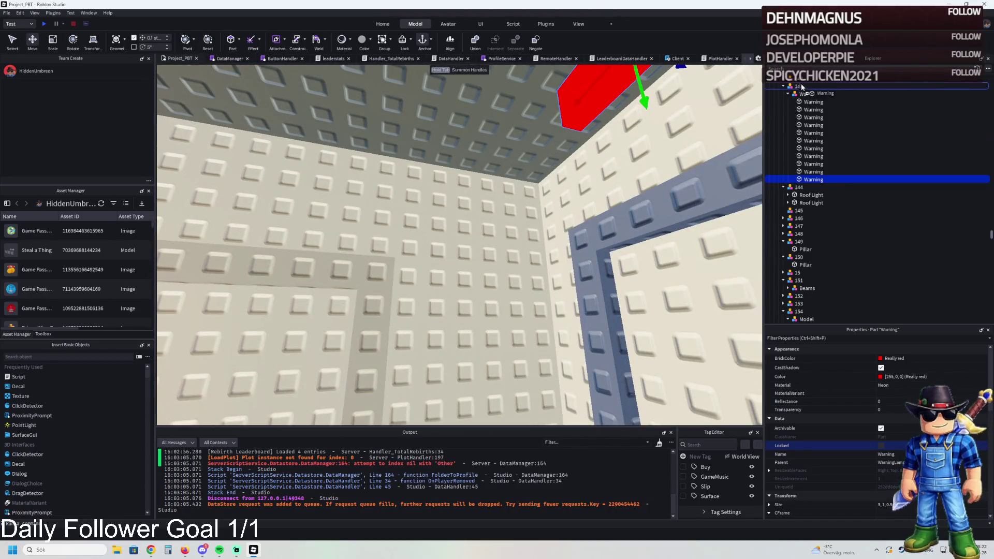
pyautogui.moveTo(802, 87); pyautogui.dragTo(750, 101)
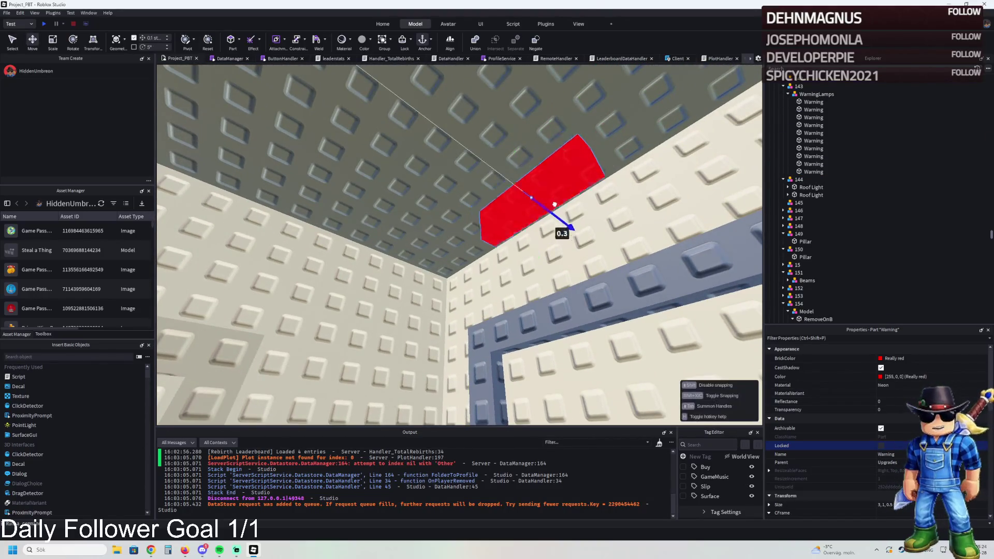
pyautogui.moveTo(554, 205); pyautogui.dragTo(575, 219)
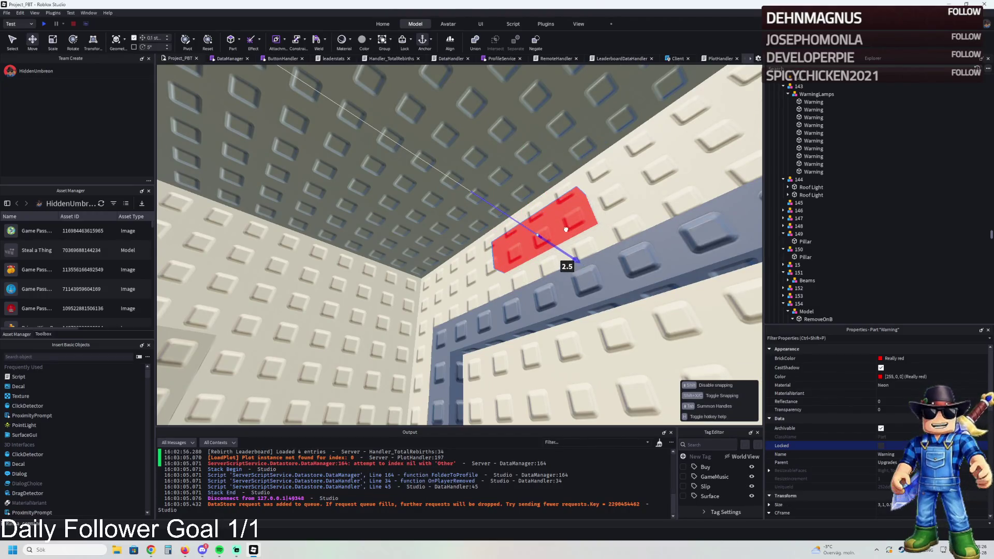
pyautogui.press('w')
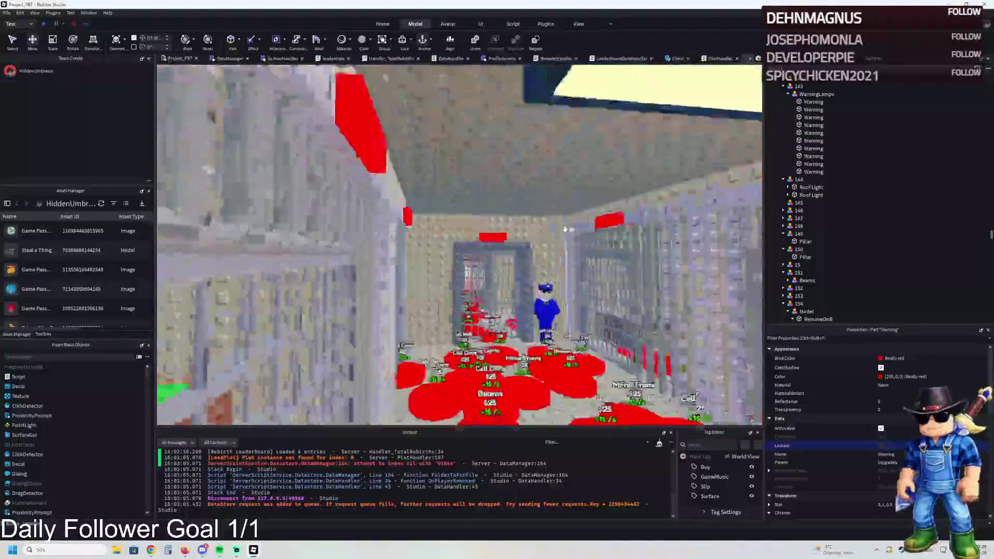
pyautogui.press('f')
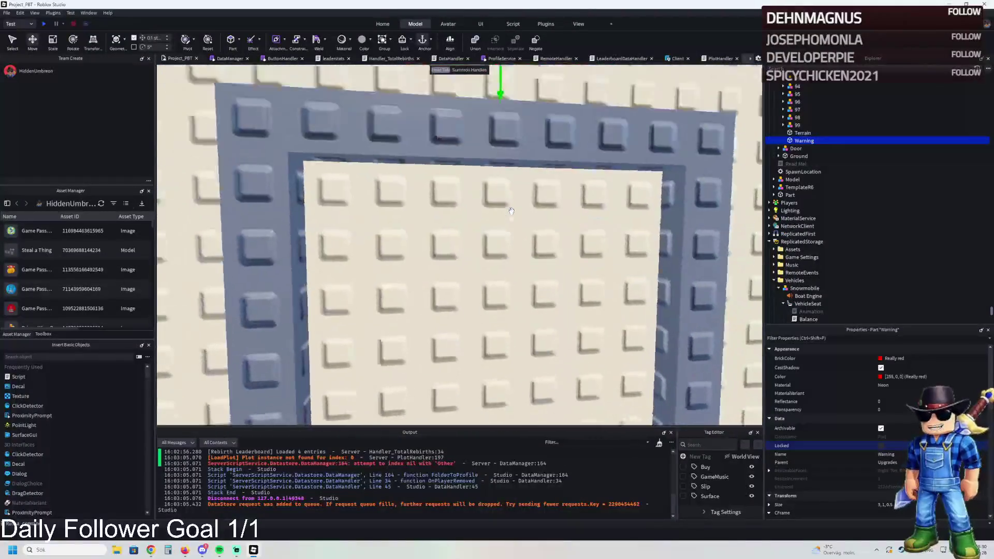
# Fine-tune the Warning strip onto the top of the wall, then duplicate it again
pyautogui.moveTo(487, 220)
pyautogui.mouseDown()
pyautogui.moveTo(492, 307)
pyautogui.moveTo(505, 311)
pyautogui.mouseUp()
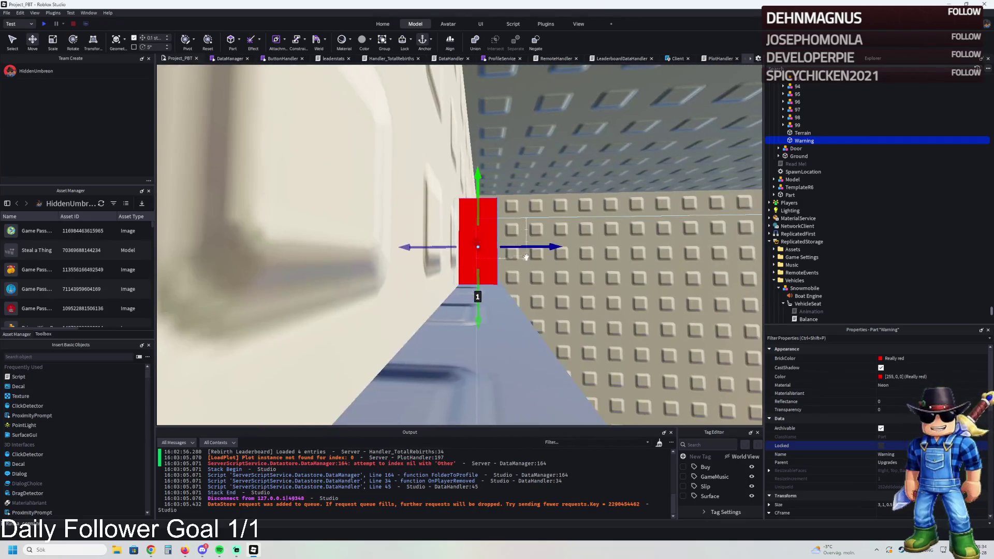
pyautogui.moveTo(529, 246); pyautogui.dragTo(530, 247)
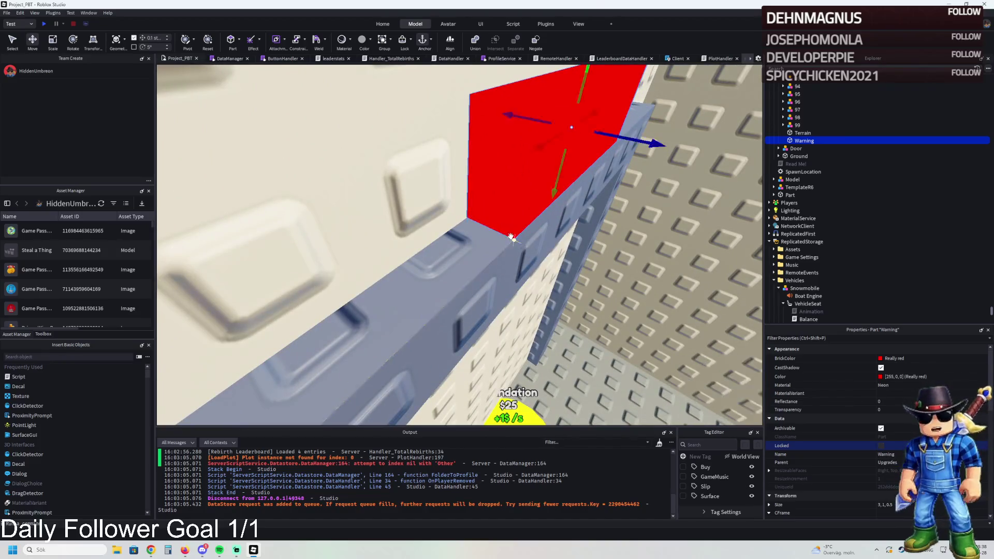
pyautogui.moveTo(480, 213)
pyautogui.mouseDown()
pyautogui.moveTo(450, 206)
pyautogui.moveTo(506, 221)
pyautogui.moveTo(429, 228)
pyautogui.moveTo(477, 227)
pyautogui.moveTo(529, 199)
pyautogui.moveTo(404, 209)
pyautogui.moveTo(430, 228)
pyautogui.moveTo(383, 82)
pyautogui.moveTo(415, 171)
pyautogui.moveTo(482, 250)
pyautogui.mouseUp()
pyautogui.hotkey('ctrl', 'd')
pyautogui.hotkey('ctrl', 'd')
pyautogui.press('f')
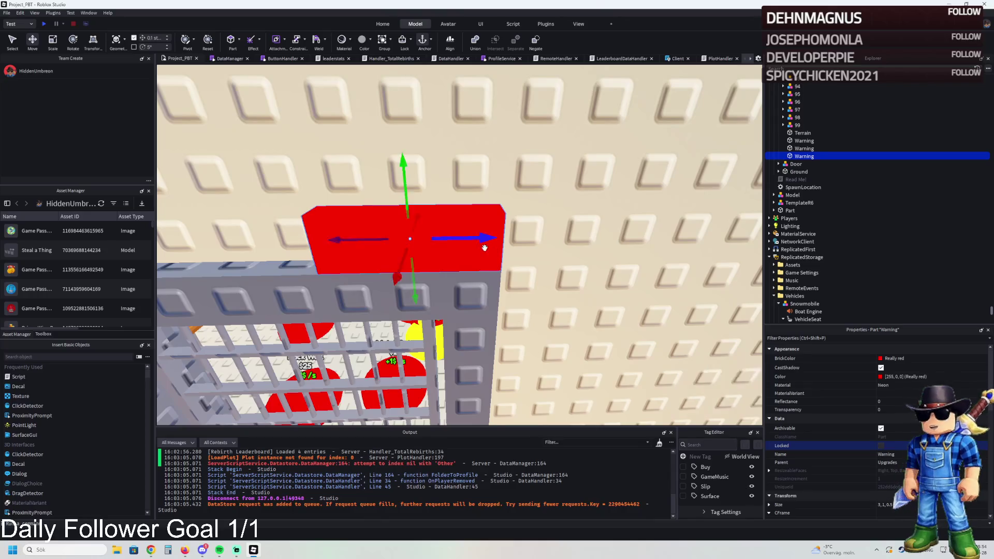
pyautogui.rightClick(485, 249)
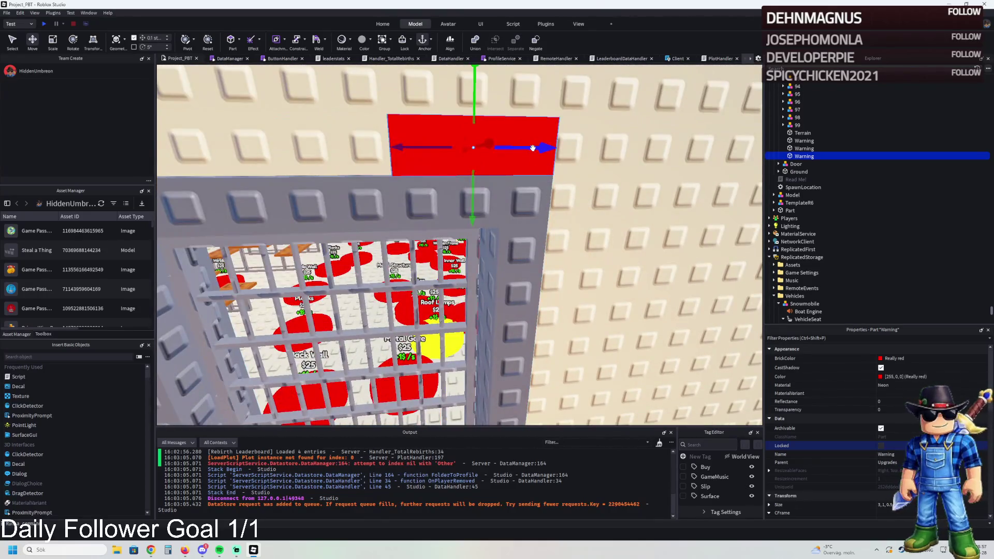
# Shift the new Warning strip left along the wall and make two more copies
pyautogui.moveTo(533, 148)
pyautogui.mouseDown()
pyautogui.moveTo(366, 160)
pyautogui.moveTo(327, 190)
pyautogui.moveTo(298, 193)
pyautogui.mouseUp()
pyautogui.hotkey('ctrl', 'd')
pyautogui.scroll(-5, 628, 216)
pyautogui.hotkey('ctrl', 'd')
# Set a strip on the wall beside the Wooden Door, then duplicate and shift it 1.5 studs left
pyautogui.moveTo(628, 216)
pyautogui.mouseDown()
pyautogui.moveTo(404, 133)
pyautogui.moveTo(388, 192)
pyautogui.moveTo(413, 197)
pyautogui.mouseUp()
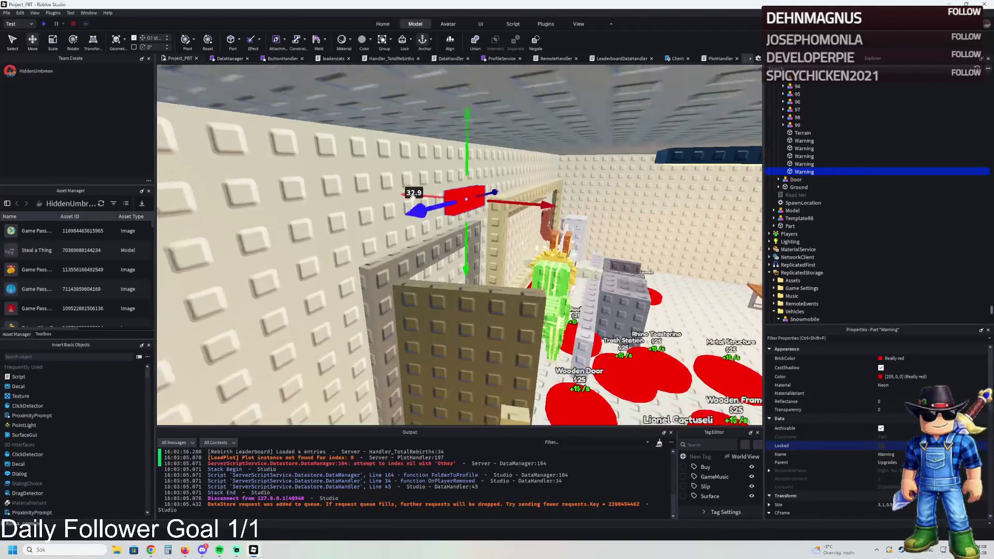
pyautogui.press('f')
pyautogui.moveTo(595, 253)
pyautogui.mouseDown()
pyautogui.moveTo(647, 252)
pyautogui.moveTo(627, 307)
pyautogui.moveTo(663, 319)
pyautogui.mouseUp()
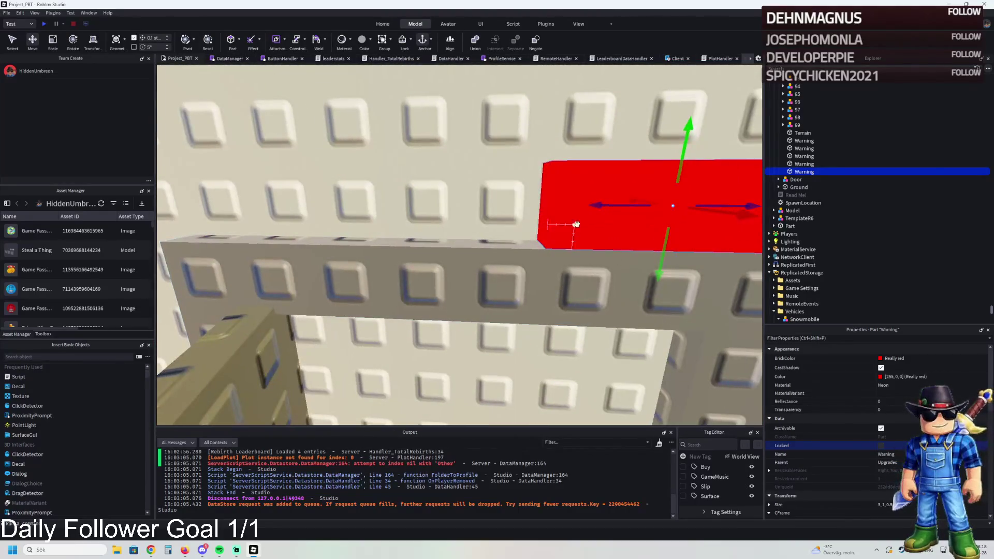
pyautogui.moveTo(603, 208)
pyautogui.mouseDown()
pyautogui.moveTo(440, 212)
pyautogui.moveTo(590, 224)
pyautogui.moveTo(633, 255)
pyautogui.mouseUp()
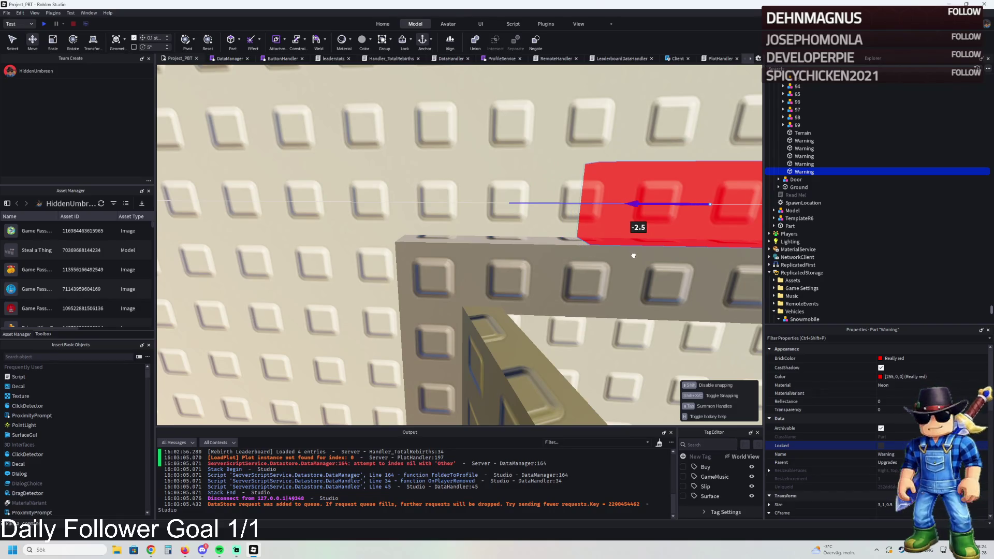
pyautogui.hotkey('ctrl', 'd')
pyautogui.moveTo(491, 142); pyautogui.dragTo(449, 150)
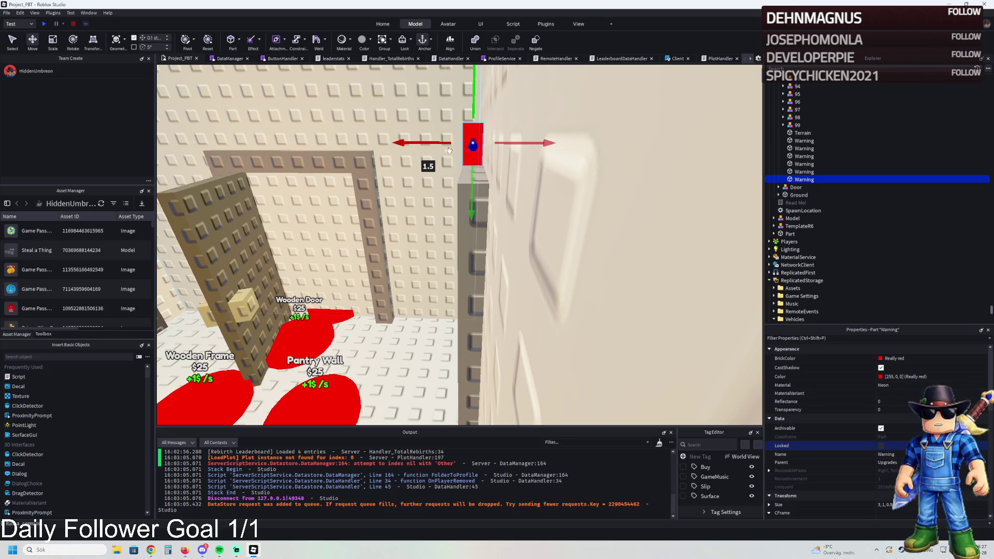
# Select the WoodDoorFrame wall model in Explorer and try shifting it sideways
pyautogui.click(467, 265)
pyautogui.click(799, 103)
pyautogui.scroll(2, 800, 153)
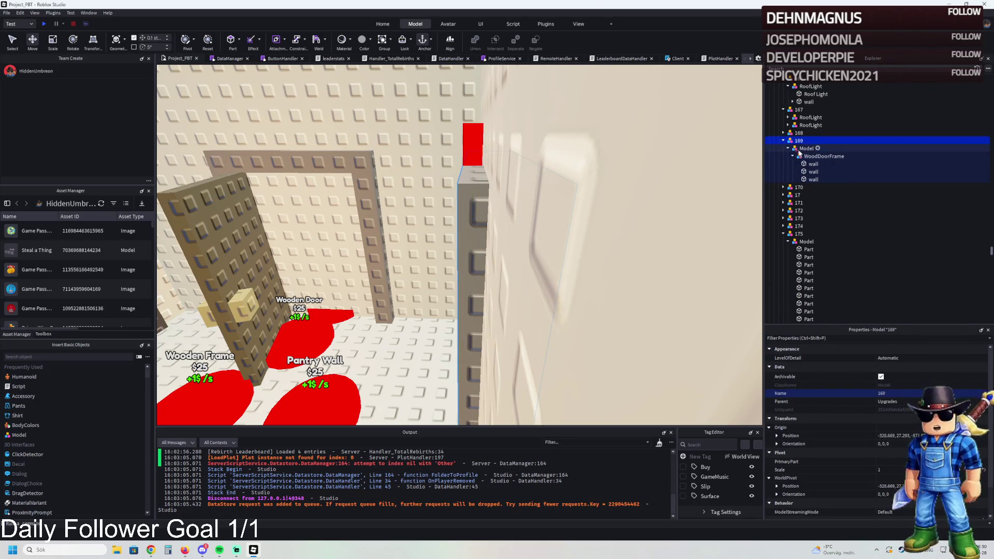
pyautogui.click(804, 148)
pyautogui.click(788, 148)
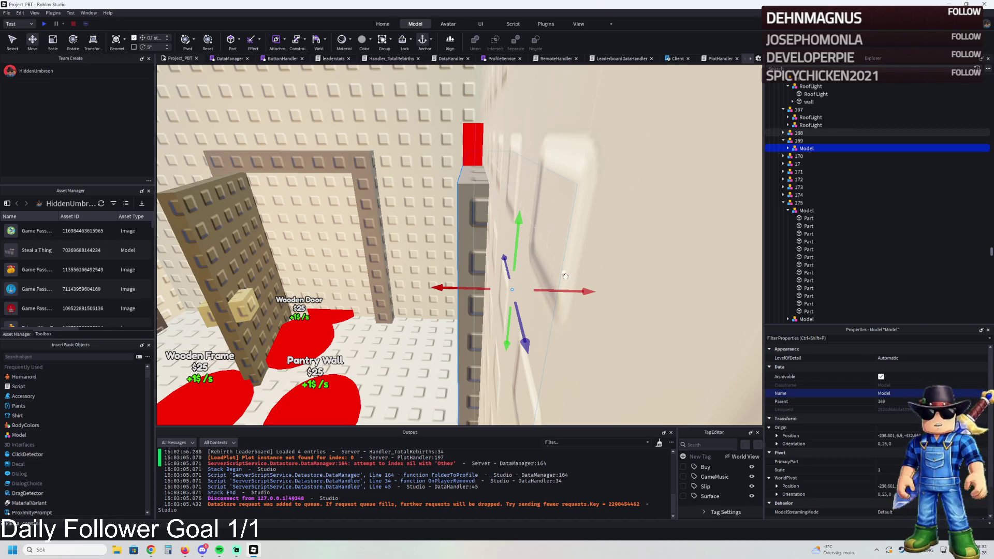
pyautogui.moveTo(573, 290); pyautogui.dragTo(573, 290)
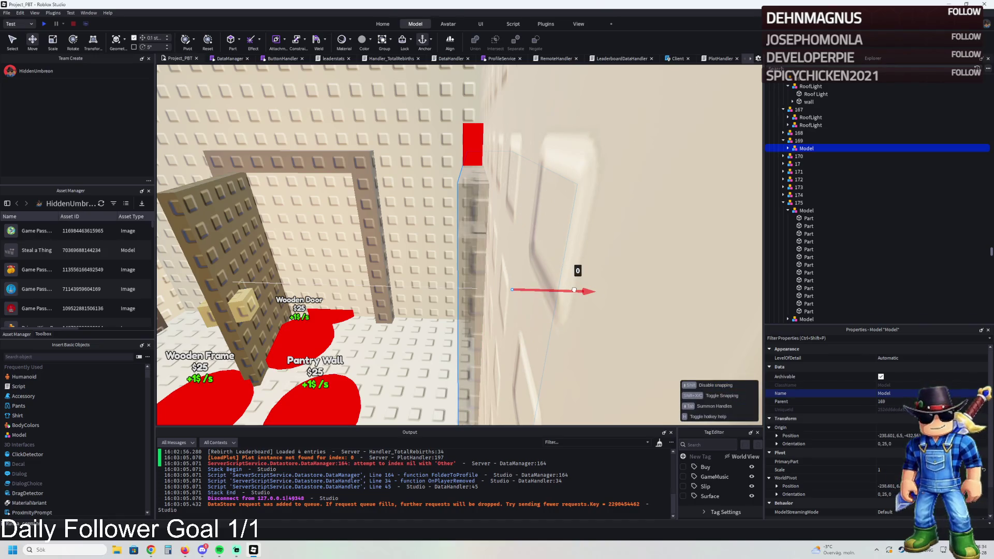
# Nudge the red Warning strip along its axis and orbit around it to check the fit
pyautogui.click(473, 144)
pyautogui.moveTo(512, 145); pyautogui.dragTo(515, 146)
pyautogui.scroll(-5, 505, 195)
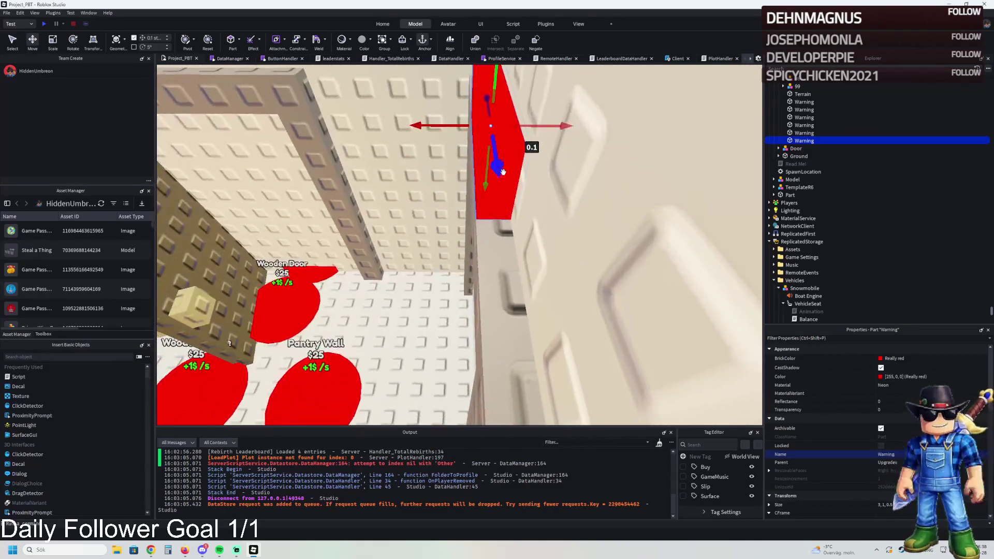
pyautogui.scroll(-3, 506, 196)
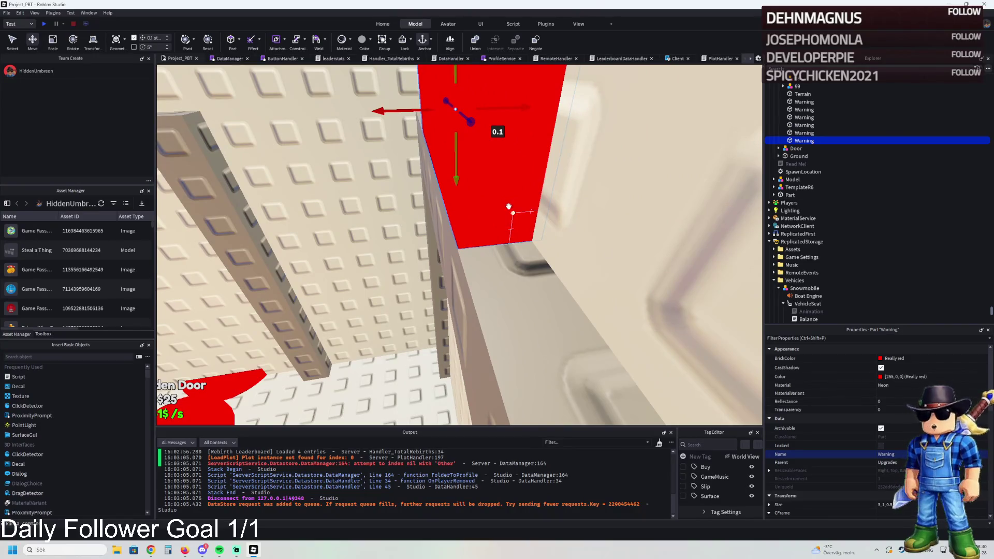
pyautogui.press('e')
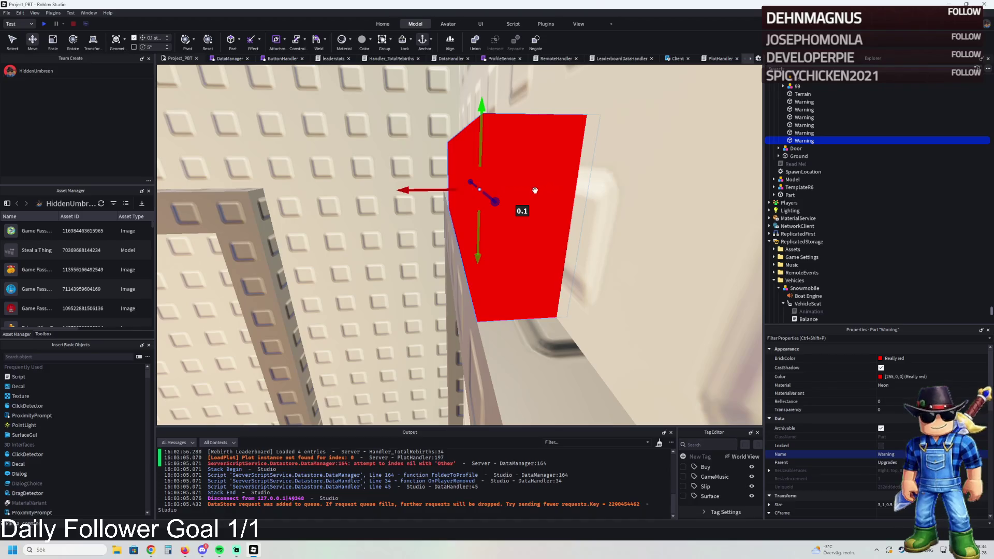
pyautogui.press('d')
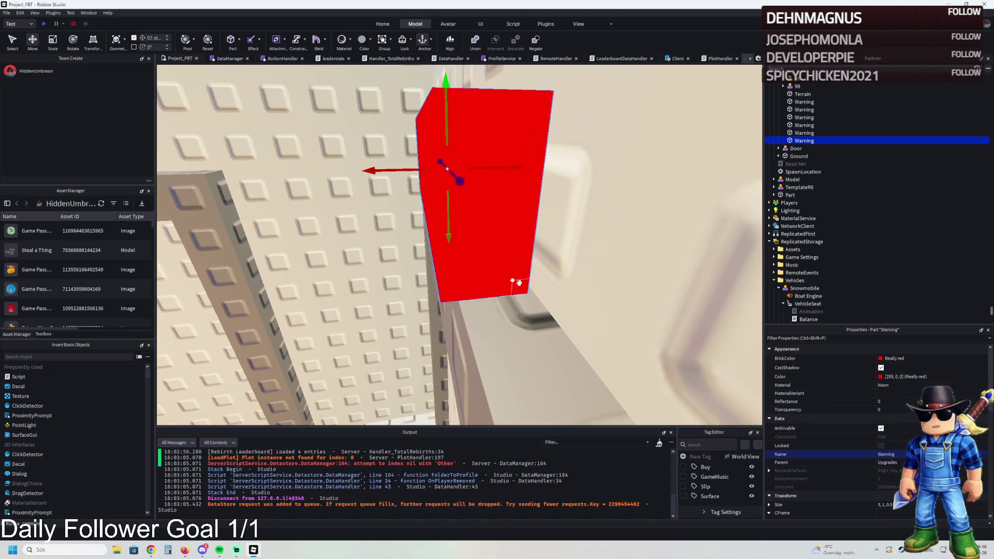
# Reselect the Warning strip and centre the view on it beside the wall beam
pyautogui.click(510, 335)
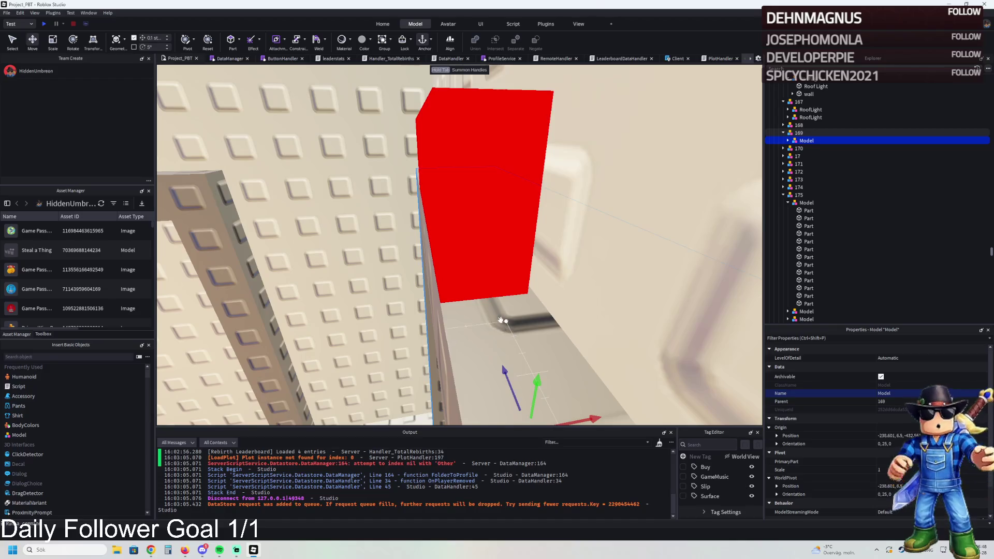
pyautogui.scroll(-2, 528, 352)
pyautogui.click(555, 271)
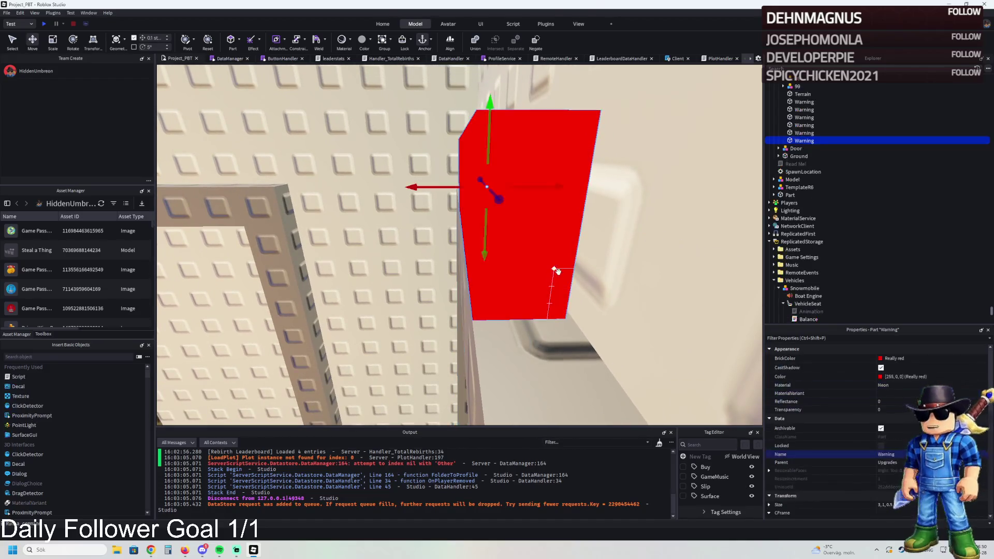
pyautogui.click(546, 206)
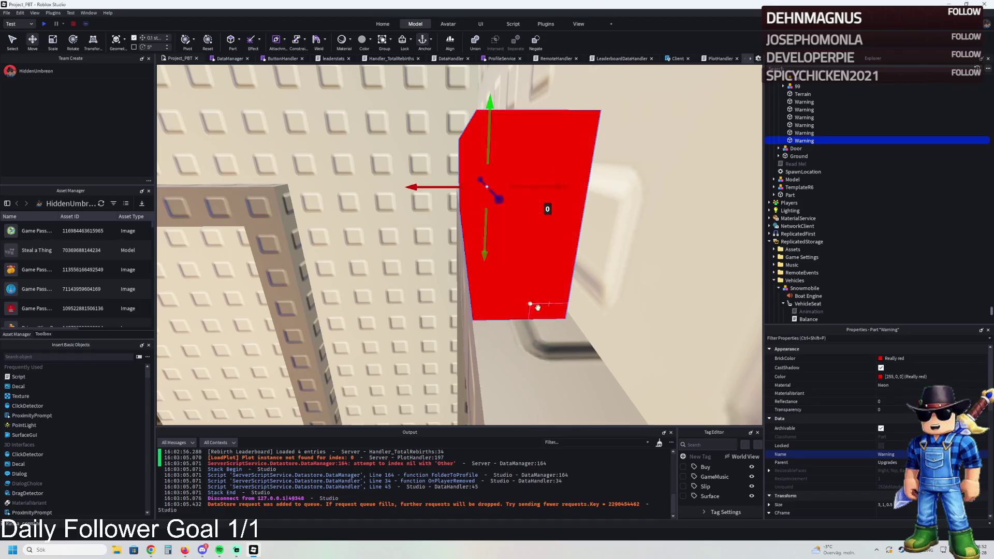
pyautogui.press('d')
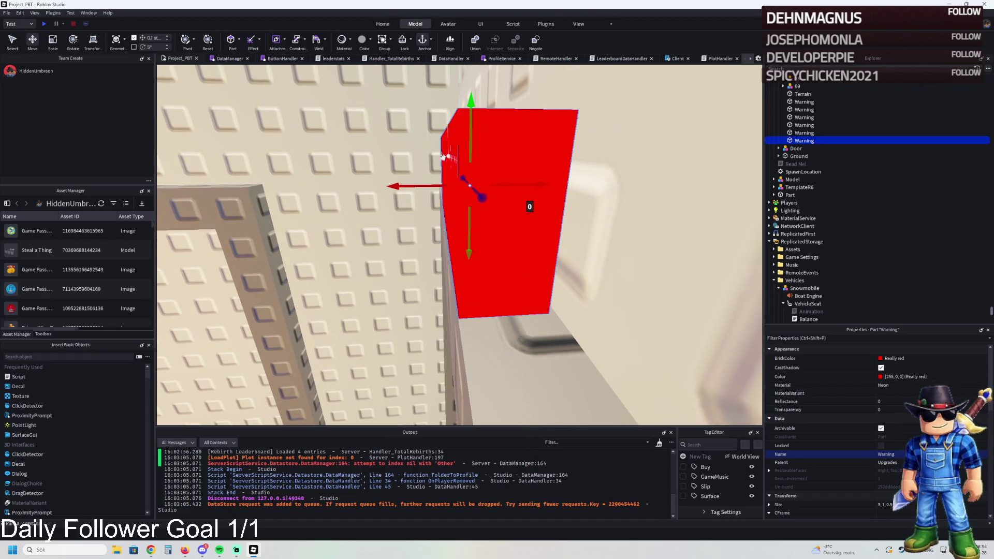
pyautogui.press('q')
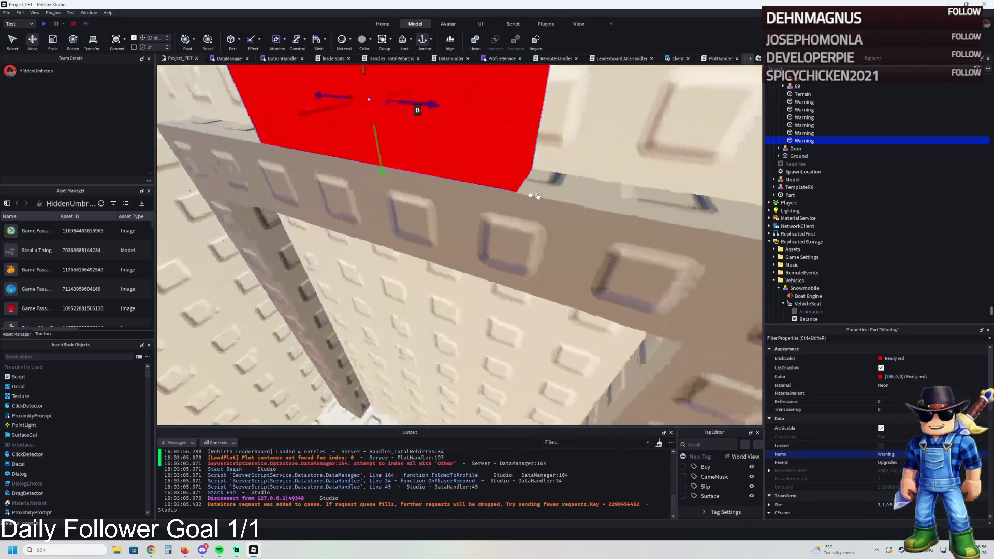
pyautogui.press('f')
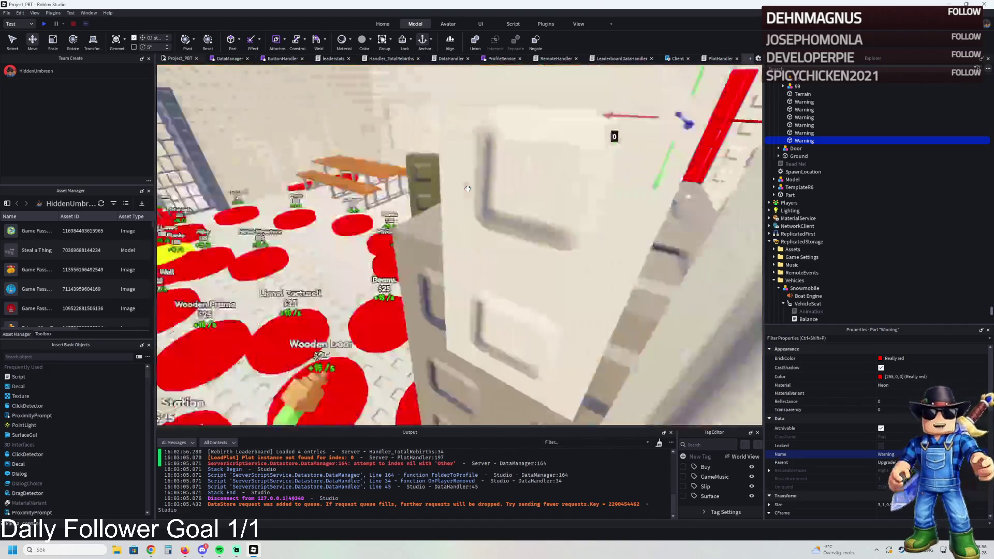
pyautogui.press('q')
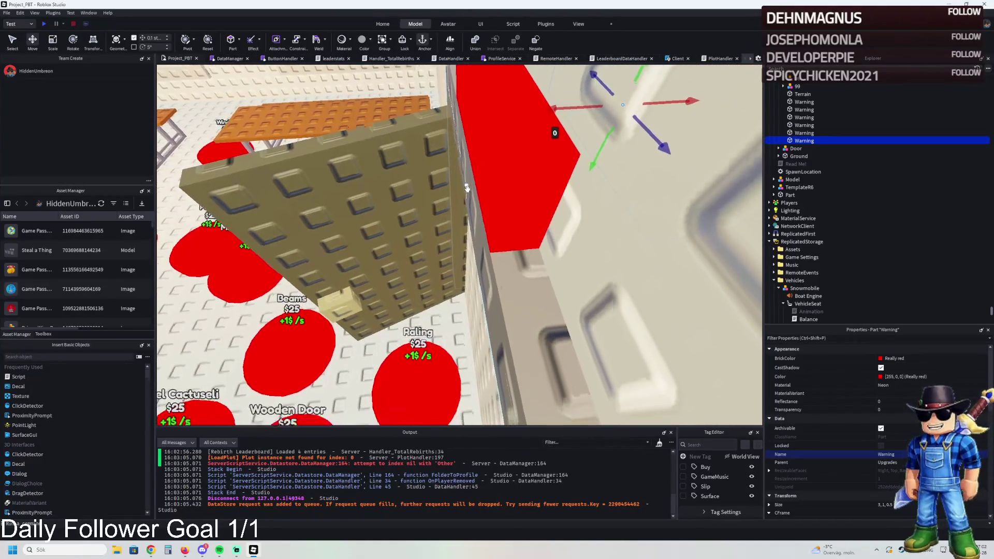
# Select another Warning strip, then pick the WoodDoorFrame model from Explorer
pyautogui.click(505, 213)
pyautogui.press('e')
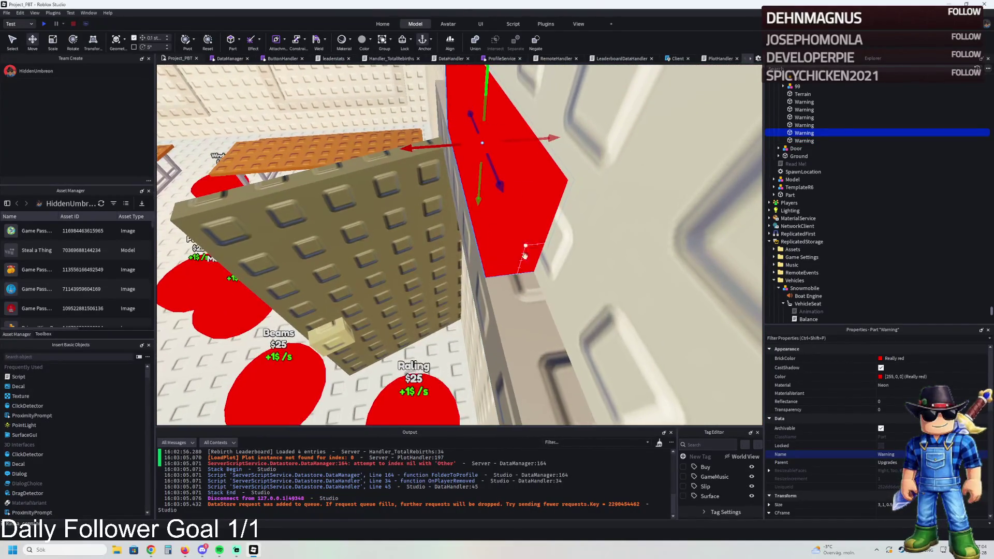
pyautogui.click(521, 317)
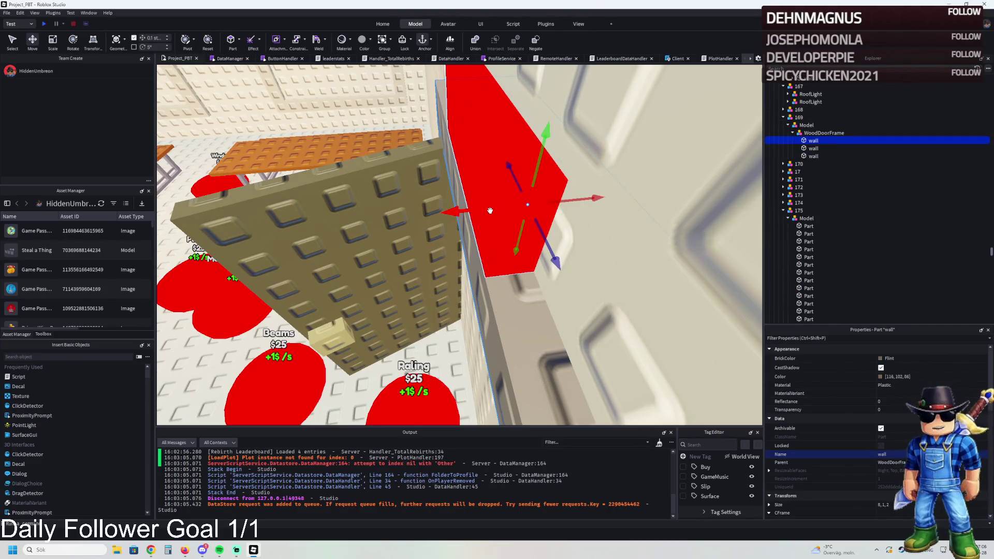
pyautogui.click(829, 125)
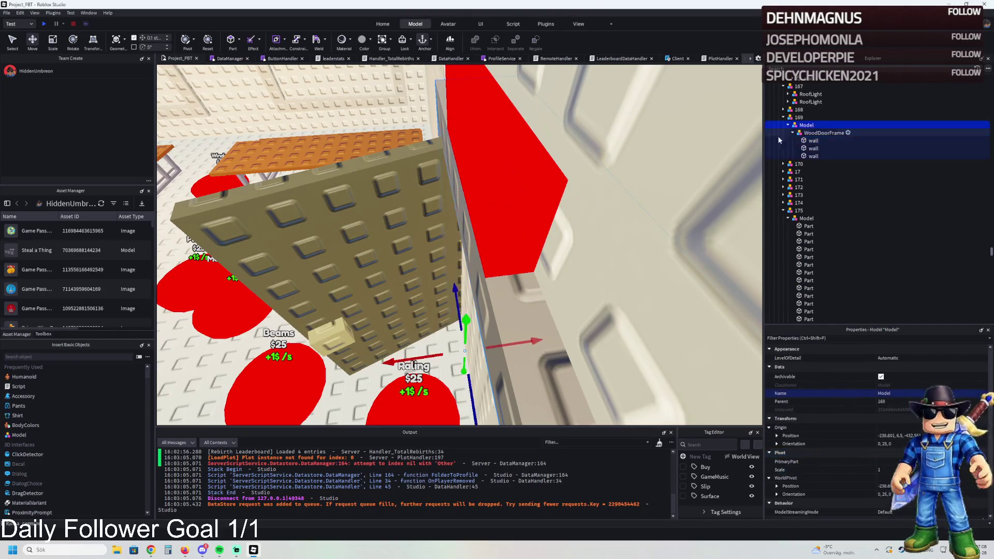
pyautogui.doubleClick(779, 134)
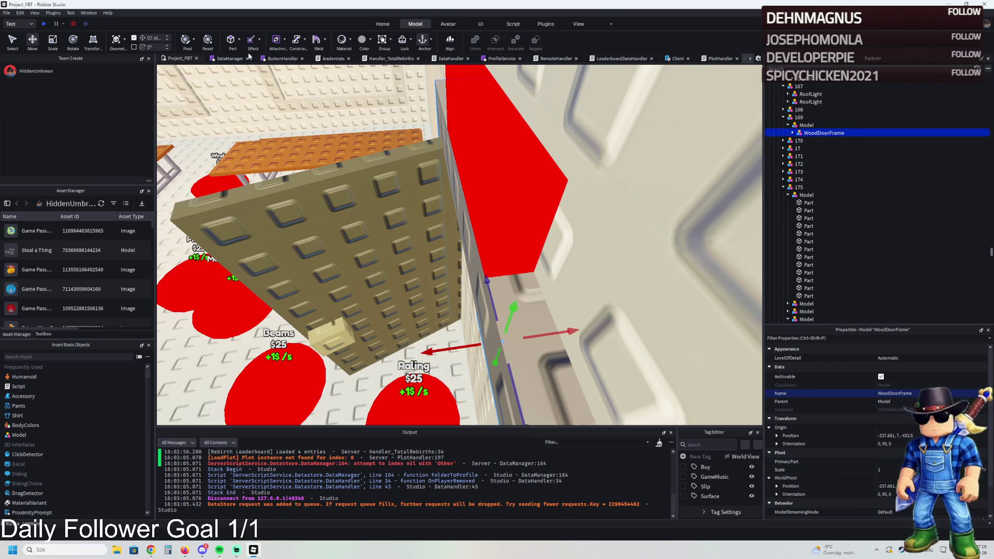
# Raise the WoodDoorFrame model and slide the first Warning strip against the wall
pyautogui.moveTo(514, 301); pyautogui.dragTo(550, 208)
pyautogui.click(526, 243)
pyautogui.moveTo(531, 257); pyautogui.dragTo(539, 259)
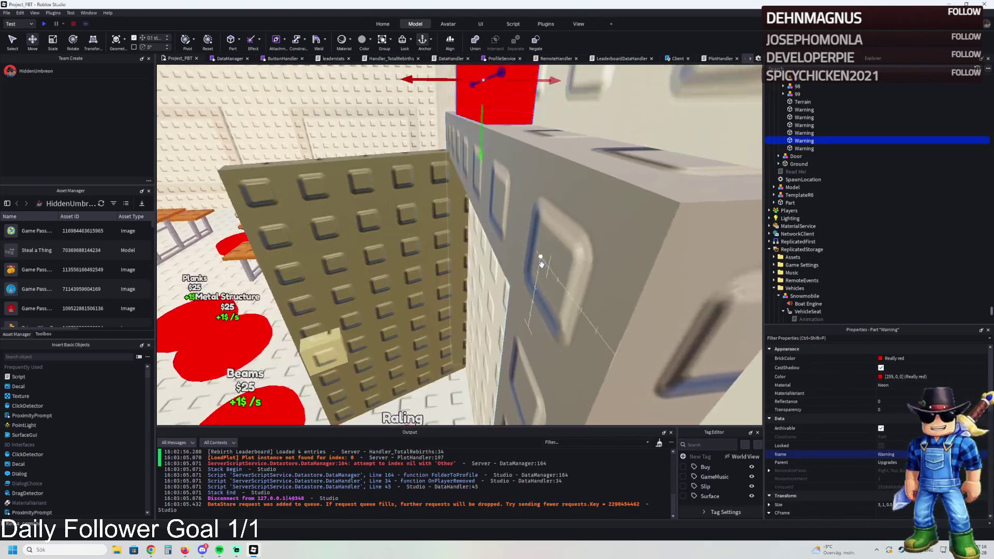
pyautogui.click(526, 262)
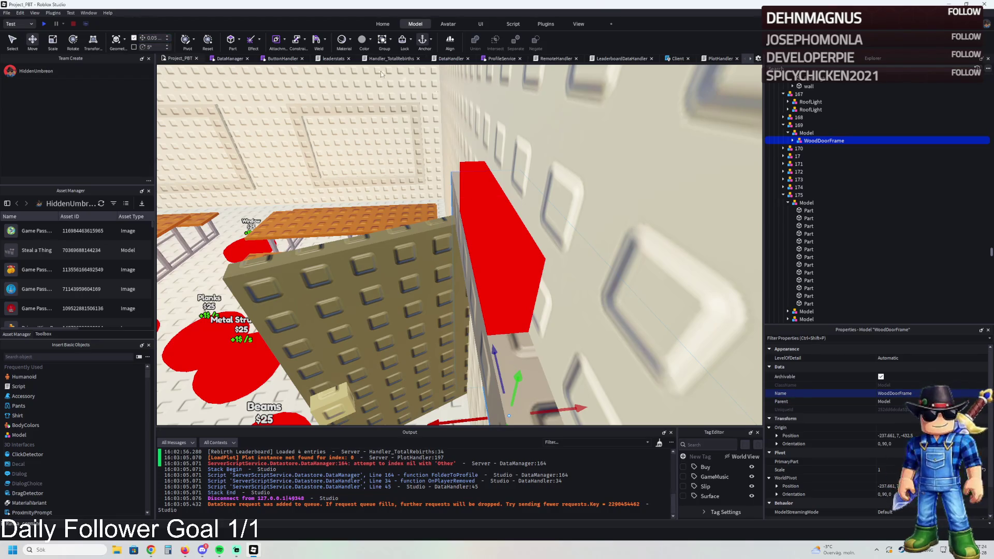
pyautogui.click(806, 132)
pyautogui.press('f')
pyautogui.moveTo(521, 303); pyautogui.dragTo(518, 296)
# Slide the next Warning strips right, restoring one deleted by mistake and moving it 1.5 studs
pyautogui.moveTo(474, 244); pyautogui.dragTo(473, 246)
pyautogui.press('f')
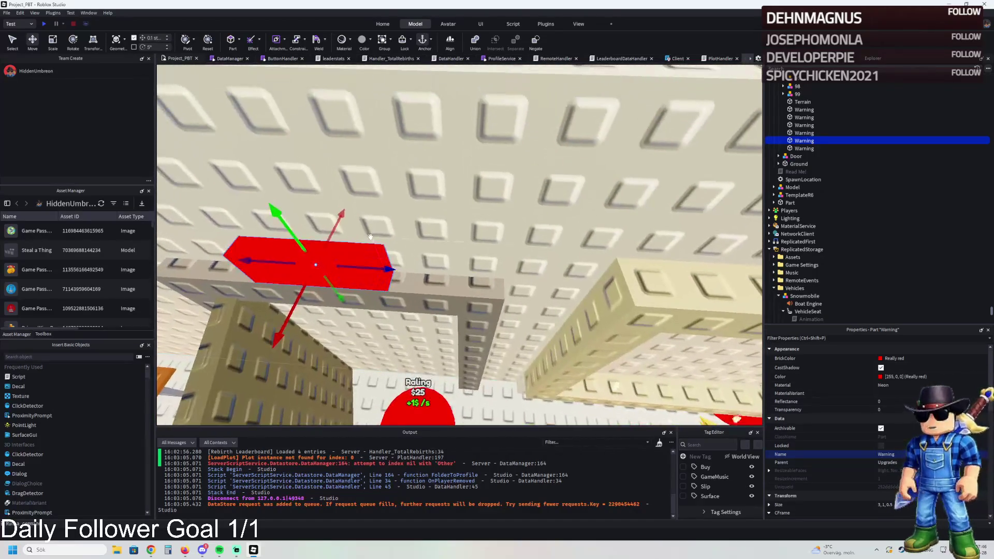
pyautogui.moveTo(388, 266); pyautogui.dragTo(506, 258)
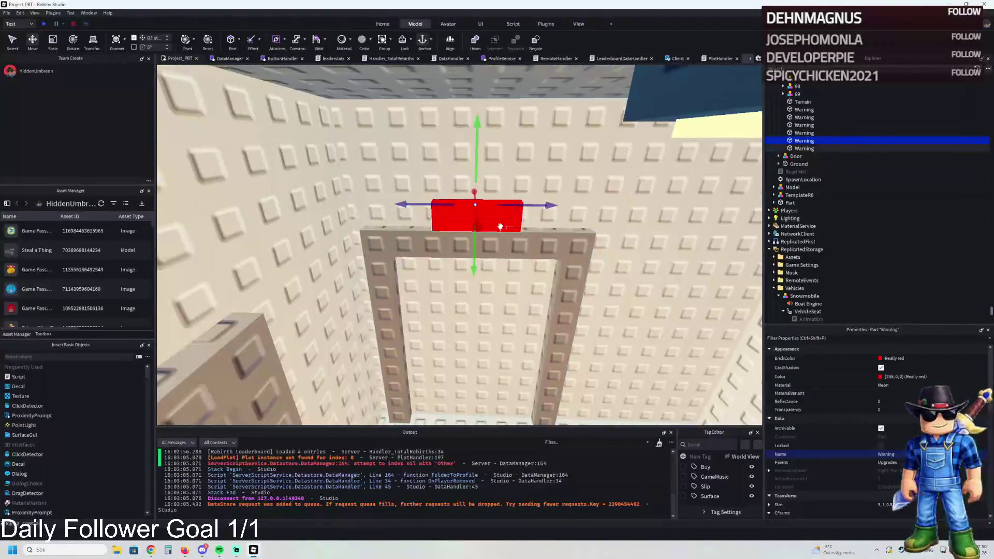
pyautogui.click(501, 225)
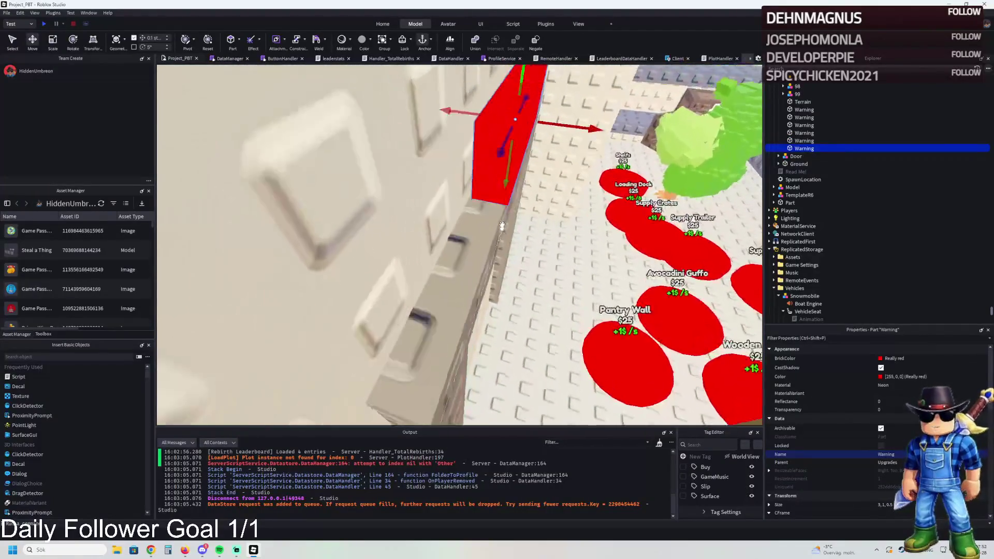
pyautogui.moveTo(543, 196); pyautogui.dragTo(538, 220)
pyautogui.press('Delete')
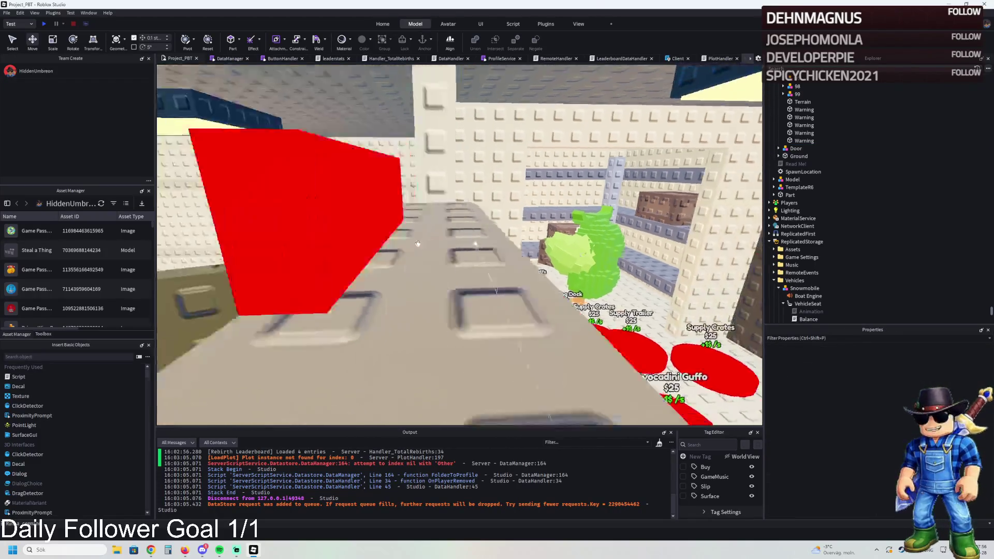
pyautogui.hotkey('ctrl', 'z')
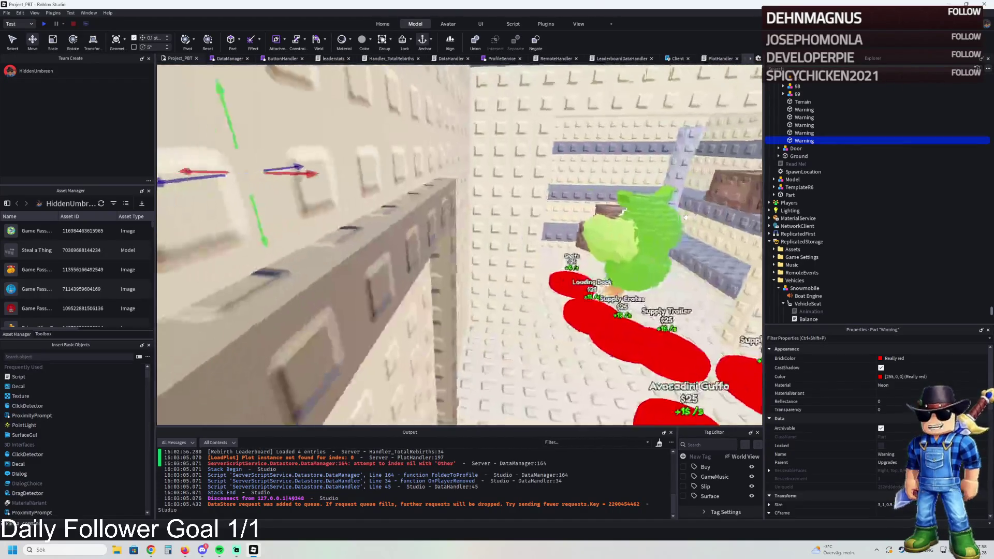
pyautogui.moveTo(301, 175)
pyautogui.mouseDown()
pyautogui.moveTo(430, 199)
pyautogui.moveTo(473, 193)
pyautogui.mouseUp()
# Duplicate a Warning strip and shift the strips left, one by 1.2 studs
pyautogui.hotkey('ctrl', 'd')
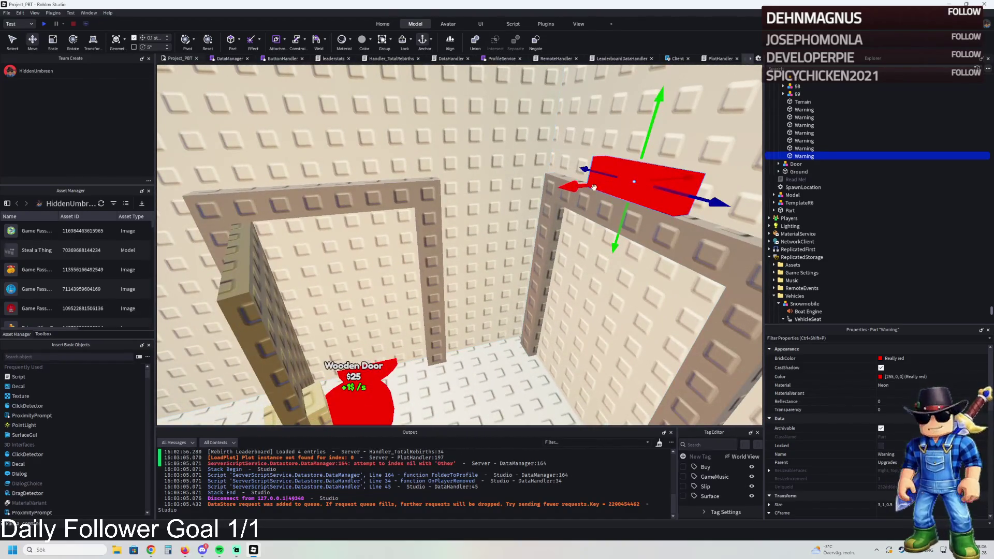
pyautogui.moveTo(595, 188); pyautogui.dragTo(534, 209)
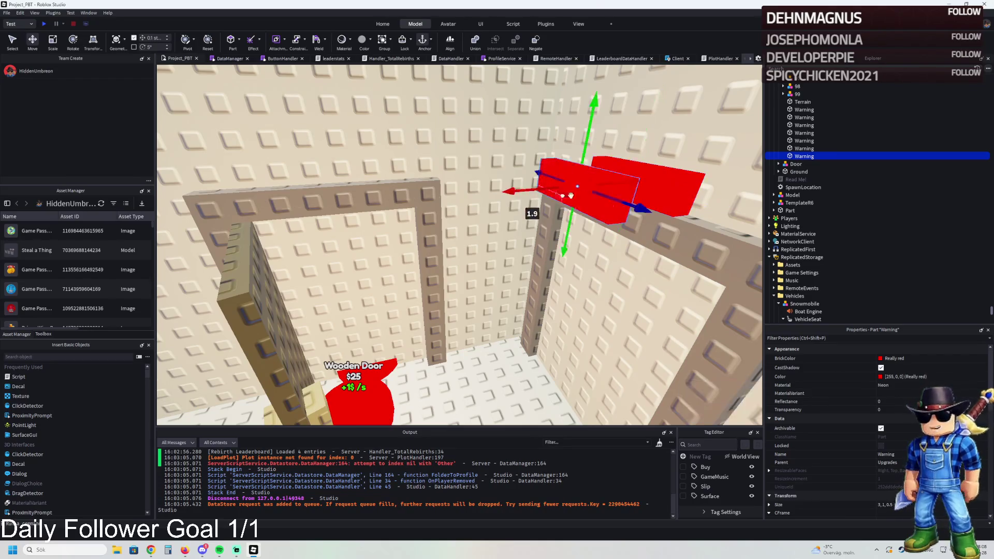
pyautogui.click(644, 181)
pyautogui.moveTo(644, 182)
pyautogui.mouseDown()
pyautogui.moveTo(550, 195)
pyautogui.moveTo(648, 186)
pyautogui.moveTo(423, 183)
pyautogui.moveTo(506, 377)
pyautogui.moveTo(373, 259)
pyautogui.moveTo(403, 301)
pyautogui.mouseUp()
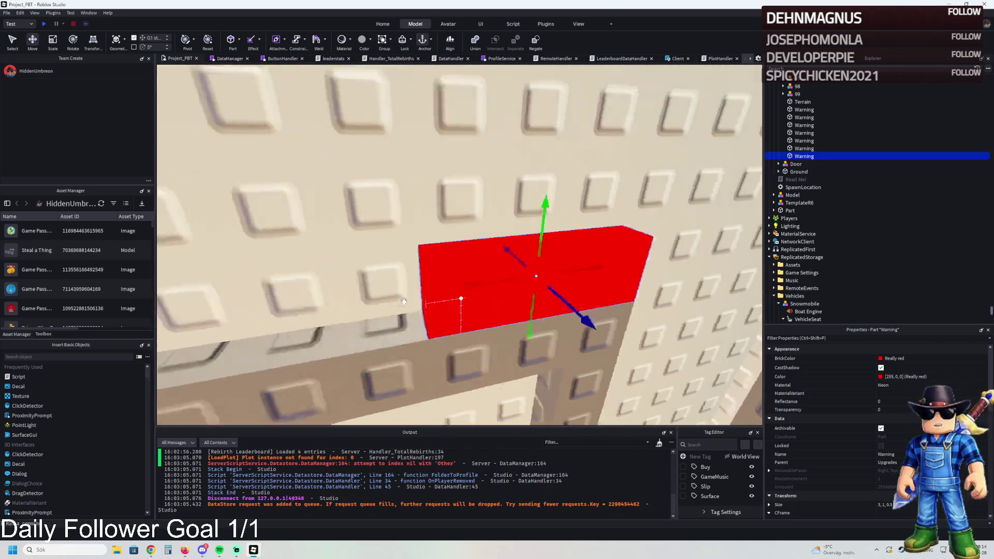
pyautogui.scroll(-5, 404, 301)
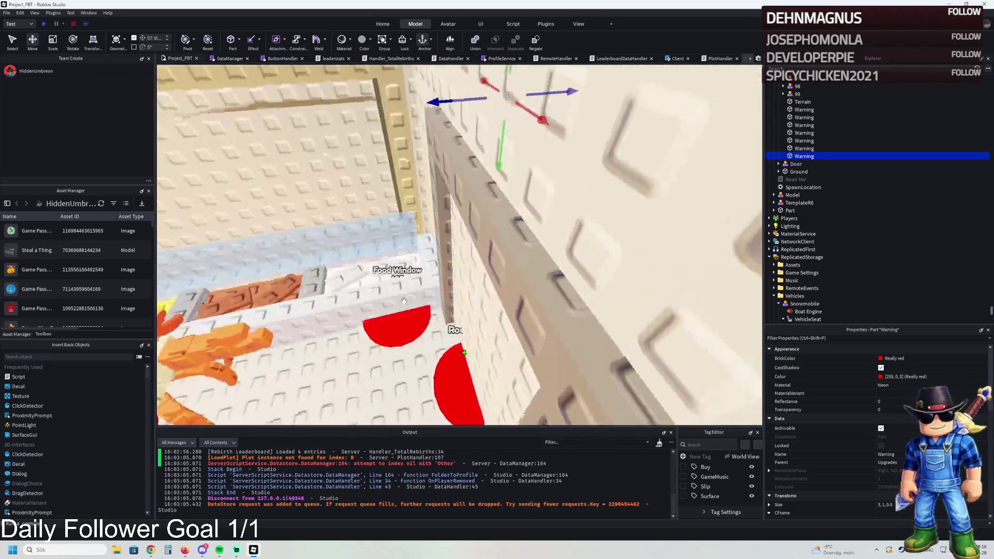
pyautogui.moveTo(397, 117); pyautogui.dragTo(330, 117)
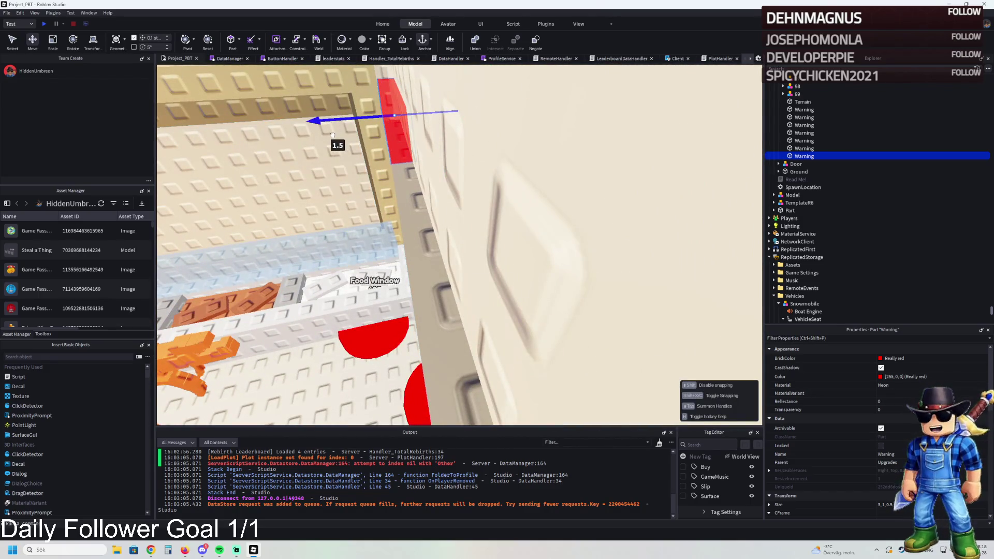
# Slide the warning strip right, then sideways so it sits above the doorway
pyautogui.press('w')
pyautogui.press('a')
pyautogui.press('s')
pyautogui.press('d')
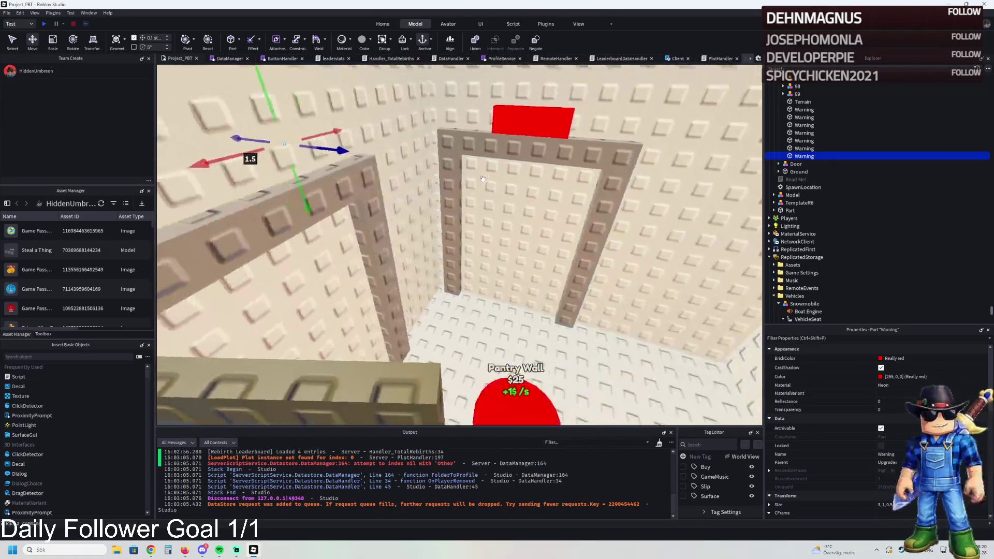
pyautogui.press('s')
pyautogui.moveTo(401, 151); pyautogui.dragTo(456, 161)
pyautogui.press('f')
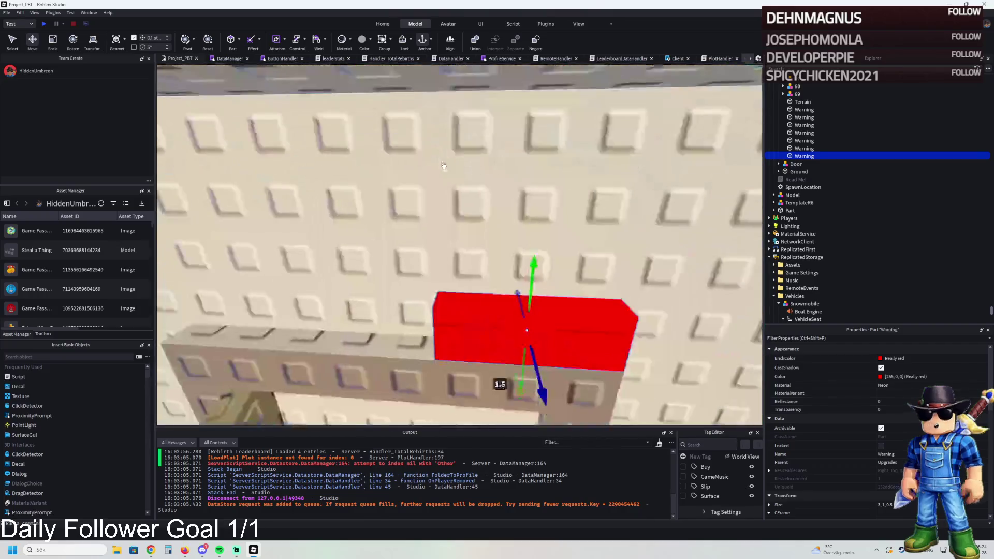
pyautogui.moveTo(529, 203); pyautogui.dragTo(384, 218)
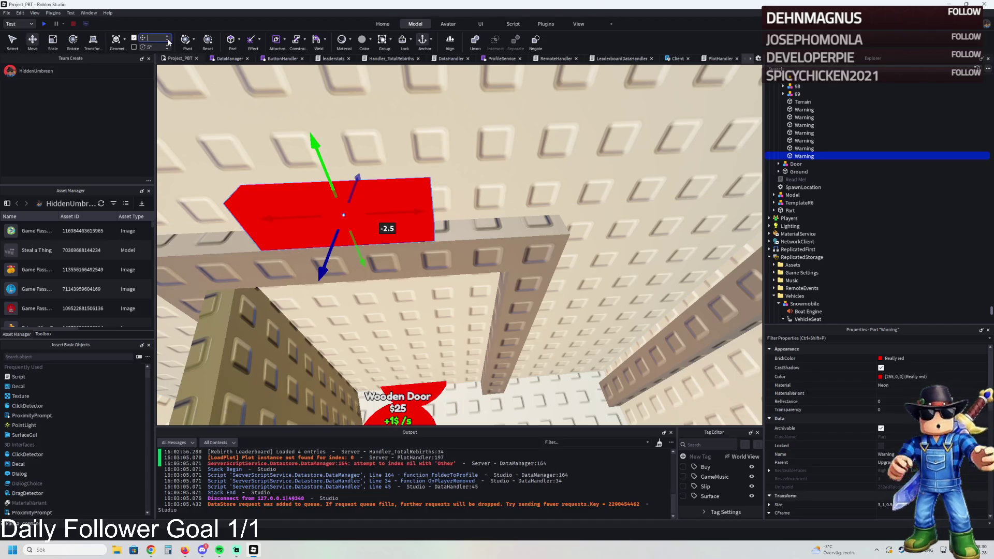
# Nudge the door frame along the wall and shift the strip 1.55 studs
pyautogui.click(521, 238)
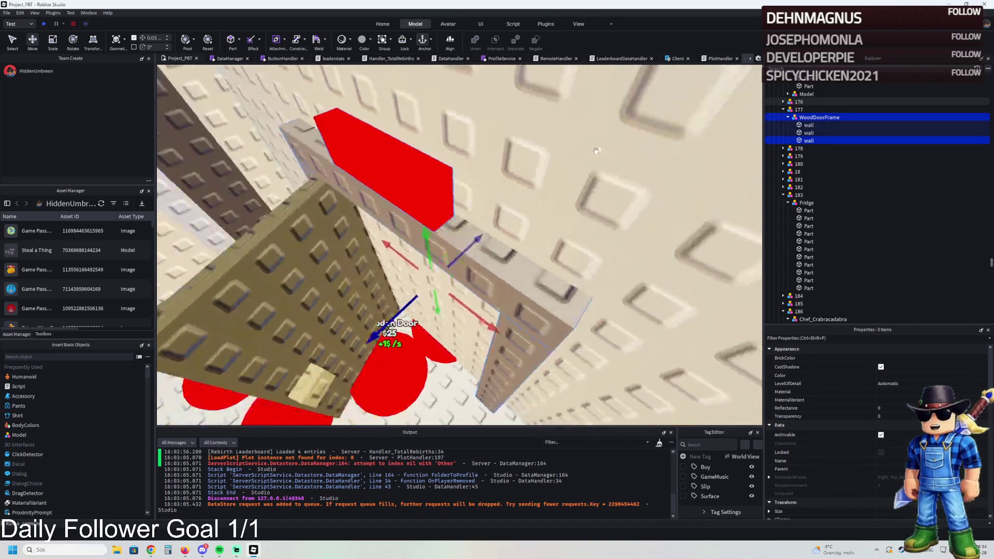
pyautogui.moveTo(392, 314); pyautogui.dragTo(397, 314)
pyautogui.click(411, 211)
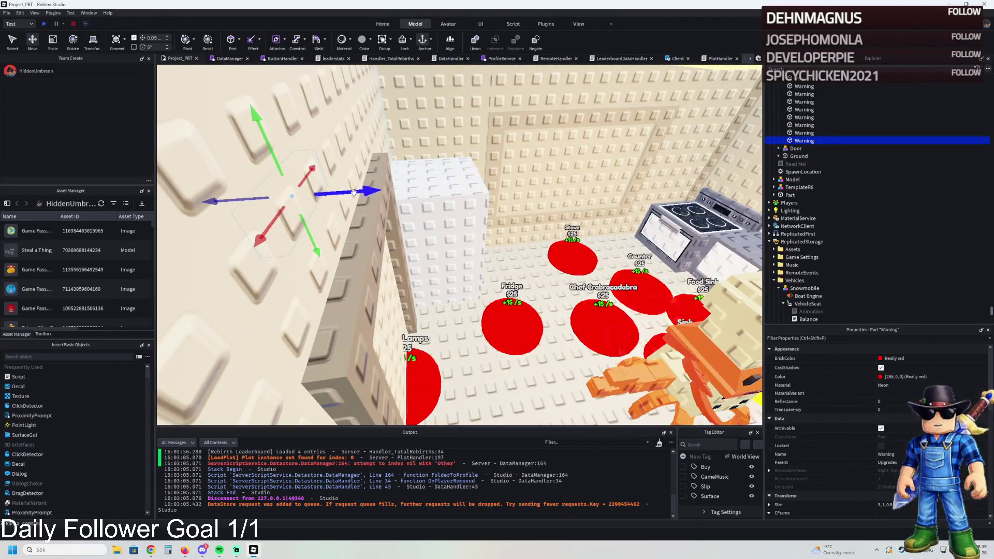
pyautogui.moveTo(354, 193); pyautogui.dragTo(425, 189)
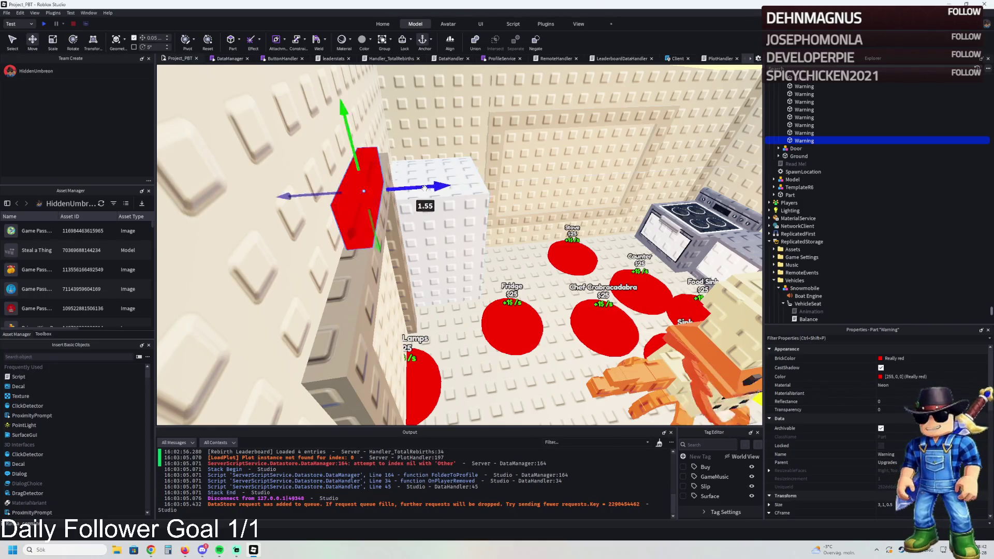
pyautogui.scroll(-3, 514, 214)
pyautogui.scroll(-3, 460, 248)
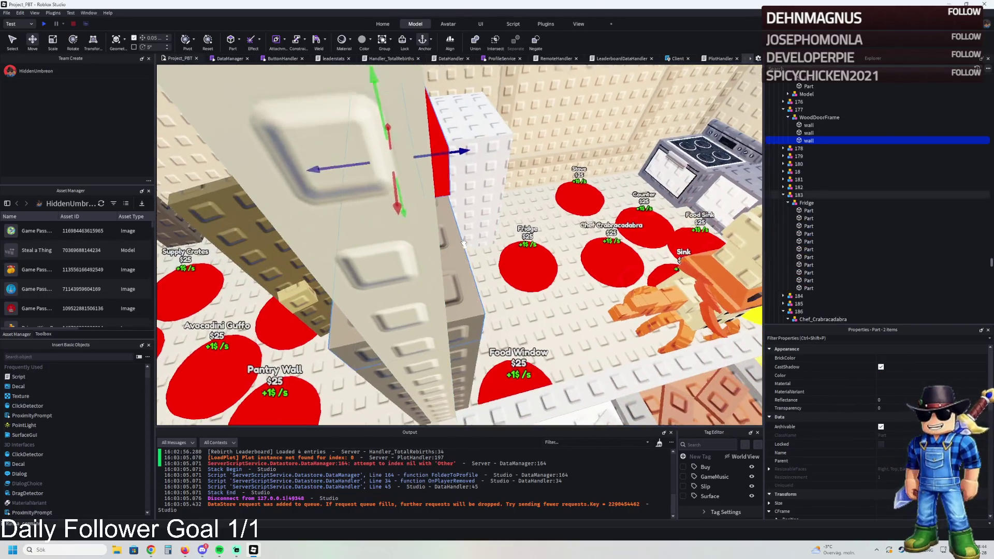
# Nudge the door frame back slightly and set the last strip flush against the wall
pyautogui.click(430, 217)
pyautogui.scroll(3, 549, 166)
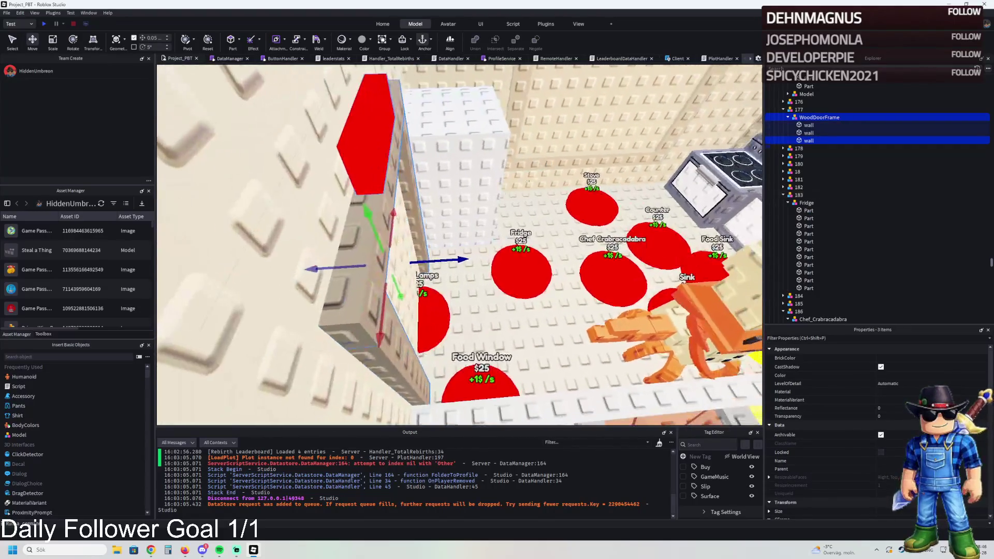
pyautogui.moveTo(429, 261); pyautogui.dragTo(430, 258)
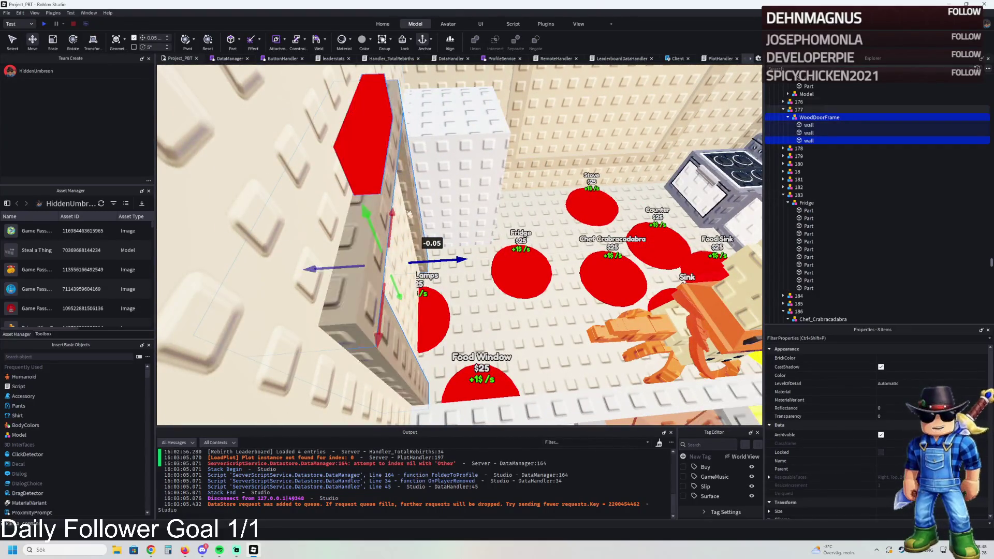
pyautogui.scroll(-3, 430, 258)
pyautogui.scroll(3, 430, 258)
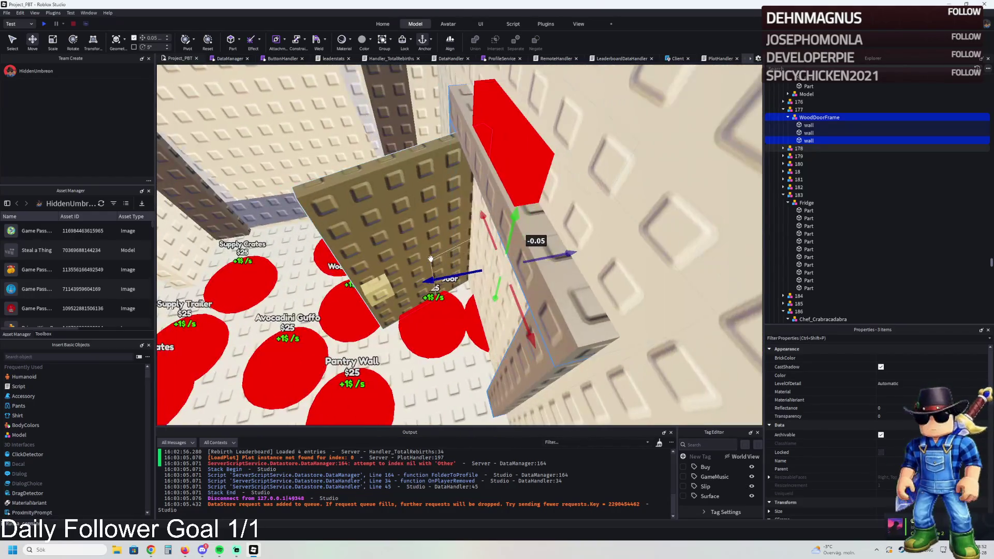
pyautogui.click(525, 172)
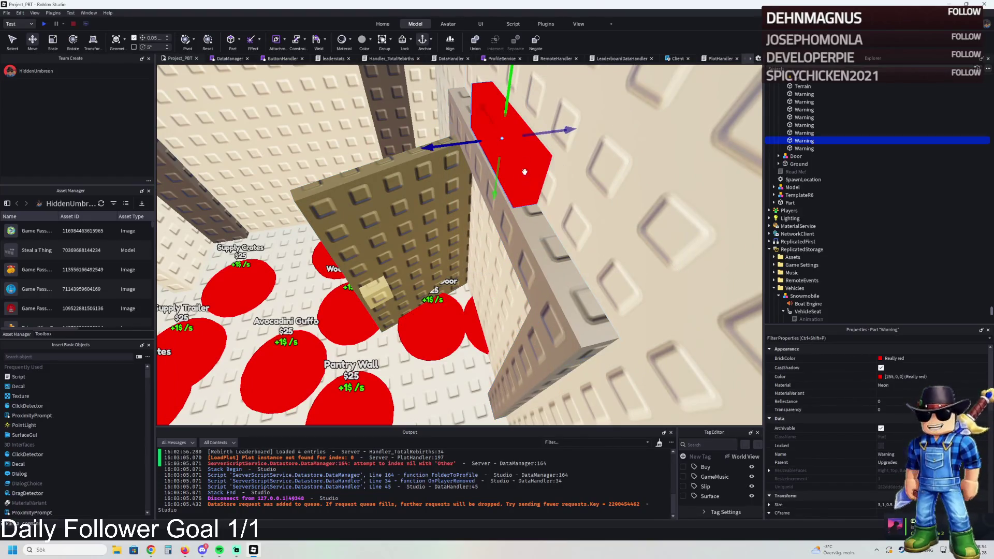
pyautogui.moveTo(548, 132); pyautogui.dragTo(540, 134)
pyautogui.scroll(-3, 545, 133)
pyautogui.scroll(5, 541, 135)
pyautogui.scroll(-3, 541, 135)
pyautogui.scroll(3, 541, 135)
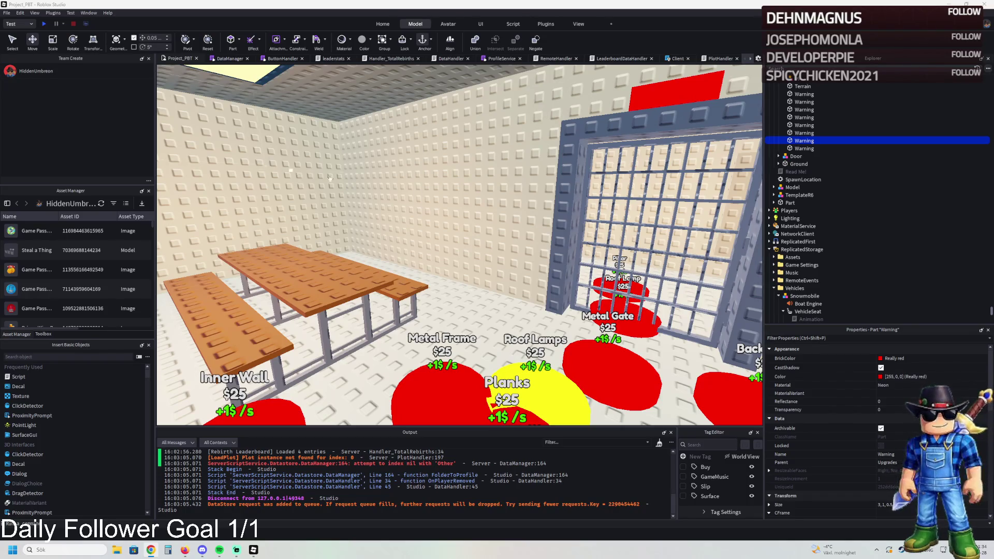
# Duplicate the Frigo Camelo pad, rename the copy 201, and expand it to show UnlockedByButton
pyautogui.press('d')
pyautogui.press('w')
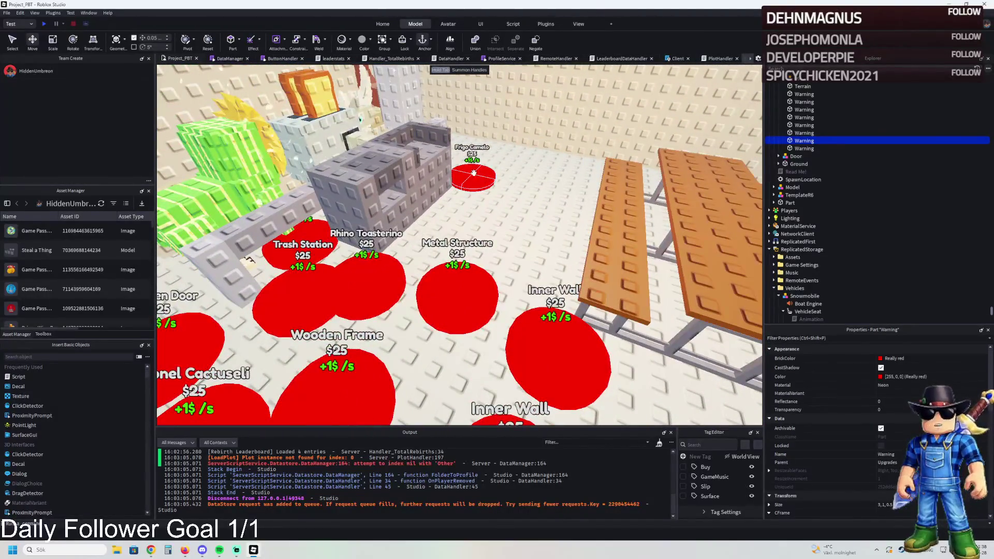
pyautogui.click(472, 176)
pyautogui.press('f')
pyautogui.hotkey('ctrl', 'd')
pyautogui.press('F2')
pyautogui.write('201')
pyautogui.press('Return')
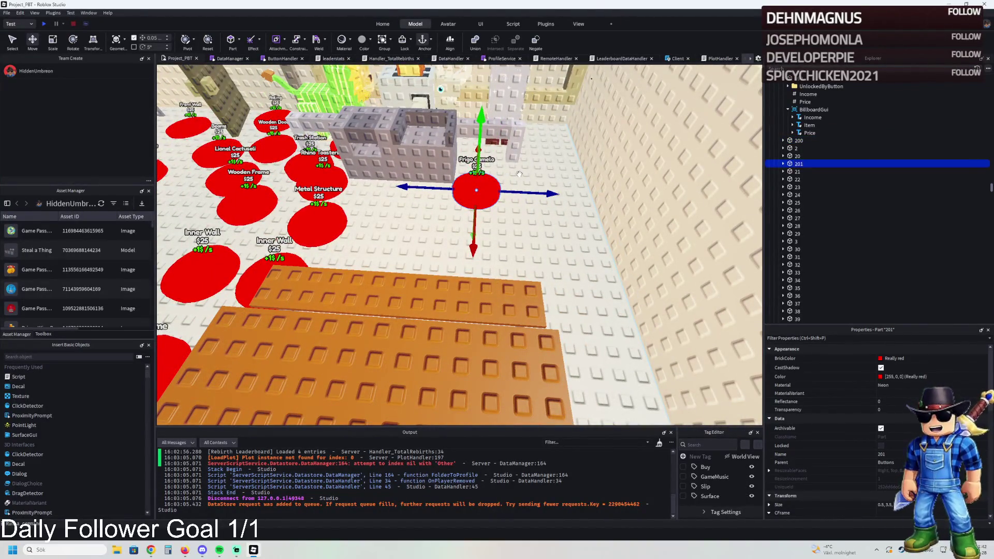
pyautogui.click(784, 164)
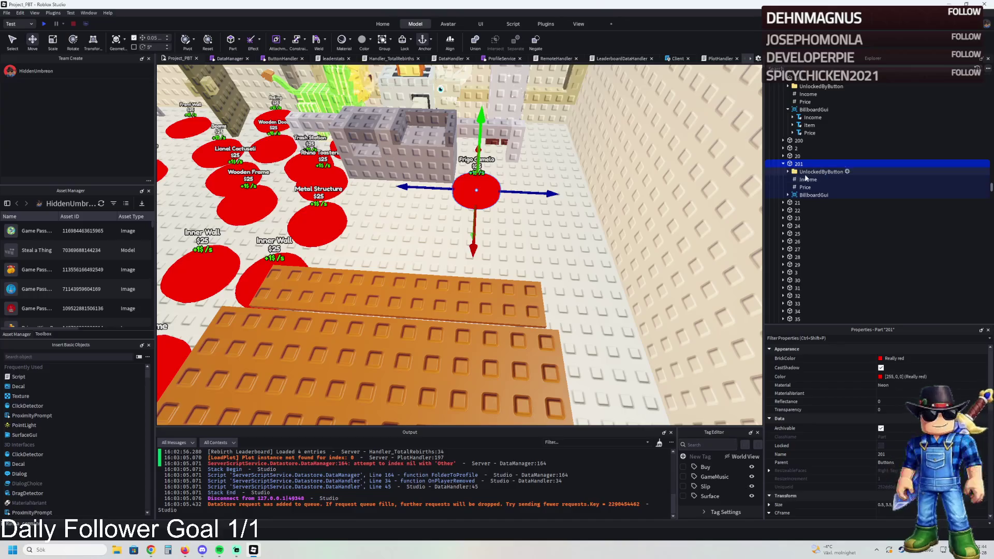
pyautogui.click(808, 172)
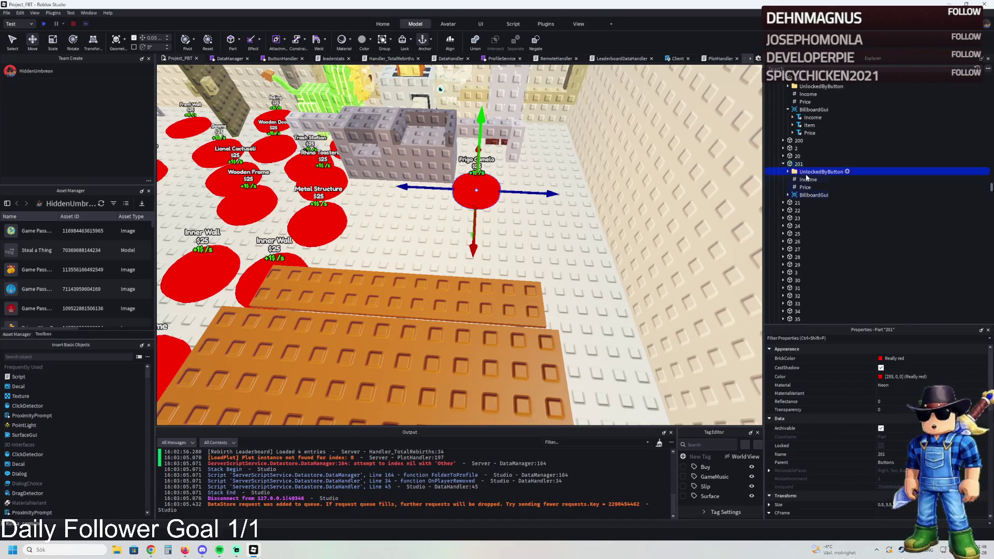
pyautogui.press('f')
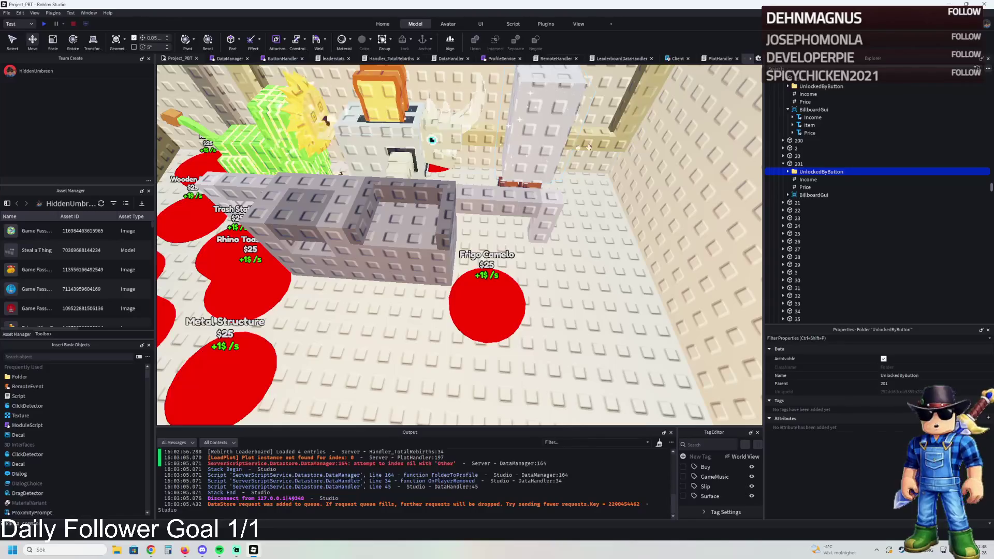
# Cut pad 199's UnlockedByButton folder, paste it into pad 200, then delete it
pyautogui.doubleClick(816, 87)
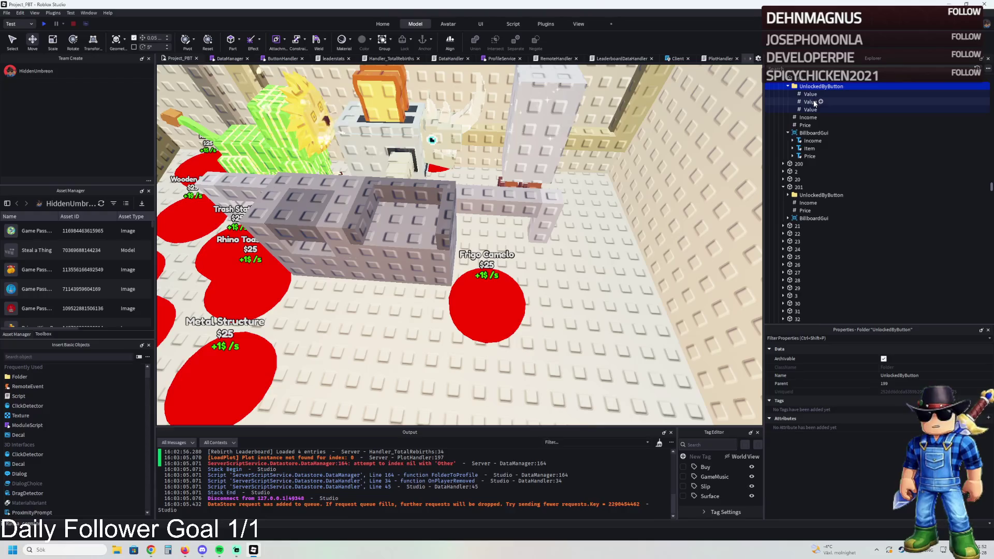
pyautogui.scroll(2, 815, 103)
pyautogui.click(800, 117)
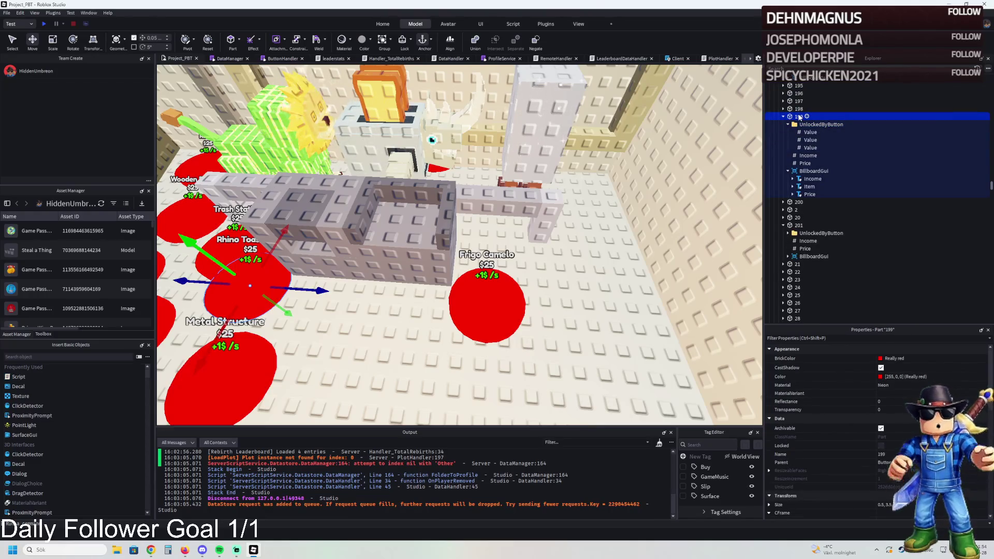
pyautogui.click(811, 126)
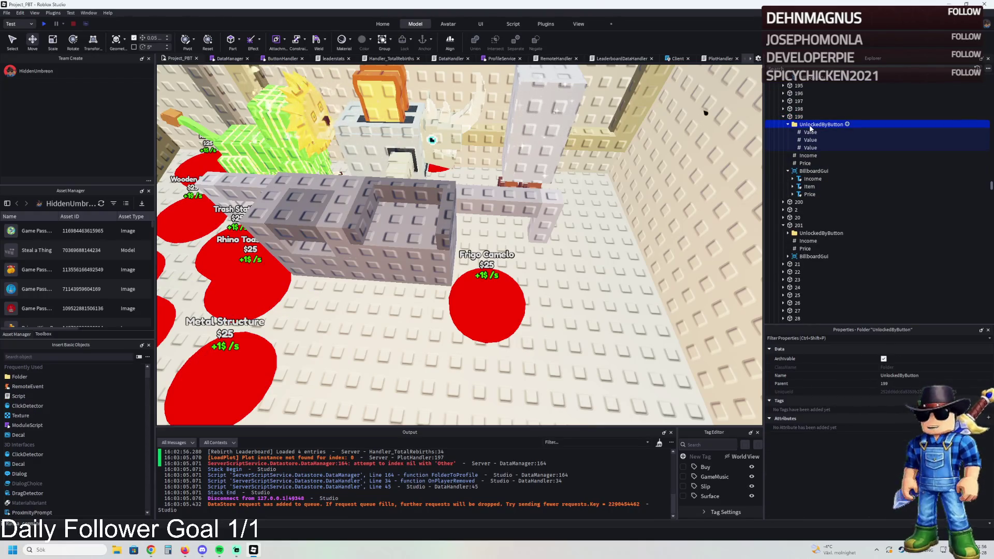
pyautogui.hotkey('ctrl', 'x')
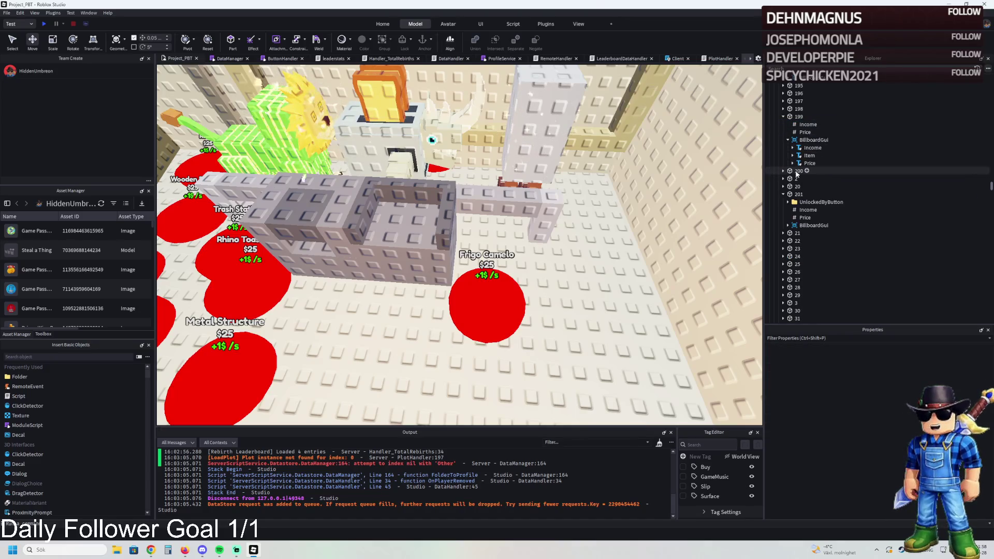
pyautogui.click(802, 171)
pyautogui.hotkey('ctrl', 'shift', 'v')
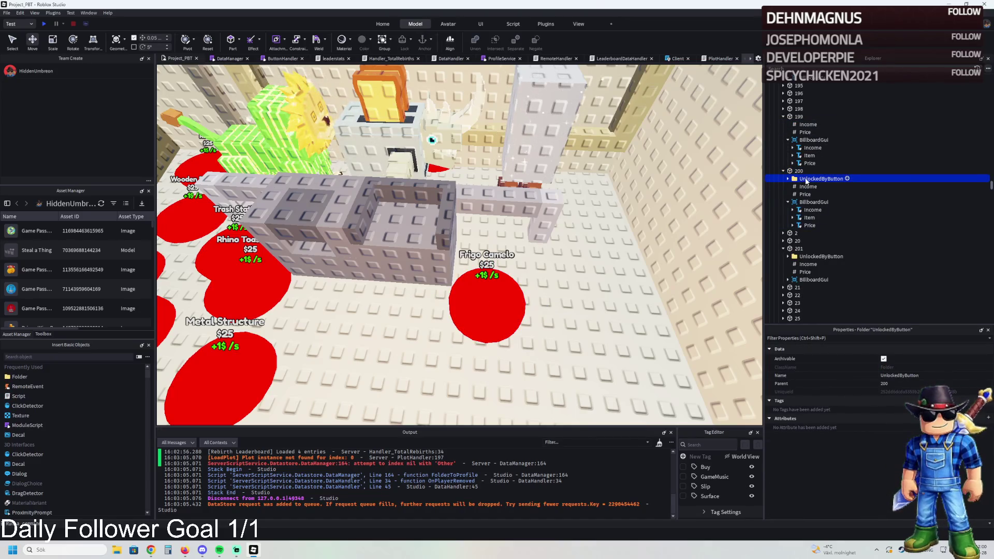
pyautogui.press('Delete')
pyautogui.scroll(3, 811, 155)
# Copy an UnlockedByButton value into pads 199 and 200, setting pad 200's to 199
pyautogui.click(811, 148)
pyautogui.hotkey('ctrl', 'd')
pyautogui.moveTo(811, 154); pyautogui.dragTo(810, 203)
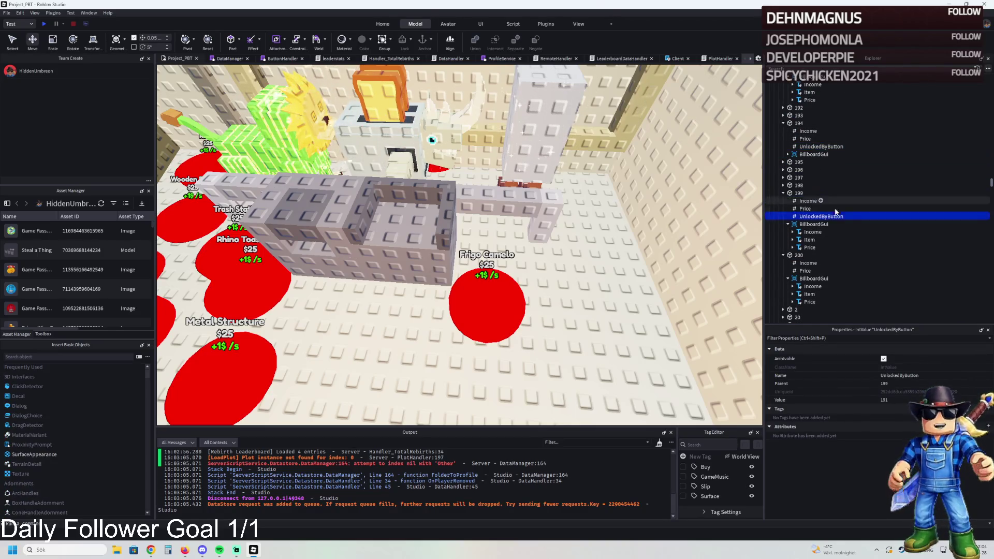
pyautogui.click(886, 400)
pyautogui.write('199')
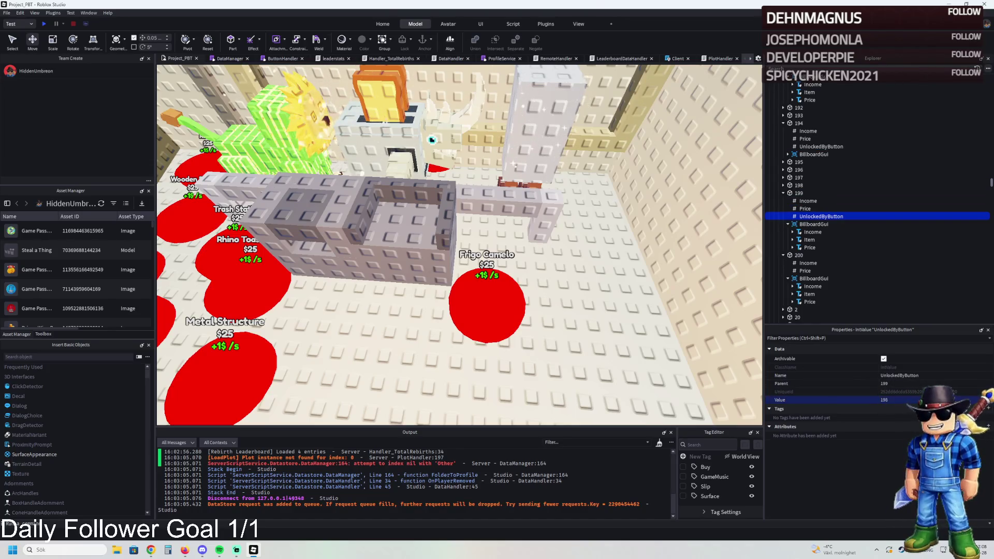
pyautogui.hotkey('ctrl', 'd')
pyautogui.moveTo(816, 223); pyautogui.dragTo(800, 263)
pyautogui.press('BackSpace')
pyautogui.write('9')
pyautogui.press('Return')
# Inspect pads 200, 199 and 201 in the viewport one after another
pyautogui.scroll(-2, 859, 265)
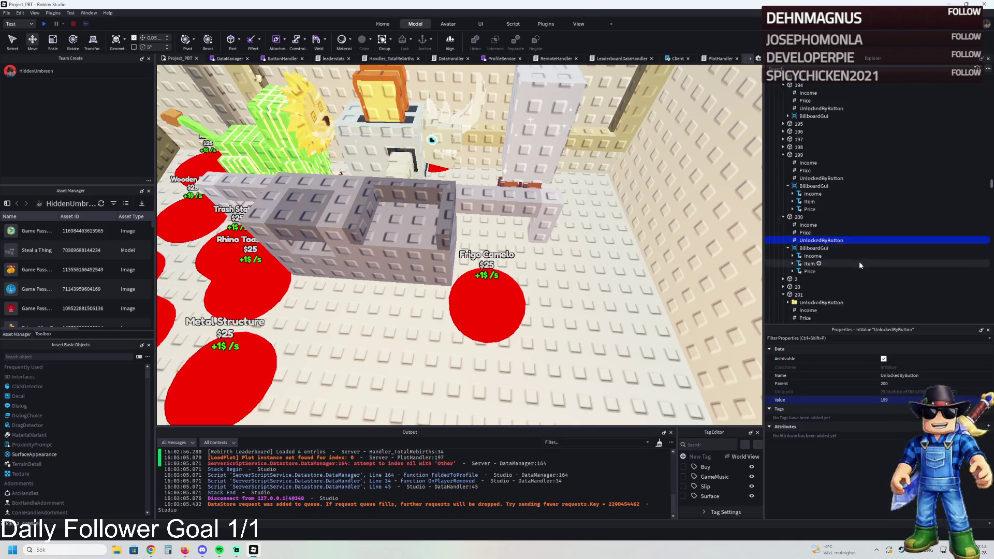
pyautogui.click(799, 217)
pyautogui.press('f')
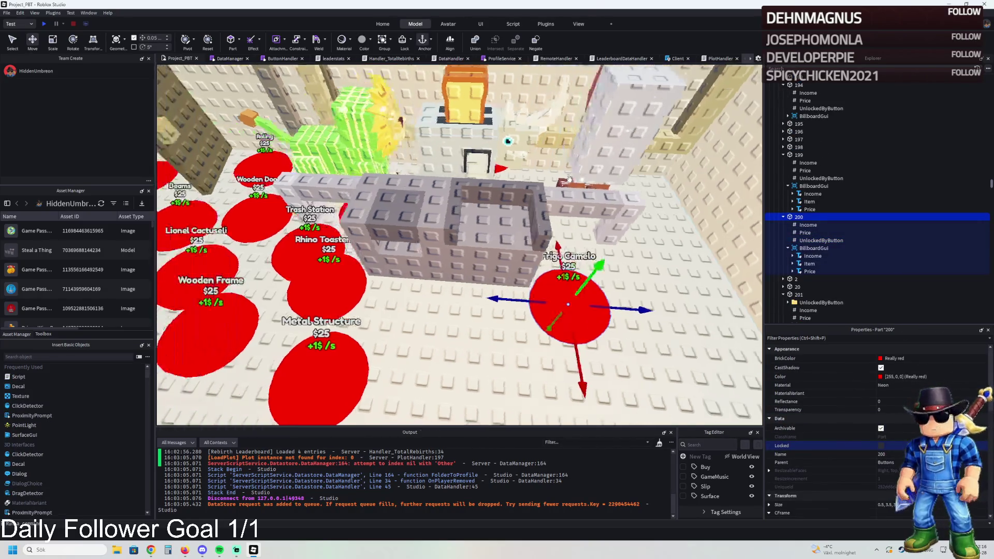
pyautogui.click(799, 155)
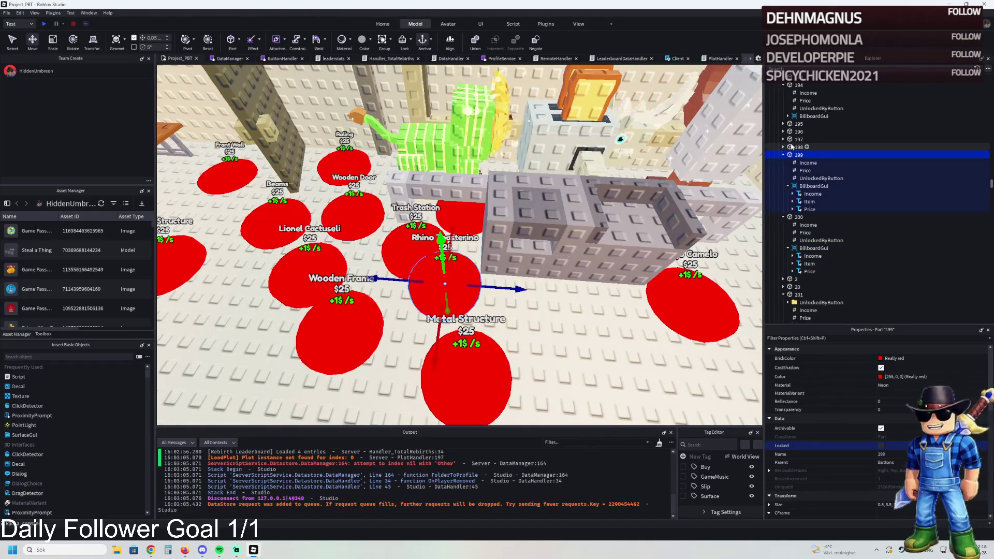
pyautogui.click(799, 217)
pyautogui.press('f')
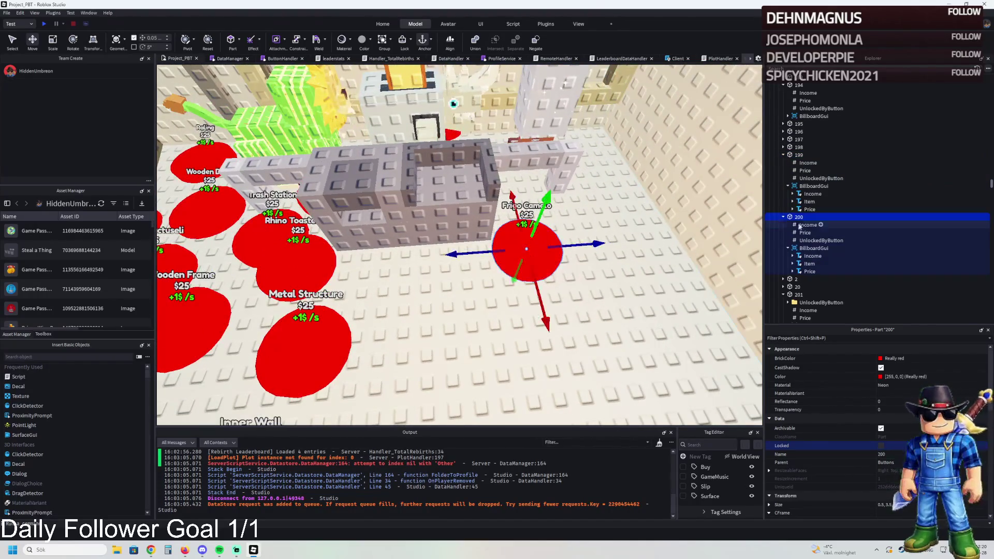
pyautogui.click(798, 295)
pyautogui.press('f')
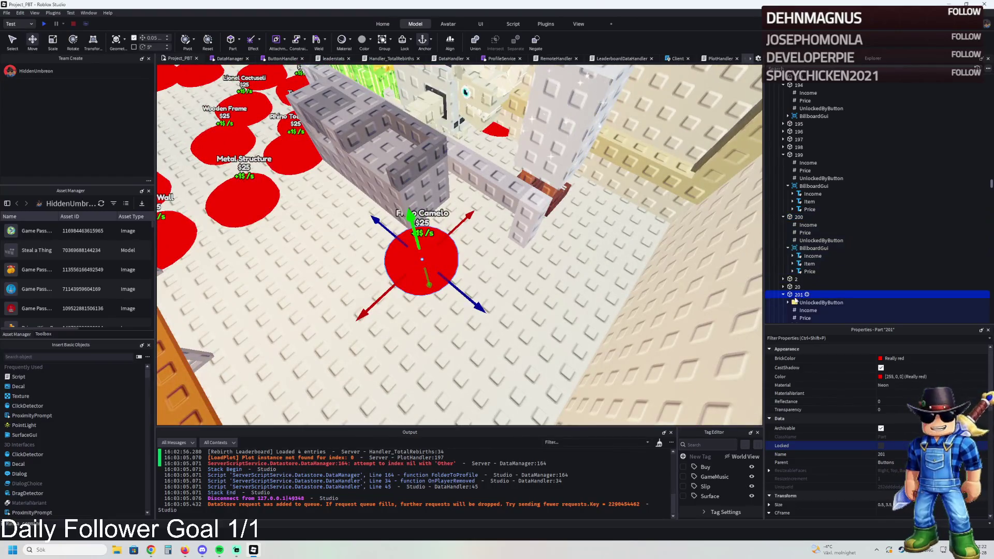
# Give pad 201 an UnlockedByButton value of 200 and move the pad to a new floor spot
pyautogui.moveTo(795, 302)
pyautogui.mouseDown()
pyautogui.moveTo(812, 244)
pyautogui.moveTo(810, 306)
pyautogui.mouseUp()
pyautogui.click(885, 399)
pyautogui.write('200')
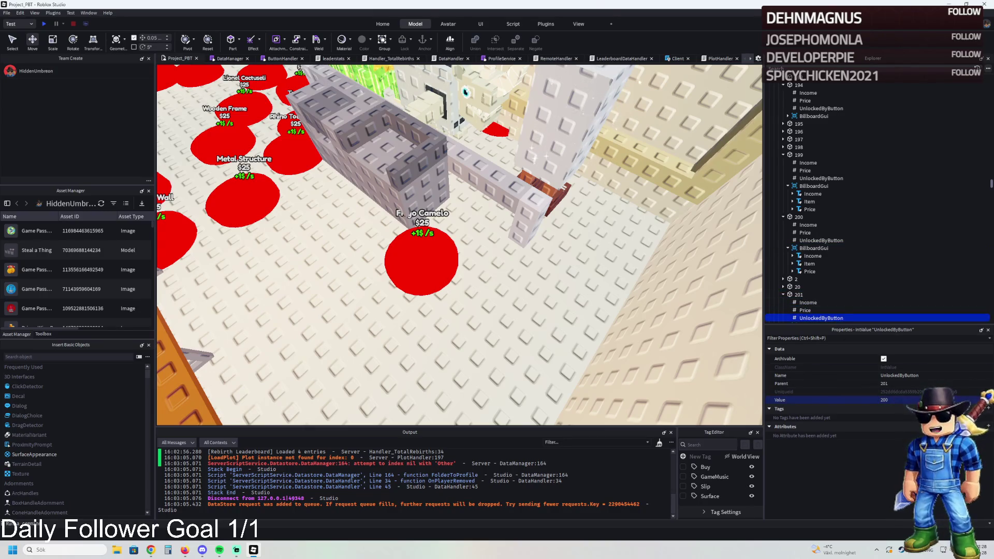
pyautogui.write('f')
pyautogui.click(796, 302)
pyautogui.press('Up')
pyautogui.press('Left')
pyautogui.press('Up')
pyautogui.click(796, 295)
pyautogui.moveTo(473, 304)
pyautogui.mouseDown()
pyautogui.moveTo(384, 322)
pyautogui.moveTo(359, 242)
pyautogui.mouseUp()
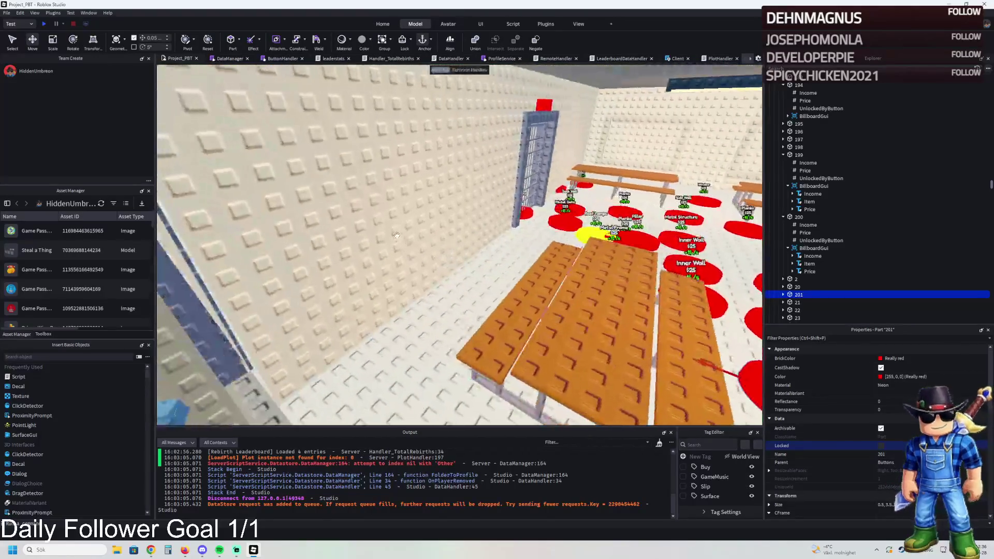
# Move red pad 201 next to the benches
pyautogui.press('a')
pyautogui.press('f')
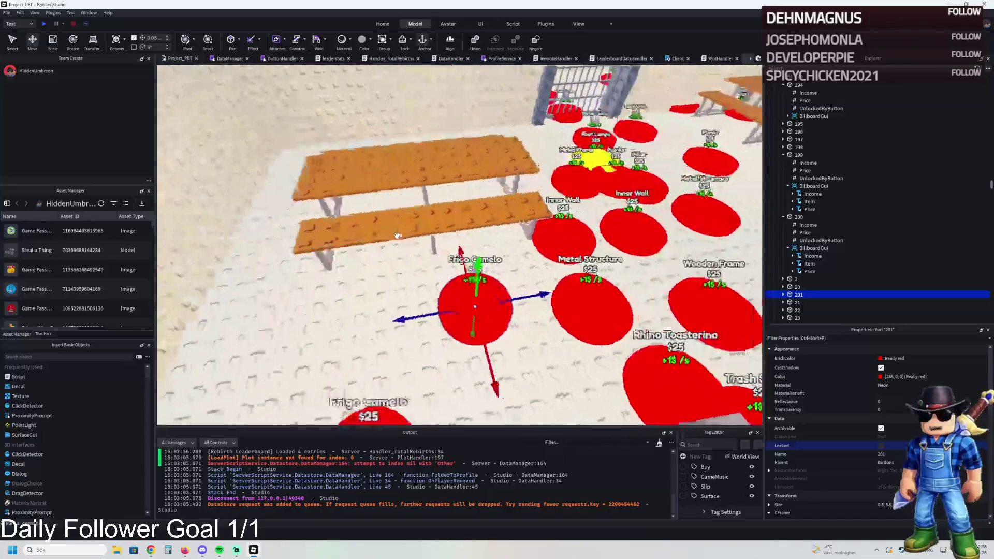
pyautogui.moveTo(521, 301)
pyautogui.mouseDown()
pyautogui.moveTo(318, 300)
pyautogui.moveTo(328, 215)
pyautogui.mouseUp()
pyautogui.scroll(5, 551, 214)
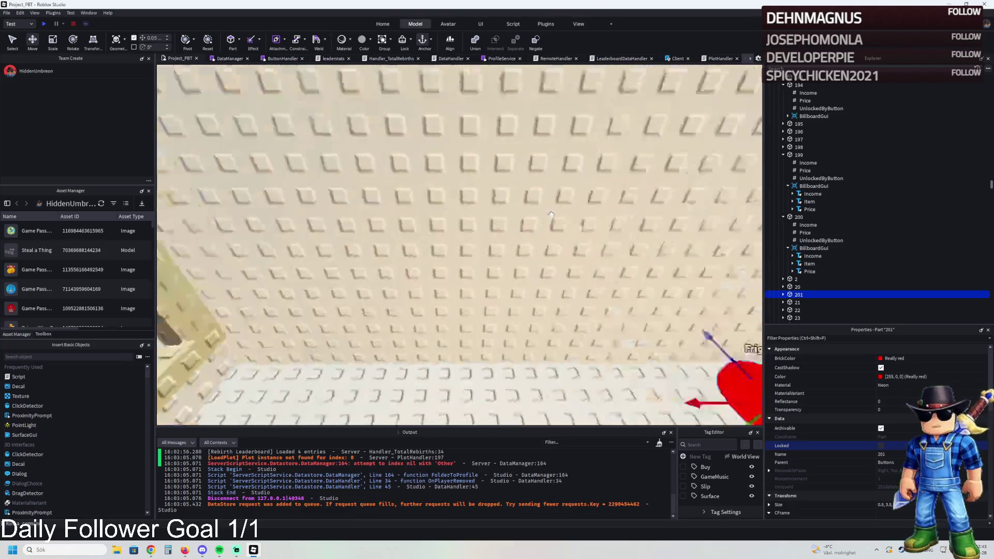
pyautogui.scroll(-10, 551, 214)
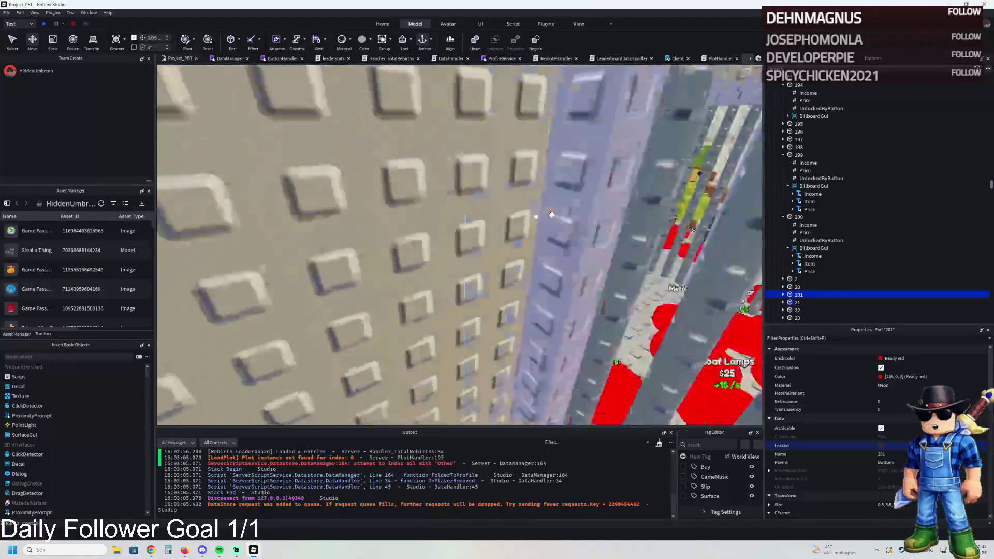
pyautogui.scroll(-5, 552, 214)
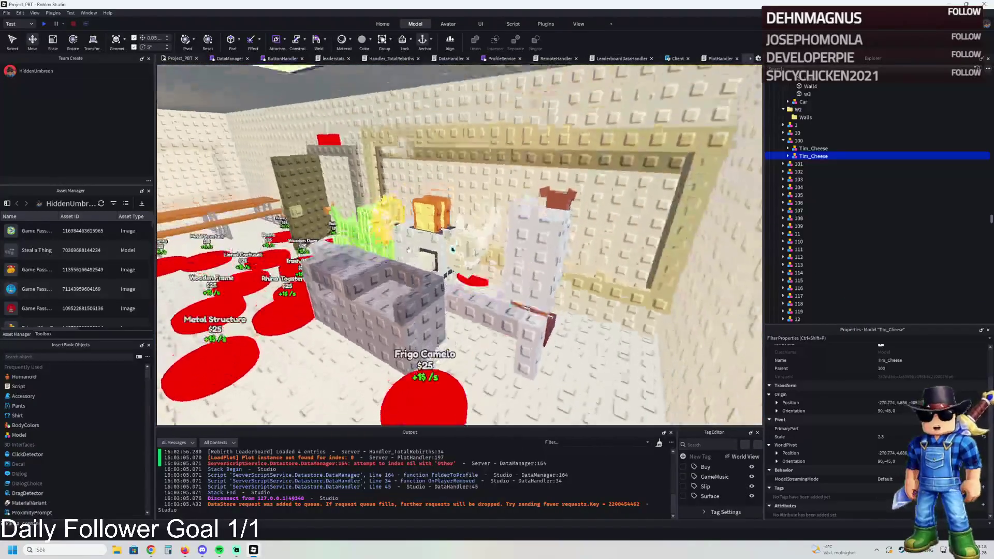
# Drag the Tim_Cheese guard model out of Frigo_Camelo in Explorer
pyautogui.moveTo(832, 142); pyautogui.dragTo(811, 103)
pyautogui.click(811, 103)
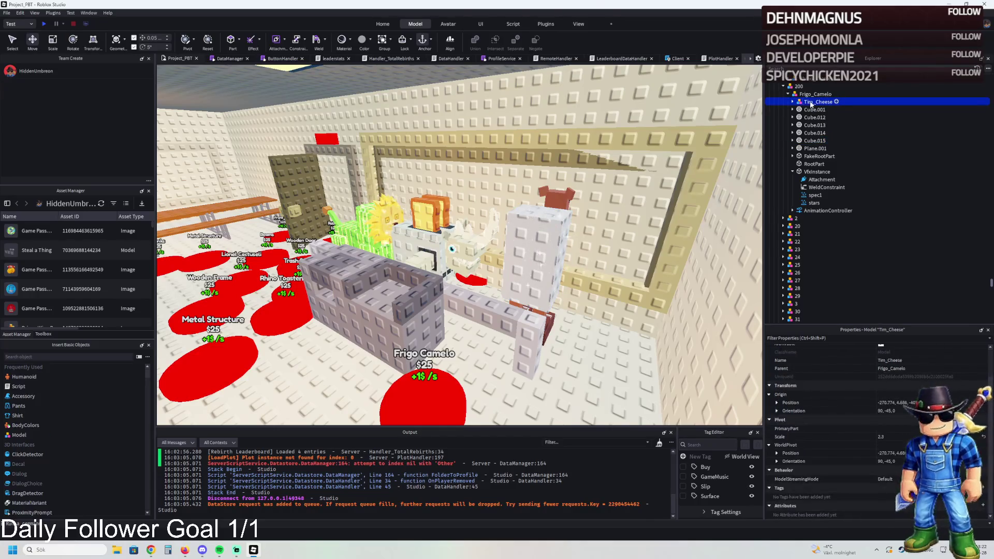
pyautogui.moveTo(801, 90); pyautogui.dragTo(833, 96)
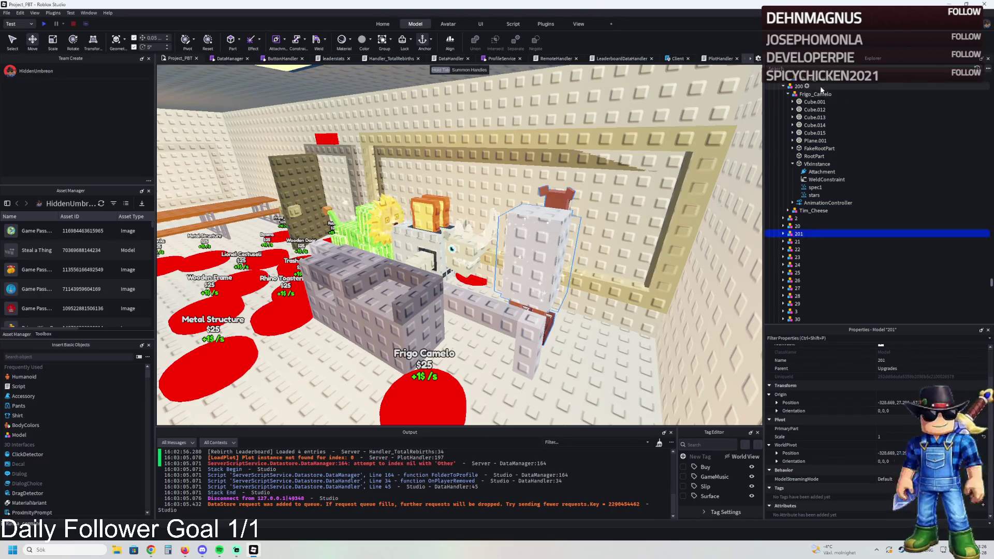
pyautogui.click(806, 96)
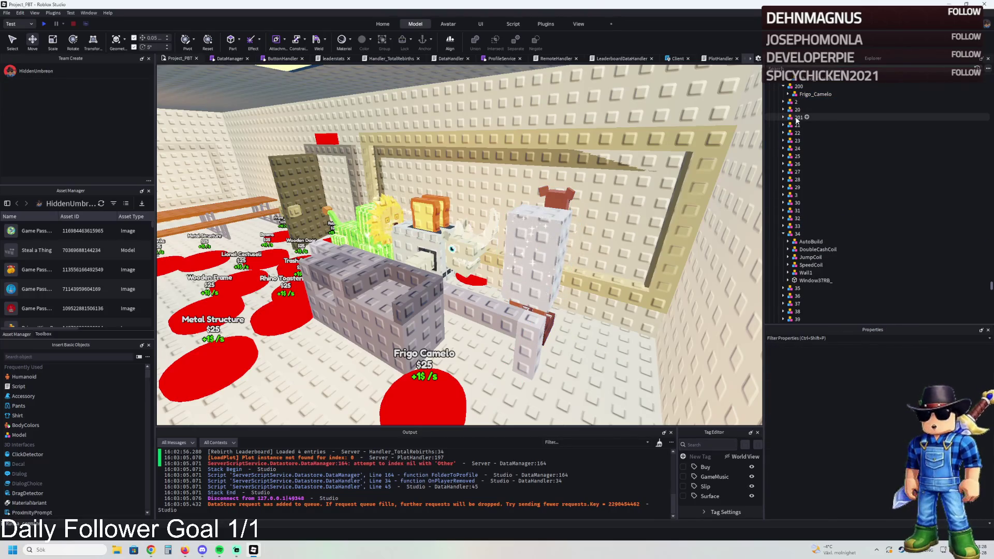
# Select the Tim_Cheese guard model and frame it in the view
pyautogui.click(811, 125)
pyautogui.click(812, 133)
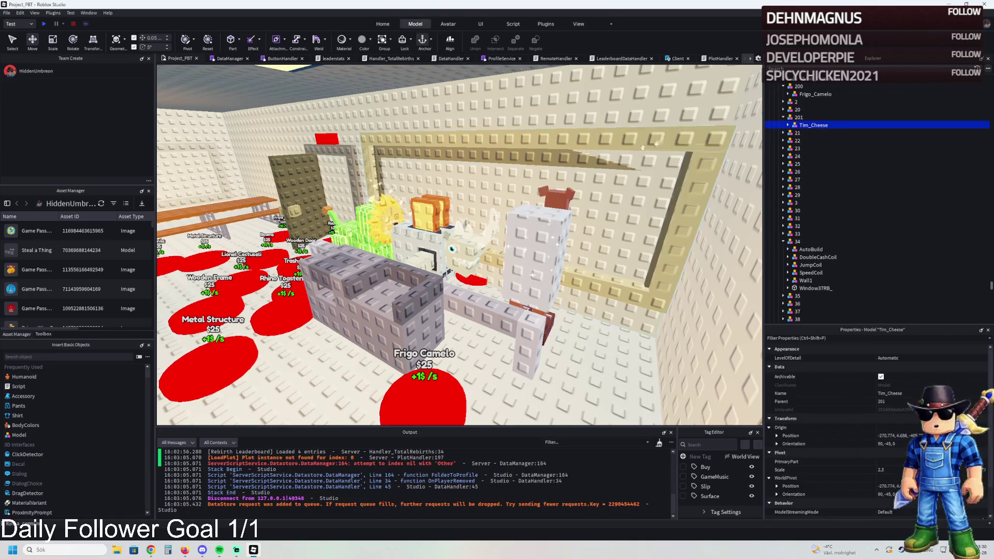
pyautogui.press('f')
pyautogui.press('s')
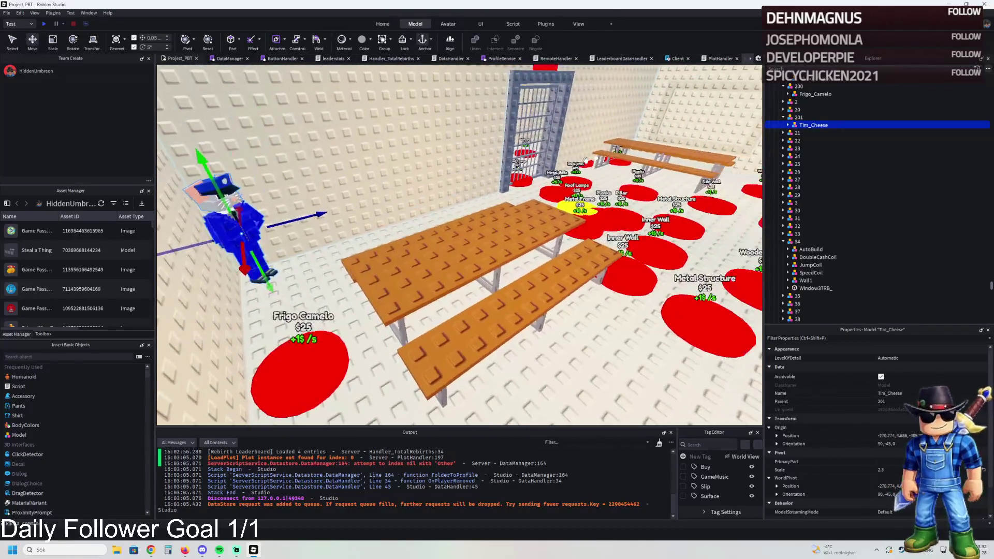
pyautogui.press('w')
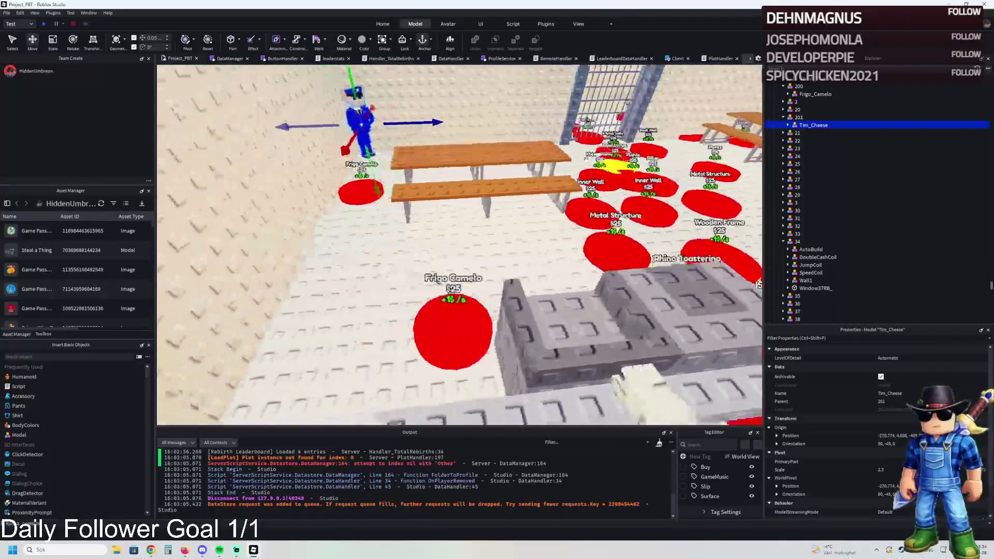
# Move pad 201 onto the open floor and select its Prison Guards item label
pyautogui.click(345, 175)
pyautogui.moveTo(346, 175); pyautogui.dragTo(450, 228)
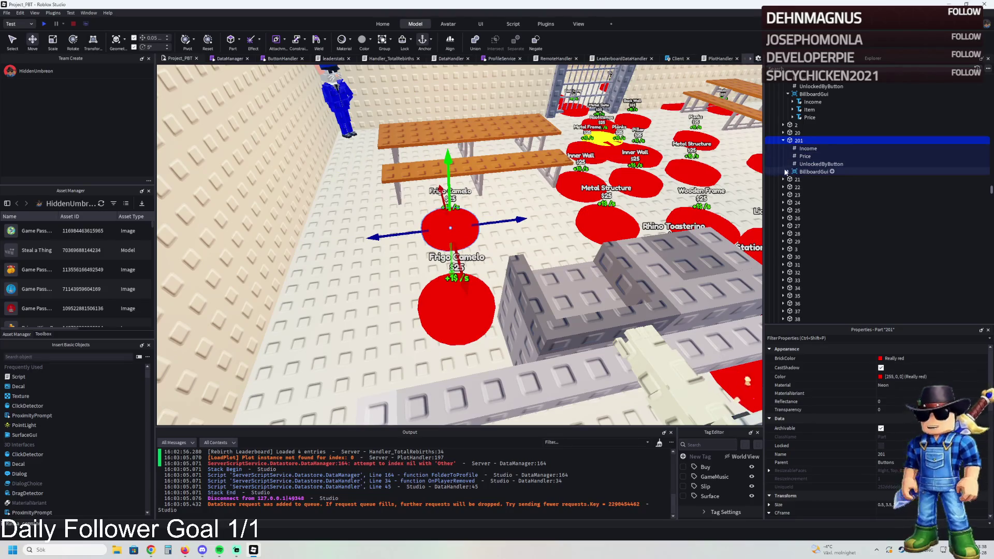
pyautogui.click(787, 171)
pyautogui.click(809, 188)
pyautogui.scroll(-5, 849, 430)
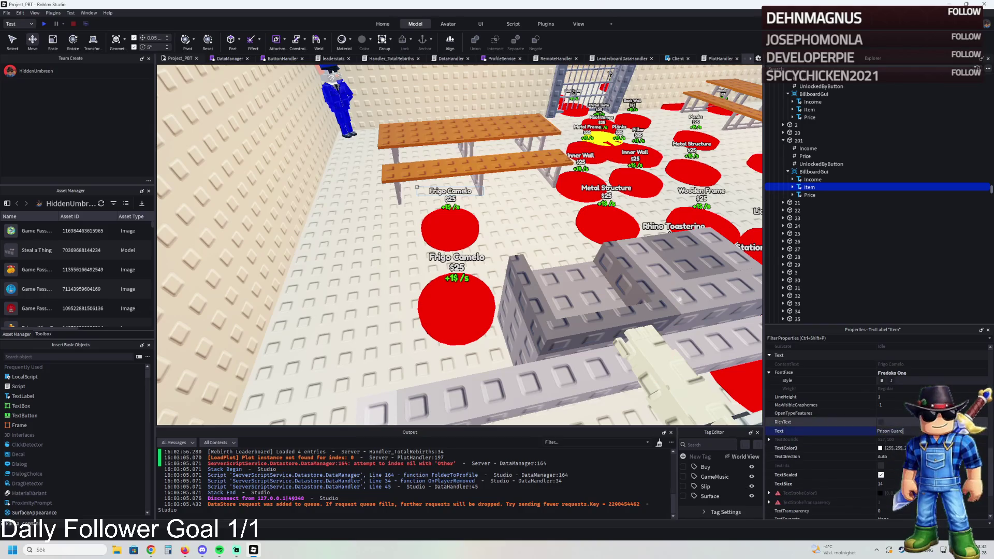
pyautogui.scroll(5, 531, 217)
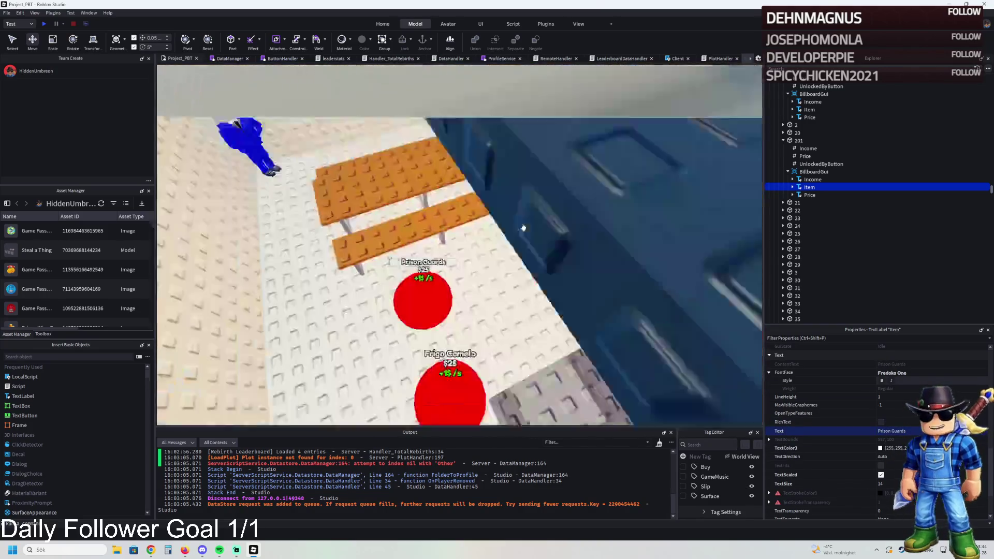
pyautogui.moveTo(409, 313); pyautogui.dragTo(464, 337)
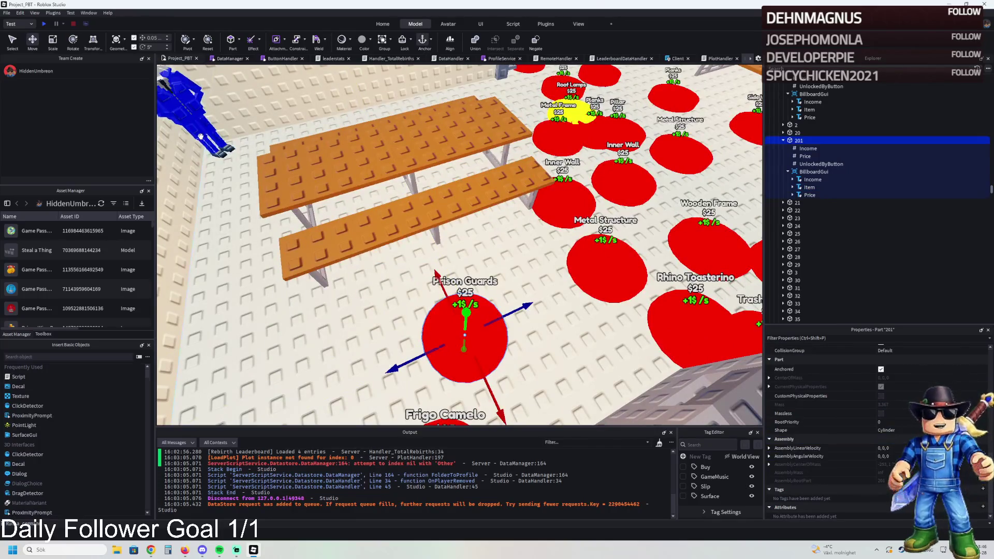
# Duplicate the Tim_Cheese guard in model 201 and move the copy across the room
pyautogui.click(799, 140)
pyautogui.click(804, 148)
pyautogui.hotkey('ctrl', 'd')
pyautogui.press('f')
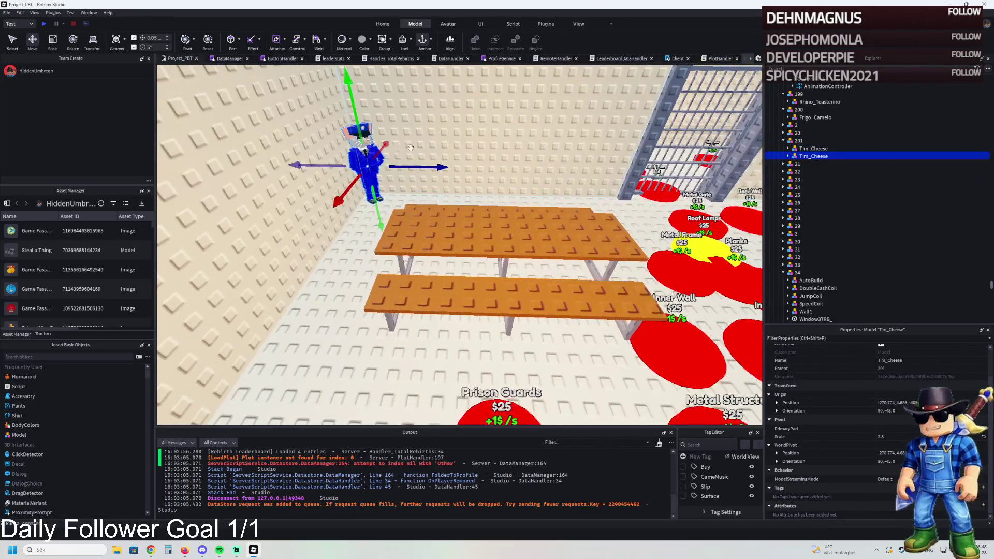
pyautogui.moveTo(413, 164); pyautogui.dragTo(544, 177)
pyautogui.scroll(5, 545, 177)
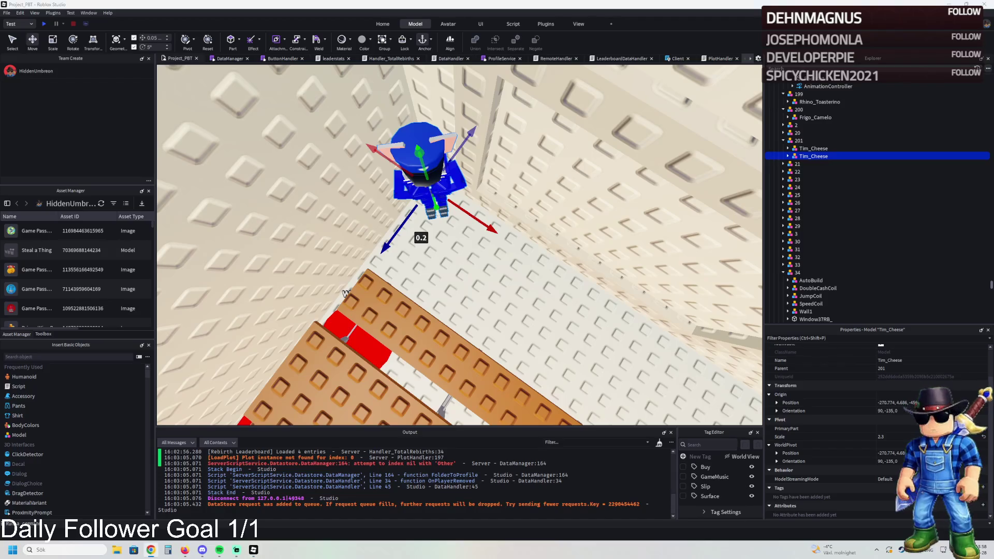
pyautogui.scroll(5, 450, 222)
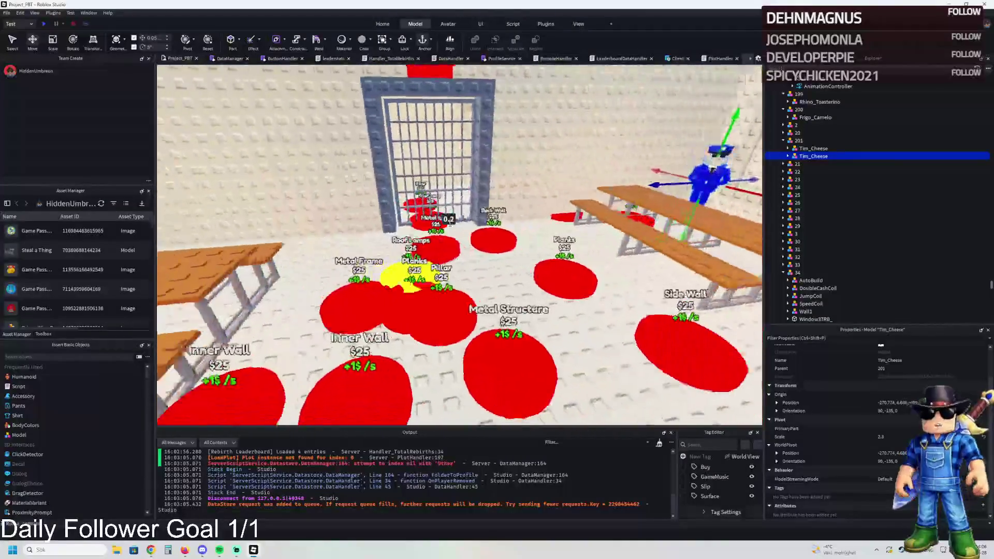
pyautogui.scroll(-5, 460, 244)
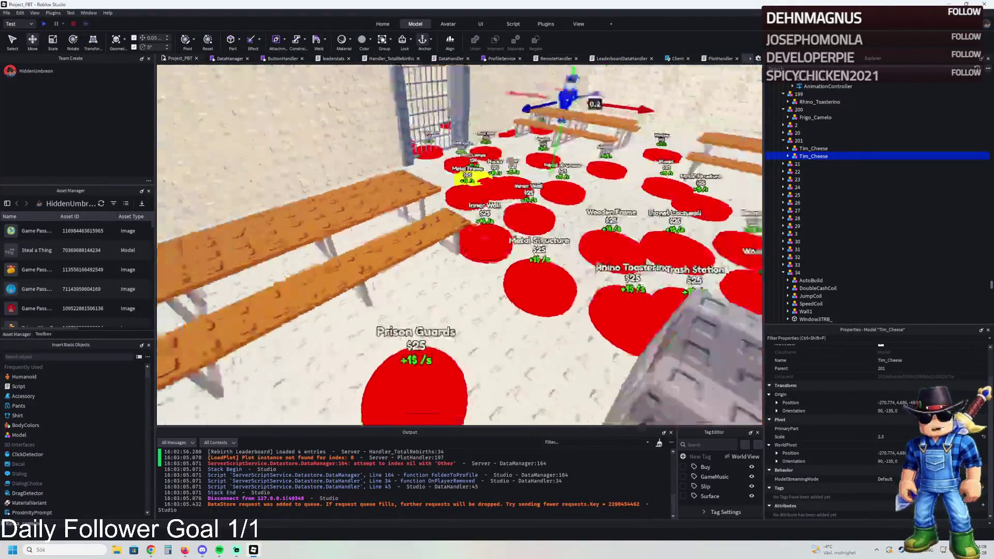
pyautogui.scroll(-3, 460, 243)
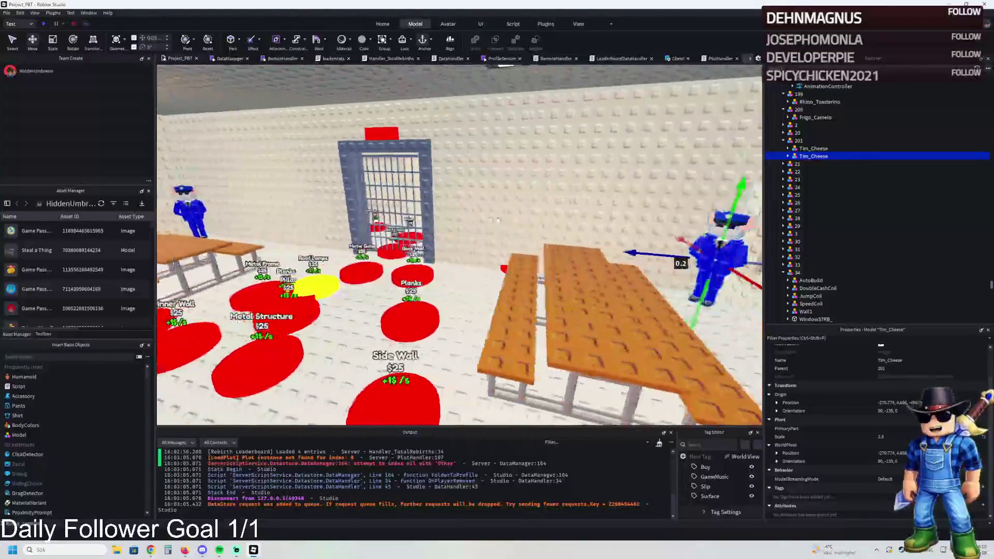
pyautogui.scroll(-5, 497, 219)
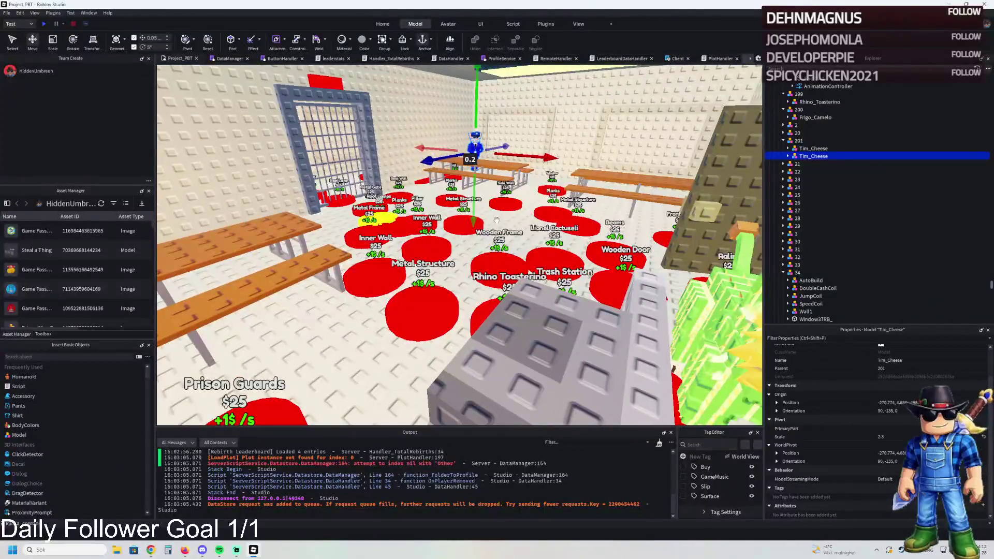
pyautogui.scroll(-3, 534, 208)
pyautogui.scroll(5, 534, 208)
pyautogui.scroll(-5, 574, 197)
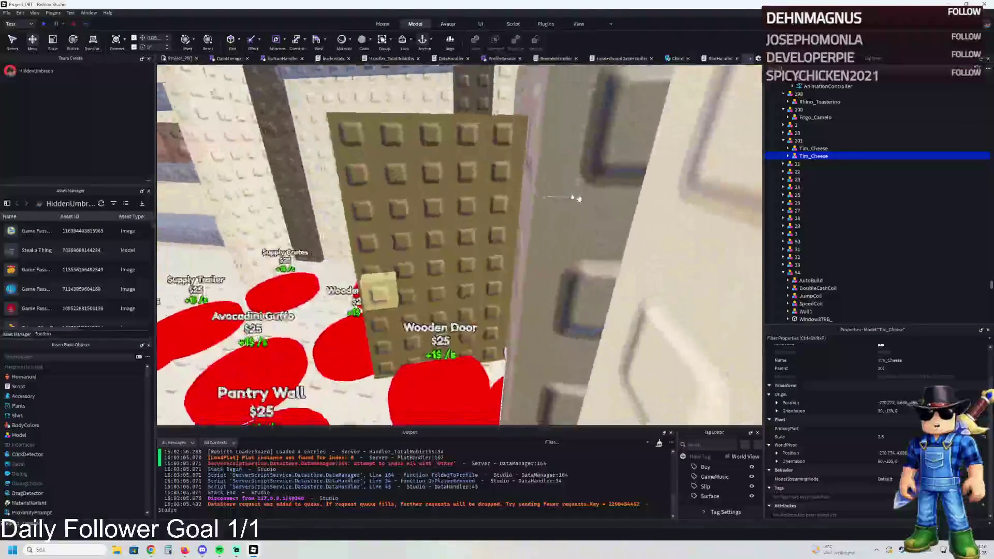
pyautogui.scroll(10, 579, 199)
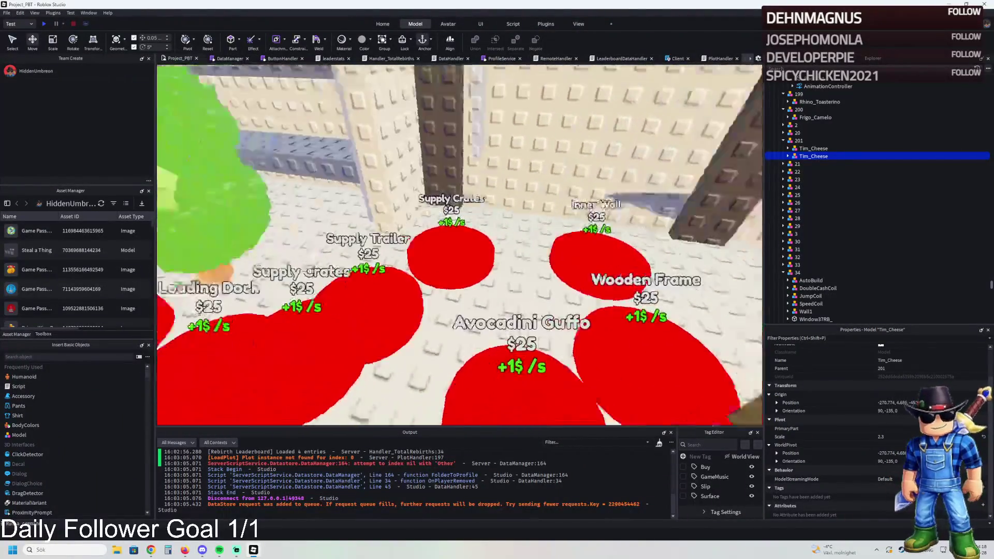
pyautogui.scroll(-3, 579, 199)
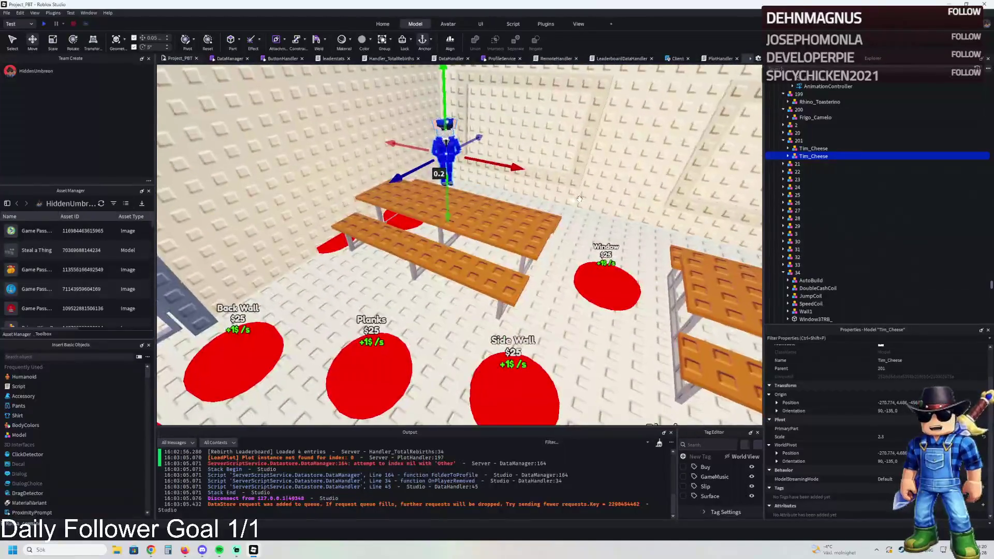
pyautogui.scroll(10, 579, 198)
# Duplicate the guard a third time and move it toward the Loading Dock area
pyautogui.press('f')
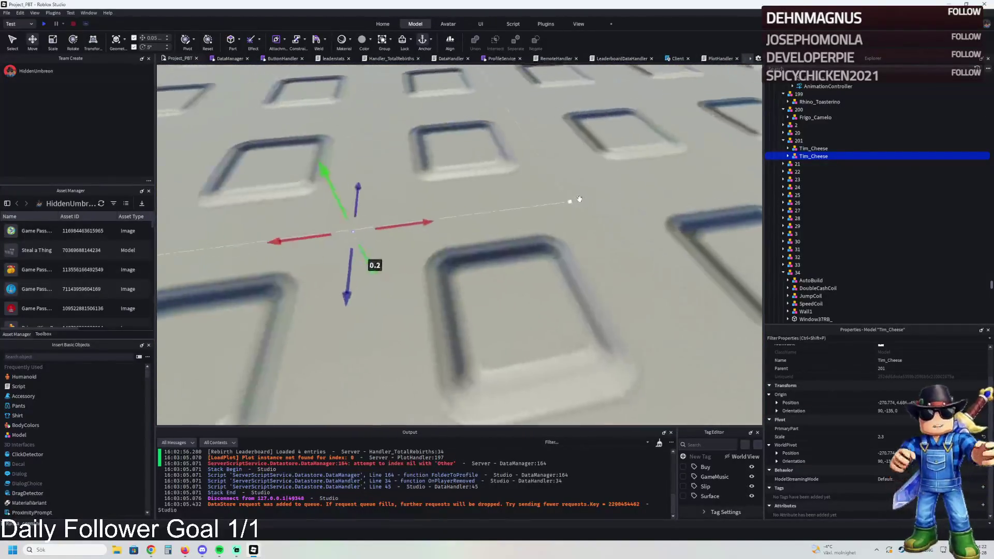
pyautogui.hotkey('ctrl', 'd')
pyautogui.moveTo(306, 207)
pyautogui.mouseDown()
pyautogui.moveTo(373, 235)
pyautogui.moveTo(449, 217)
pyautogui.moveTo(440, 206)
pyautogui.moveTo(518, 334)
pyautogui.mouseUp()
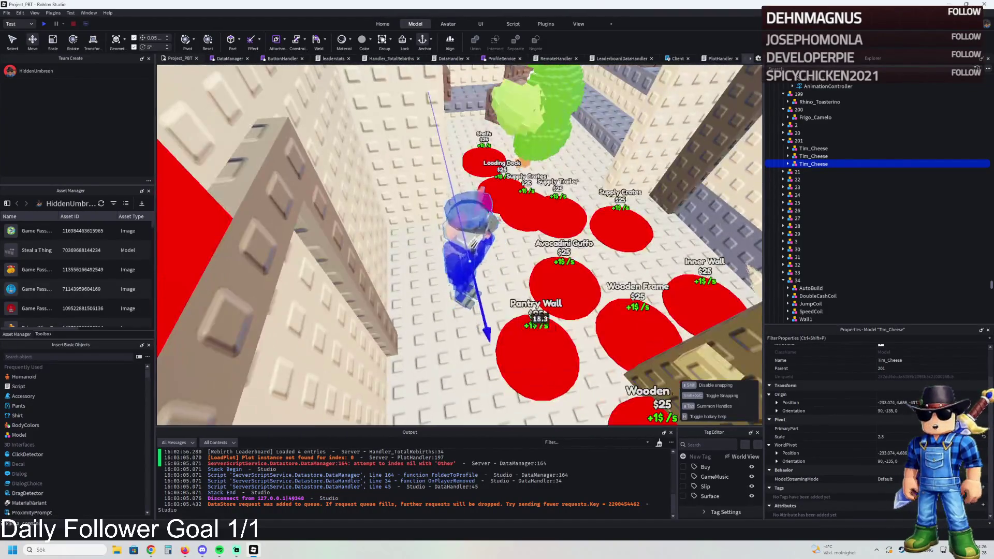
# Slide the third guard beside the Loading Dock wall and shift the Prison Guards pad up-right
pyautogui.moveTo(346, 241)
pyautogui.mouseDown()
pyautogui.moveTo(482, 313)
pyautogui.moveTo(525, 320)
pyautogui.mouseUp()
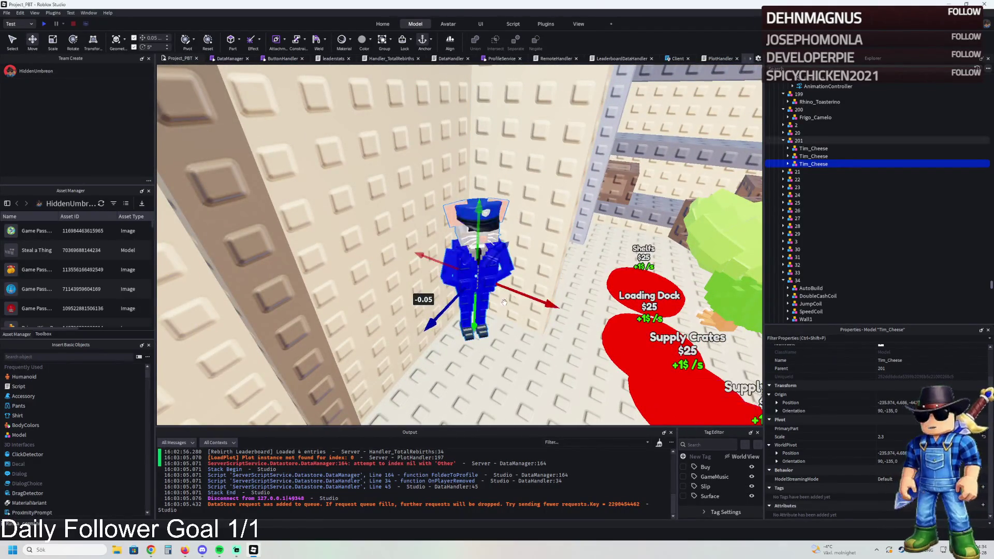
pyautogui.moveTo(520, 294); pyautogui.dragTo(513, 239)
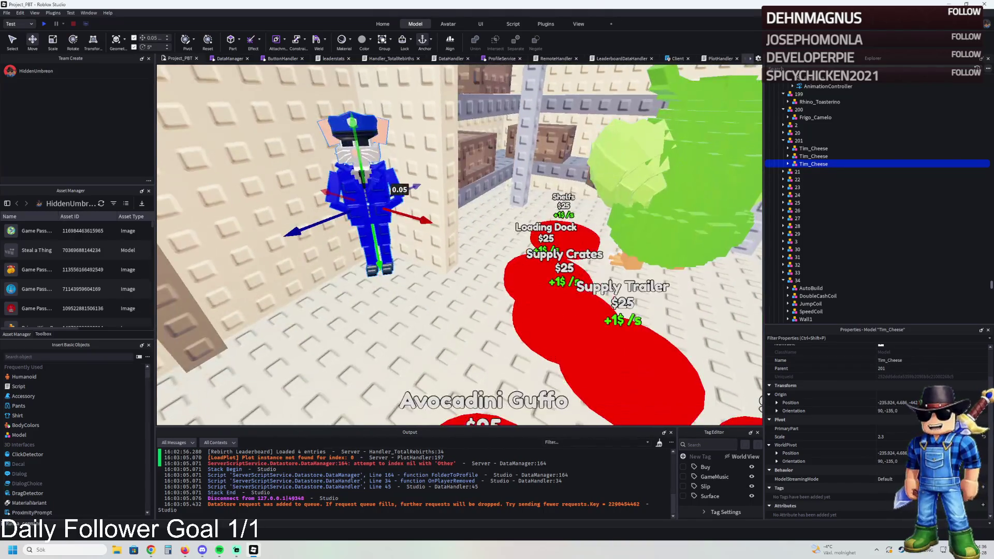
pyautogui.moveTo(599, 216); pyautogui.dragTo(578, 235)
pyautogui.moveTo(414, 310); pyautogui.dragTo(466, 272)
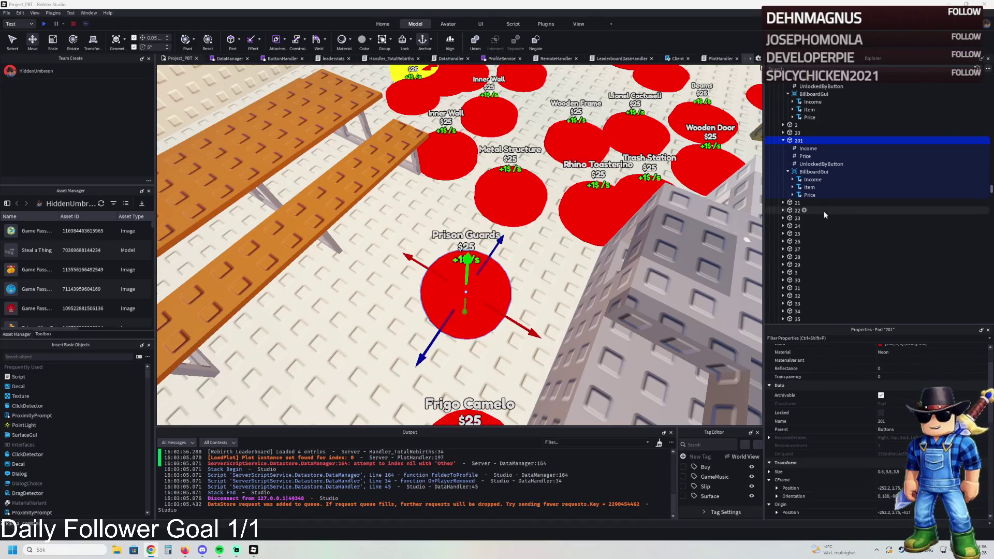
# Review the Prison Guards pad's price and duplicate the pad to create pad 202
pyautogui.click(814, 171)
pyautogui.click(806, 156)
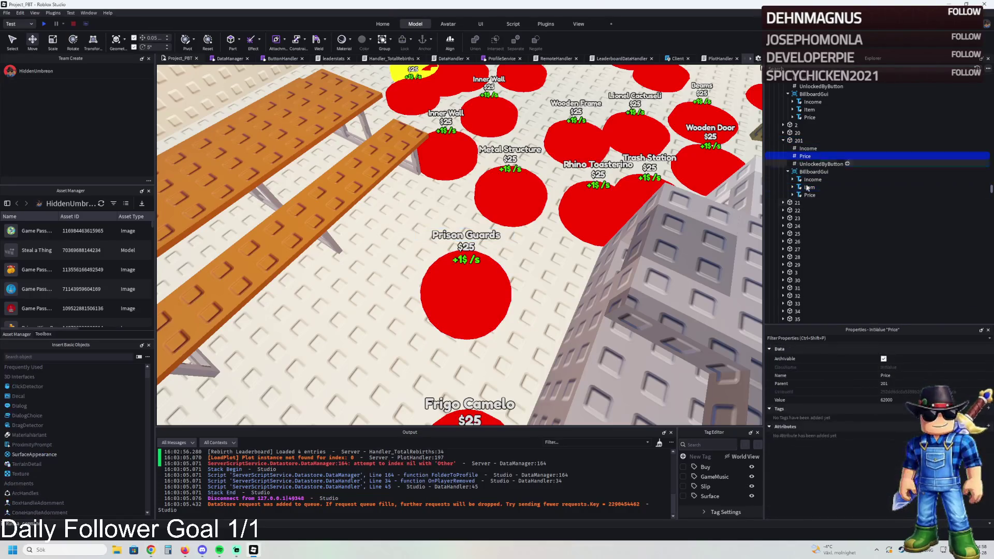
pyautogui.scroll(-10, 664, 286)
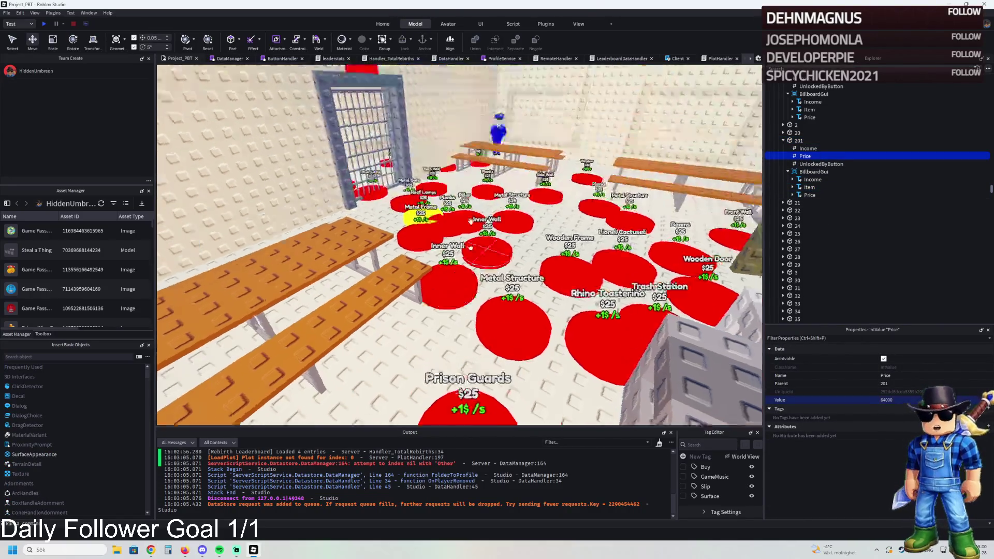
pyautogui.scroll(10, 535, 309)
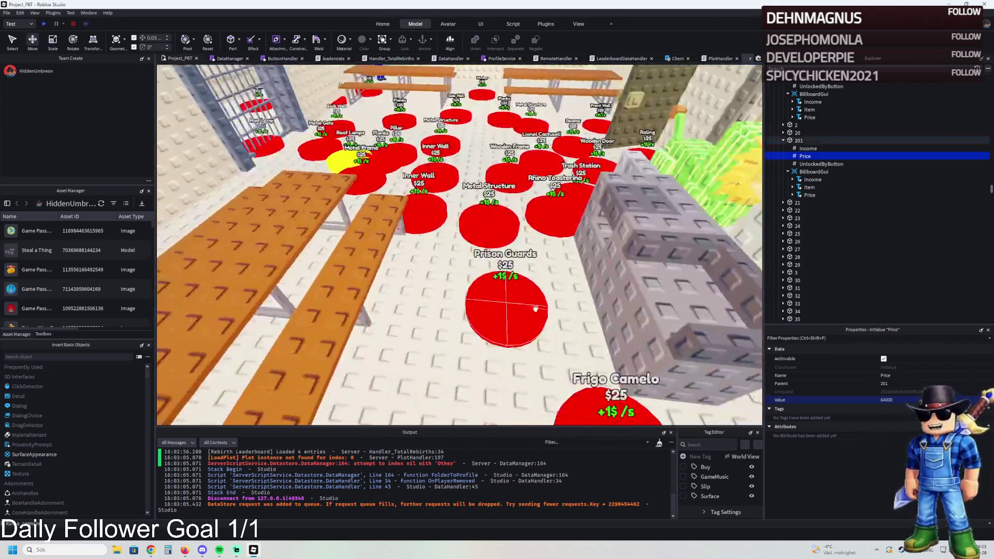
pyautogui.click(536, 309)
pyautogui.hotkey('ctrl', 'd')
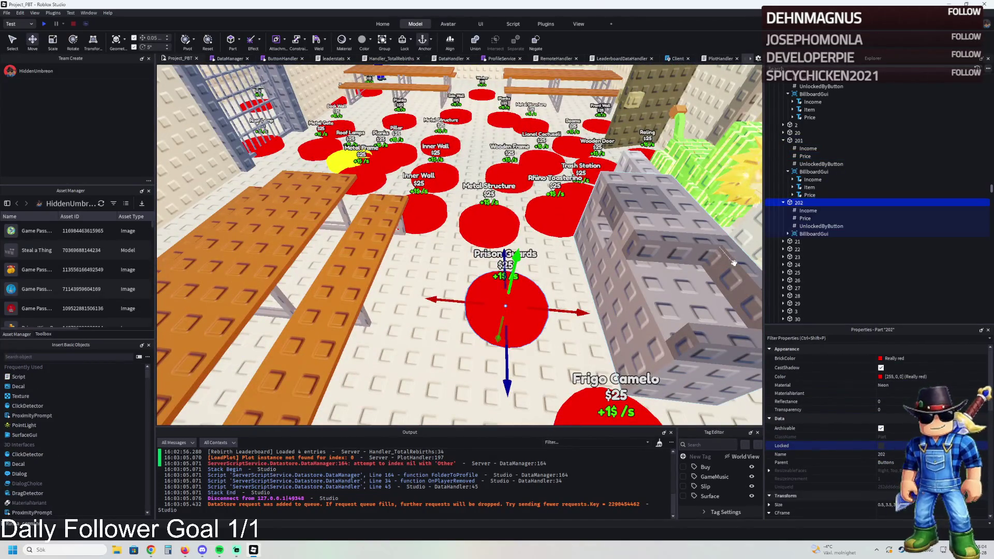
# Check pad 202's UnlockedByButton value and slide the pad to a free floor spot
pyautogui.click(821, 226)
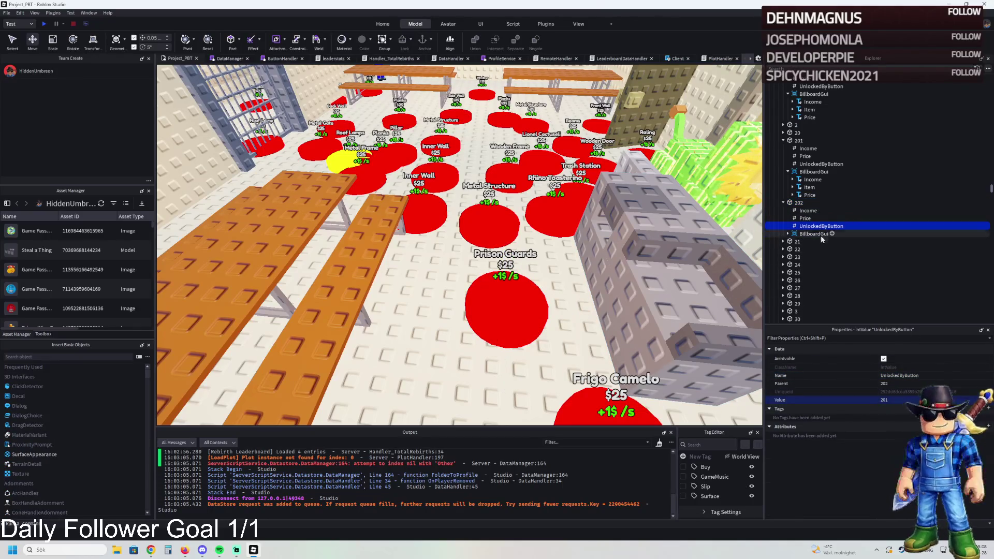
pyautogui.click(799, 202)
pyautogui.click(499, 374)
pyautogui.click(523, 310)
pyautogui.click(798, 203)
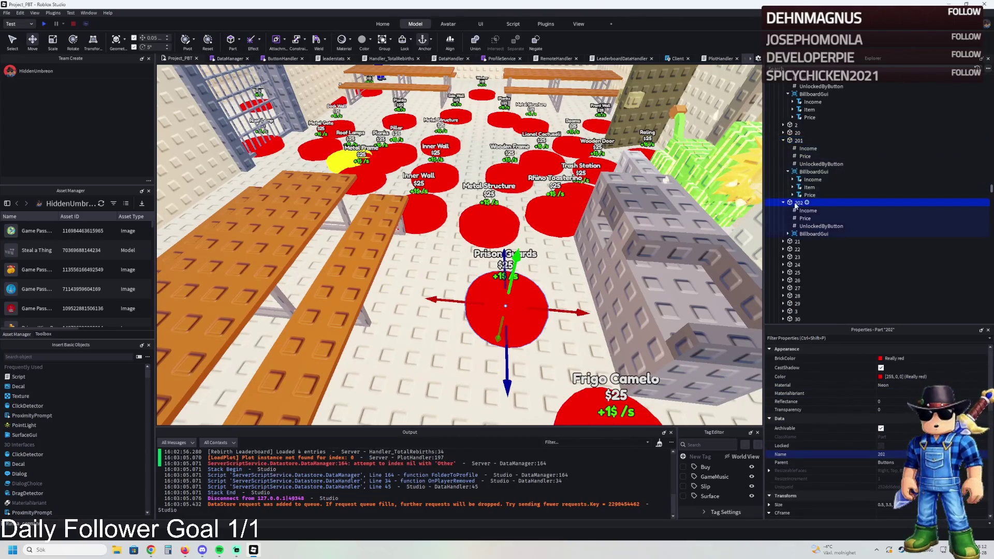
pyautogui.click(505, 368)
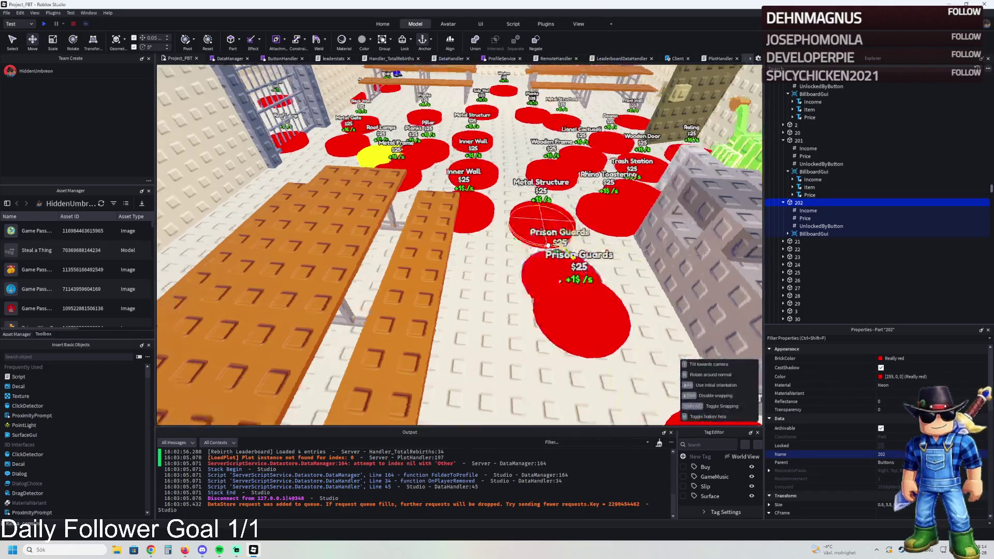
pyautogui.moveTo(504, 368)
pyautogui.mouseDown()
pyautogui.moveTo(547, 245)
pyautogui.moveTo(493, 267)
pyautogui.moveTo(592, 279)
pyautogui.moveTo(541, 271)
pyautogui.mouseUp()
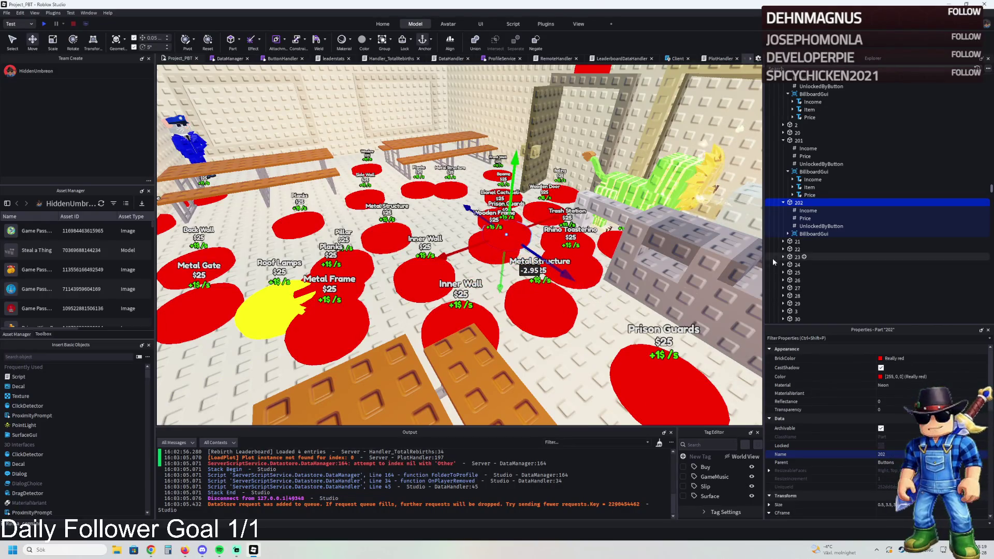
# Fly over to pad 202 and set its BillboardGui Item label text to 'Warning Lights'
pyautogui.click(808, 226)
pyautogui.press('w')
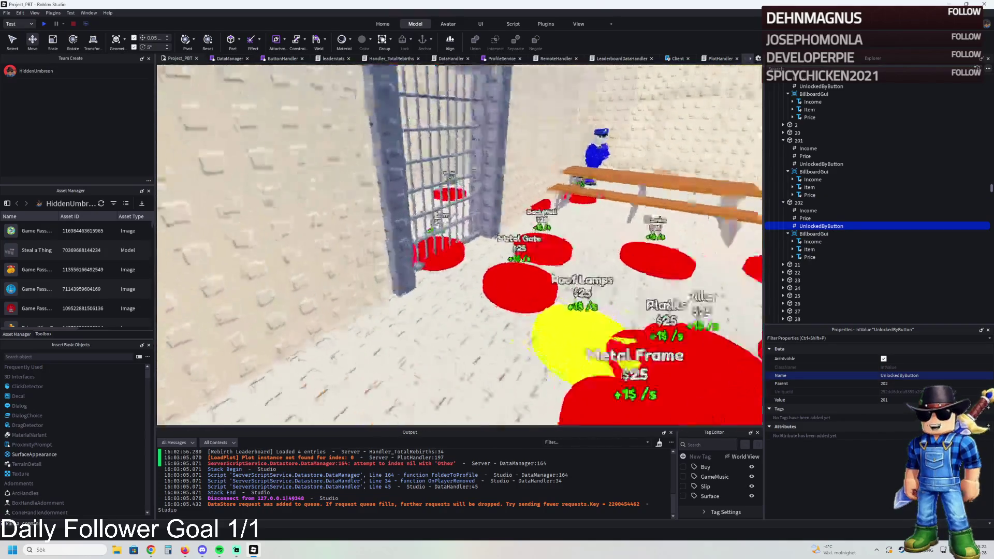
pyautogui.press('w')
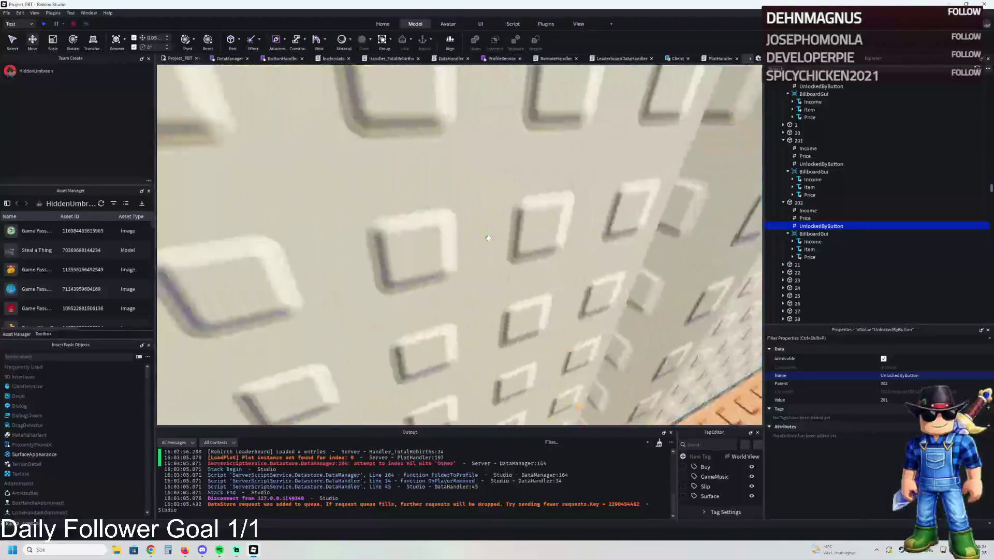
pyautogui.press('w')
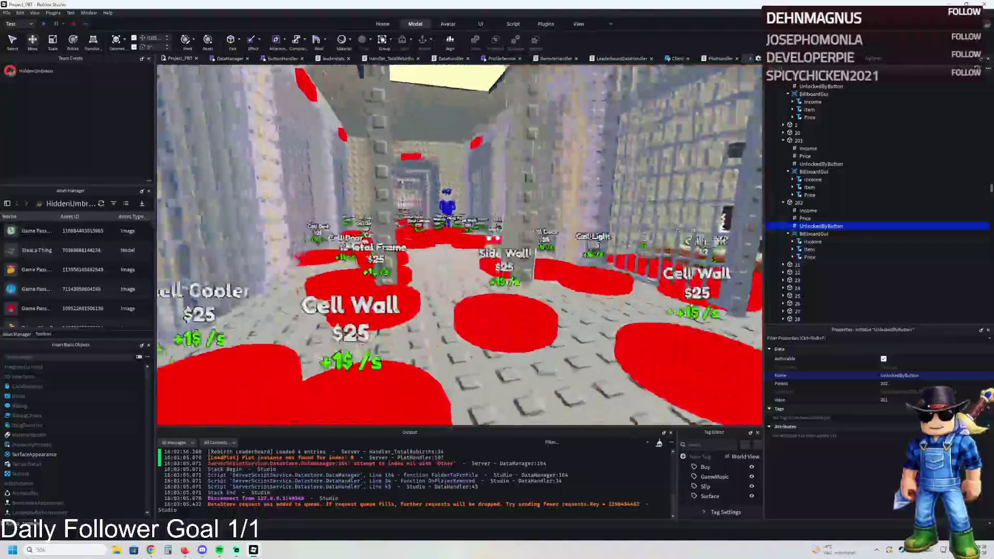
pyautogui.press('w')
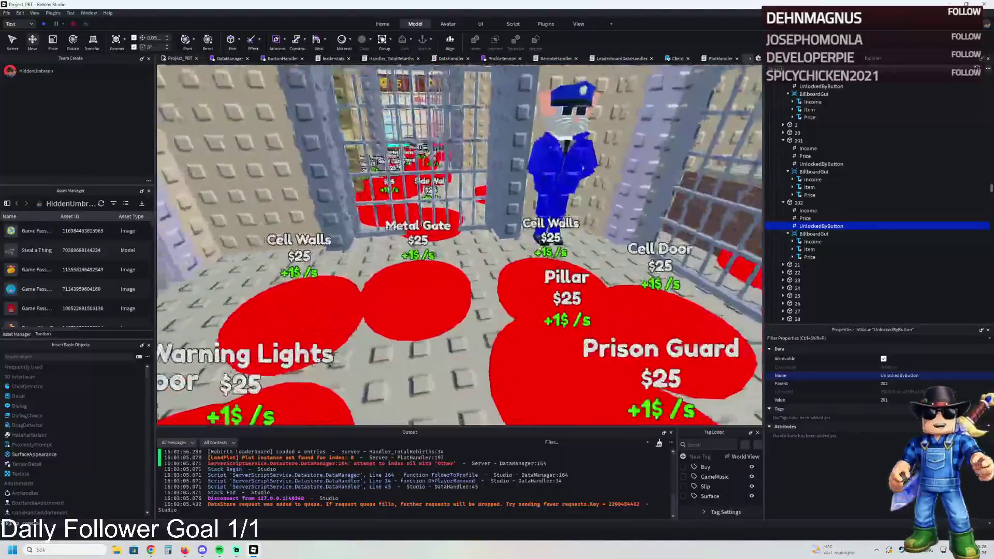
pyautogui.press('w')
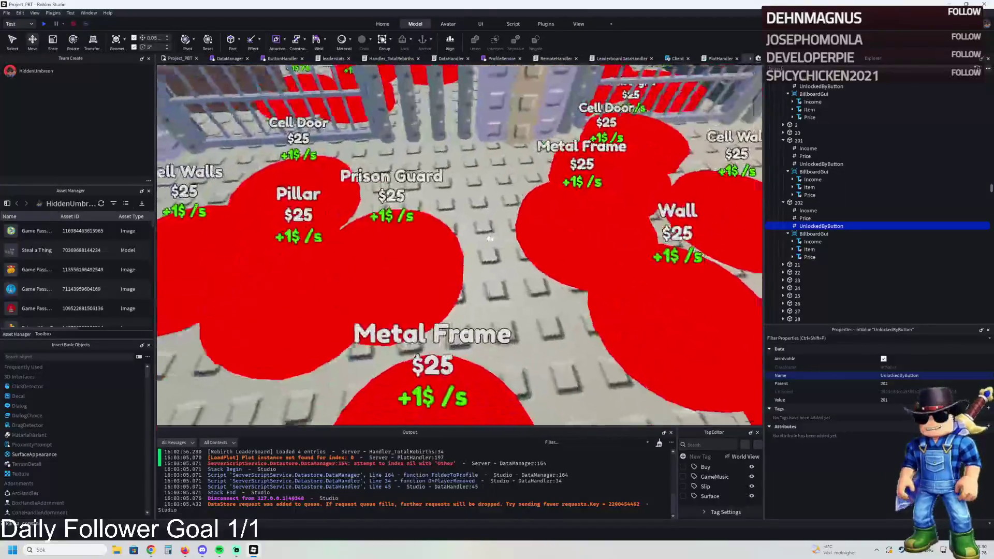
pyautogui.press('w')
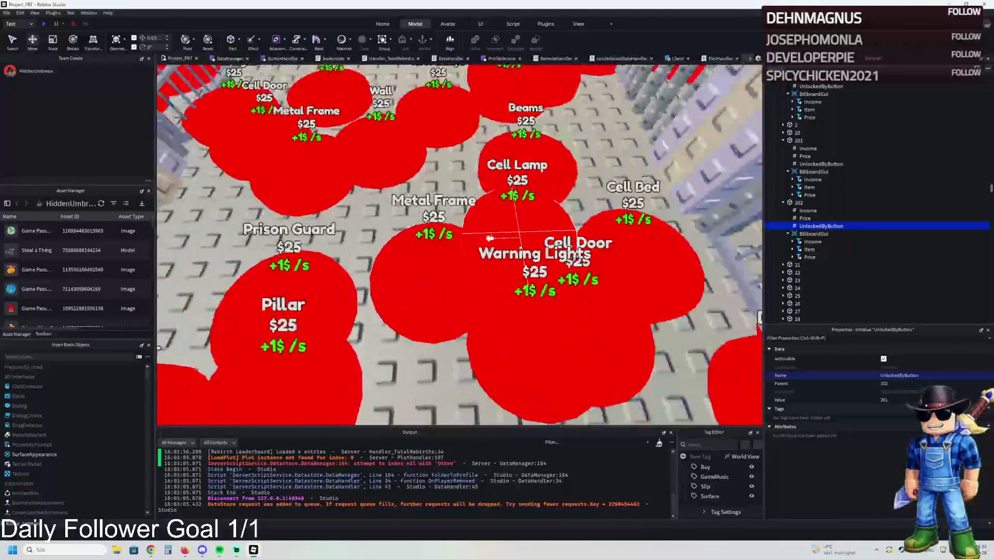
pyautogui.press('Down')
pyautogui.press('Down')
pyautogui.press('Down')
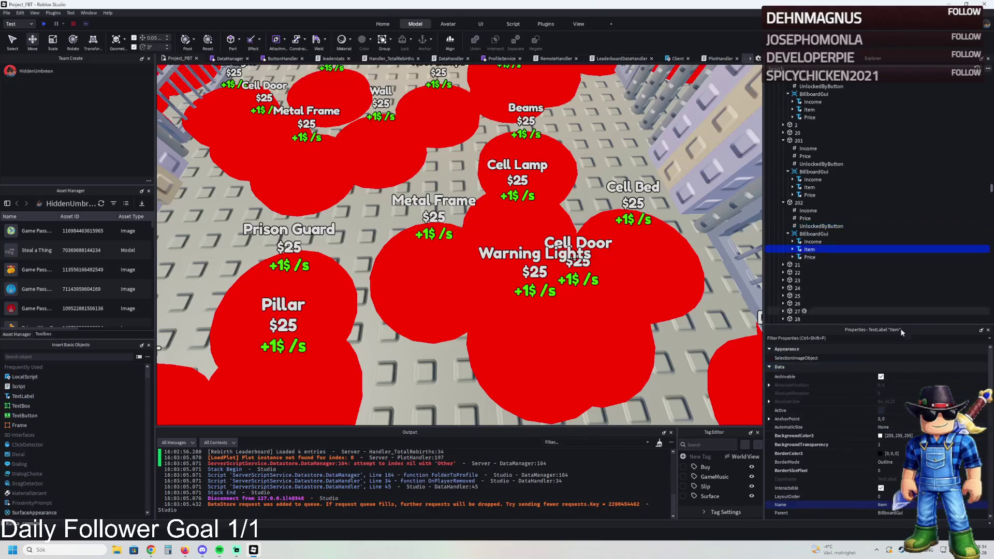
pyautogui.scroll(-5, 854, 440)
pyautogui.click(885, 482)
pyautogui.write('Warnin')
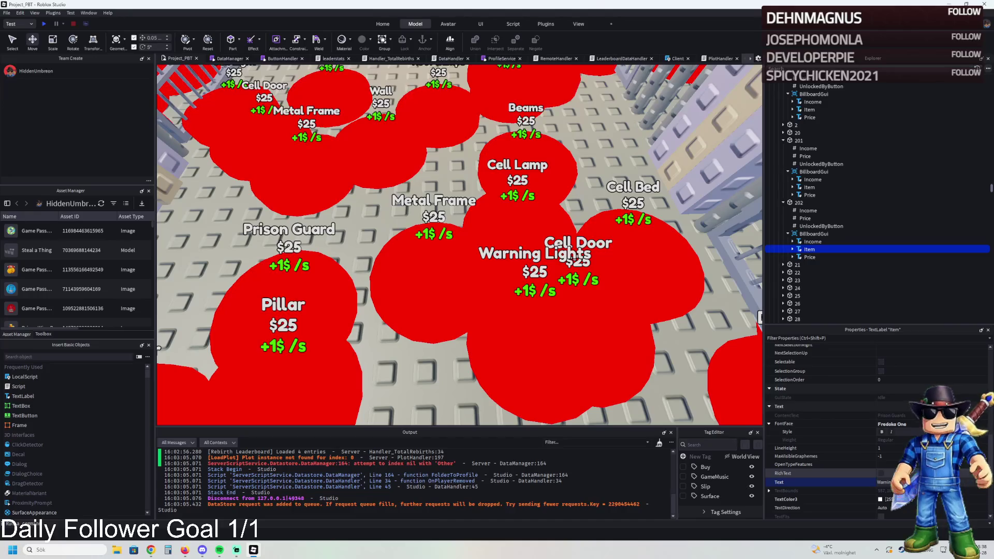
pyautogui.write('g Lights')
pyautogui.press('Return')
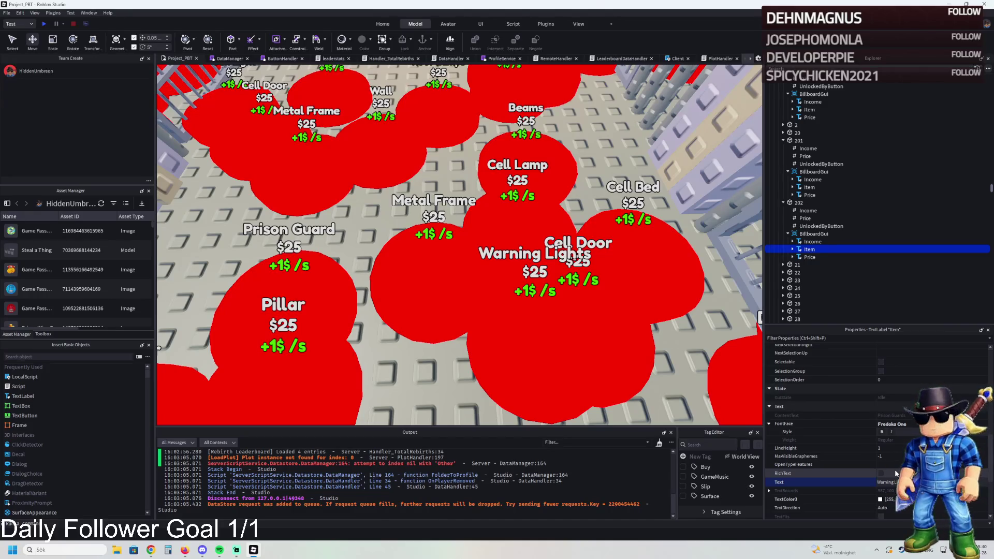
pyautogui.click(798, 202)
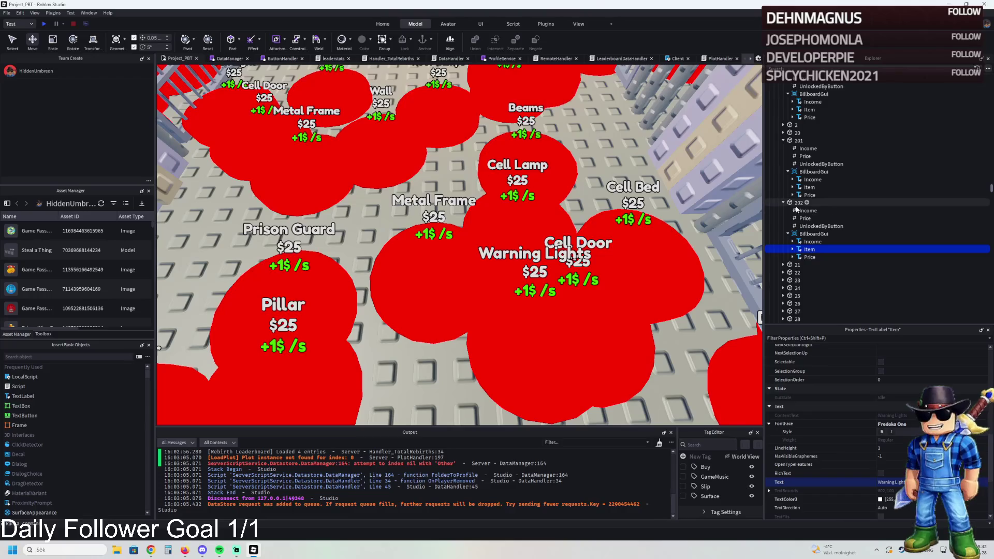
# Select the eight red Warning strips, excluding the guard part, and move them into model 201
pyautogui.press('f')
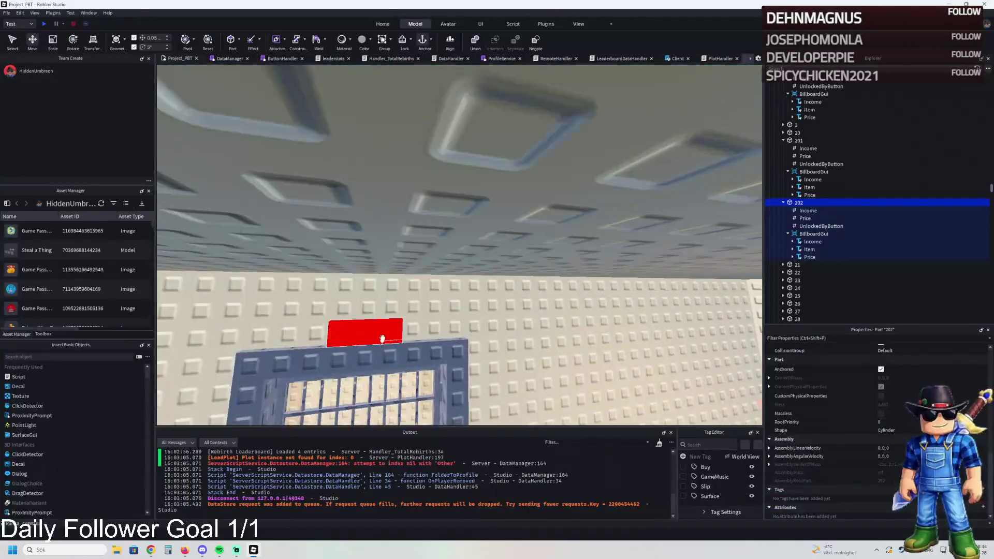
pyautogui.click(381, 331)
pyautogui.click(804, 117)
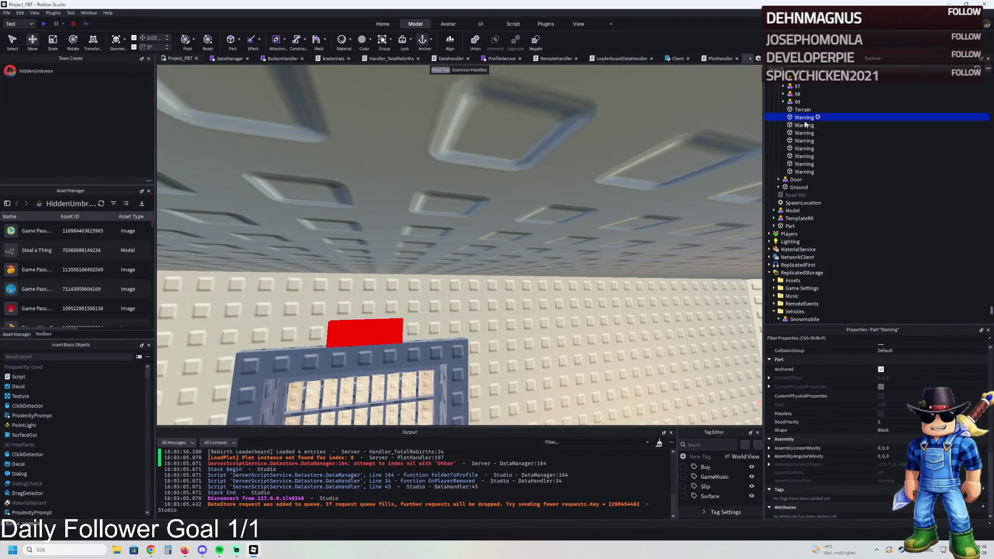
pyautogui.keyDown('shift'); pyautogui.click(804, 171); pyautogui.keyUp('shift')
pyautogui.press('f')
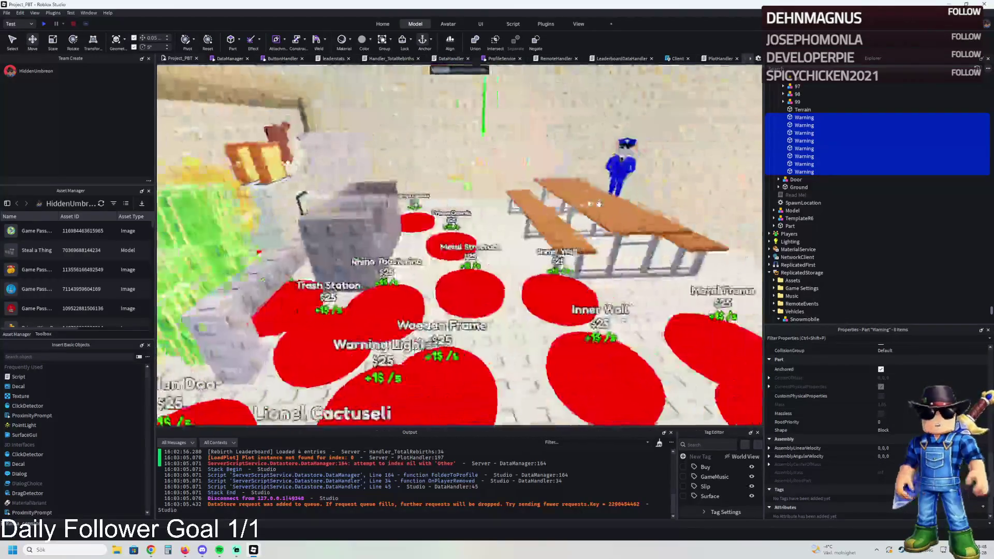
pyautogui.keyDown('ctrl'); pyautogui.click(814, 141); pyautogui.keyUp('ctrl')
pyautogui.keyDown('ctrl'); pyautogui.click(815, 140); pyautogui.keyUp('ctrl')
pyautogui.moveTo(815, 197); pyautogui.dragTo(795, 121)
# Move the eight Warning strips from model 202 into model 201
pyautogui.click(785, 119)
pyautogui.click(866, 126)
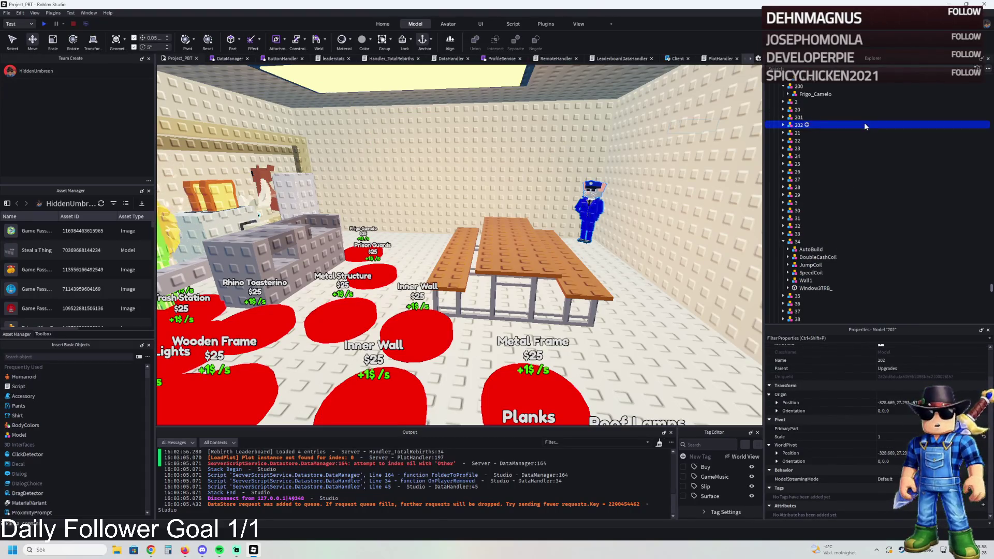
pyautogui.click(783, 125)
pyautogui.click(809, 156)
pyautogui.keyDown('shift'); pyautogui.click(809, 210); pyautogui.keyUp('shift')
pyautogui.moveTo(806, 131); pyautogui.dragTo(799, 118)
# Delete the eight duplicate Warning strips from model 201 and collapse the model
pyautogui.click(799, 117)
pyautogui.click(788, 125)
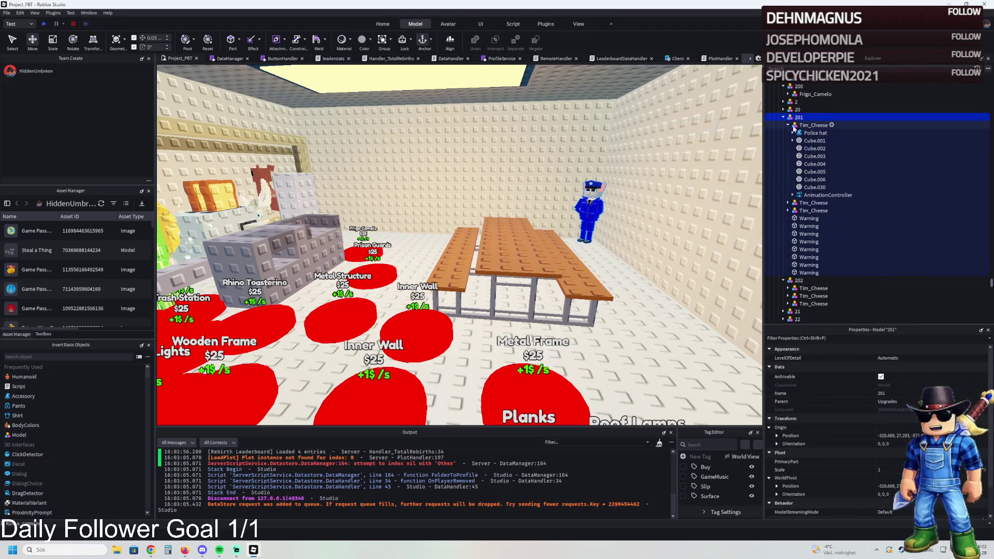
pyautogui.click(788, 125)
pyautogui.keyDown('shift'); pyautogui.click(809, 203); pyautogui.keyUp('shift')
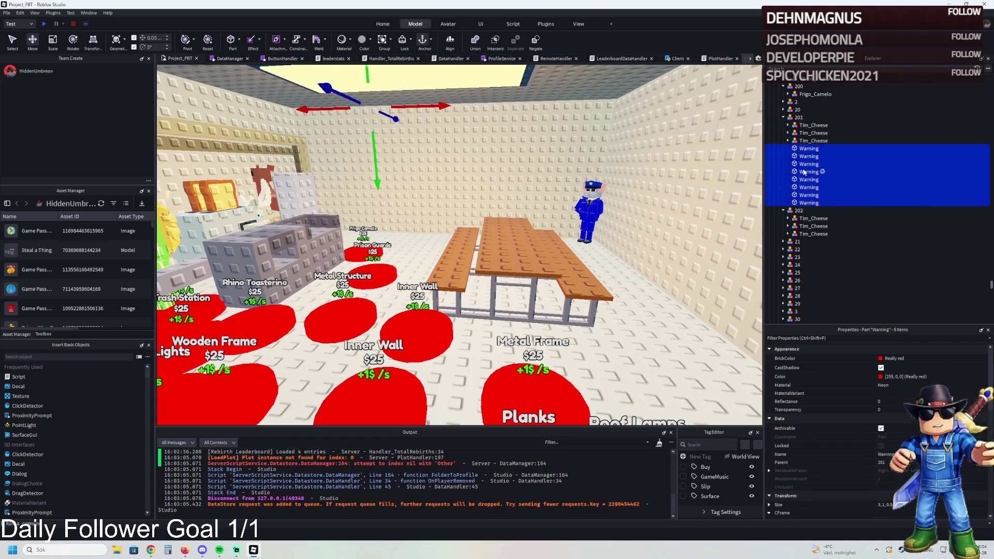
pyautogui.press('Delete')
pyautogui.click(796, 117)
pyautogui.click(784, 117)
pyautogui.press('f')
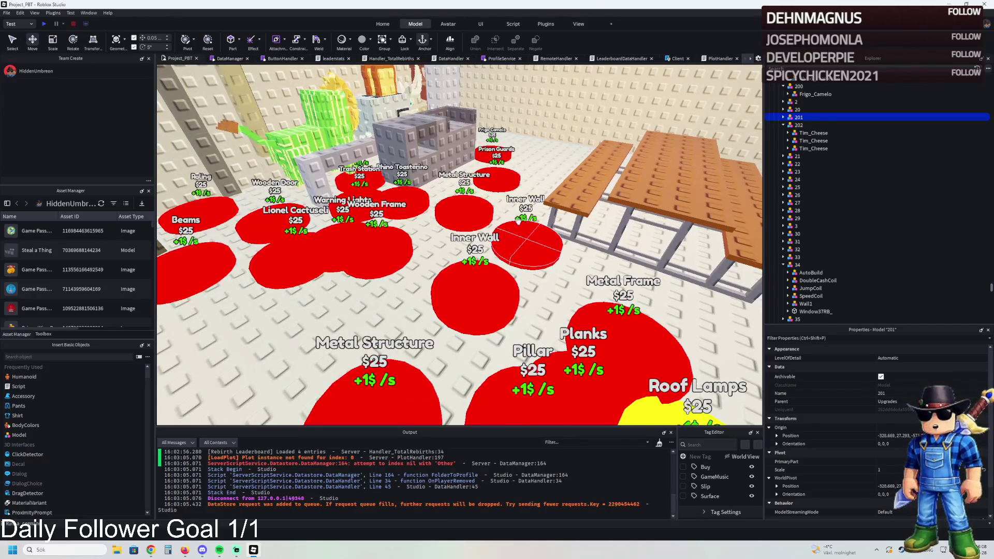
# Set pad 202's Price value to 65000 and check its UnlockedByButton value
pyautogui.click(343, 244)
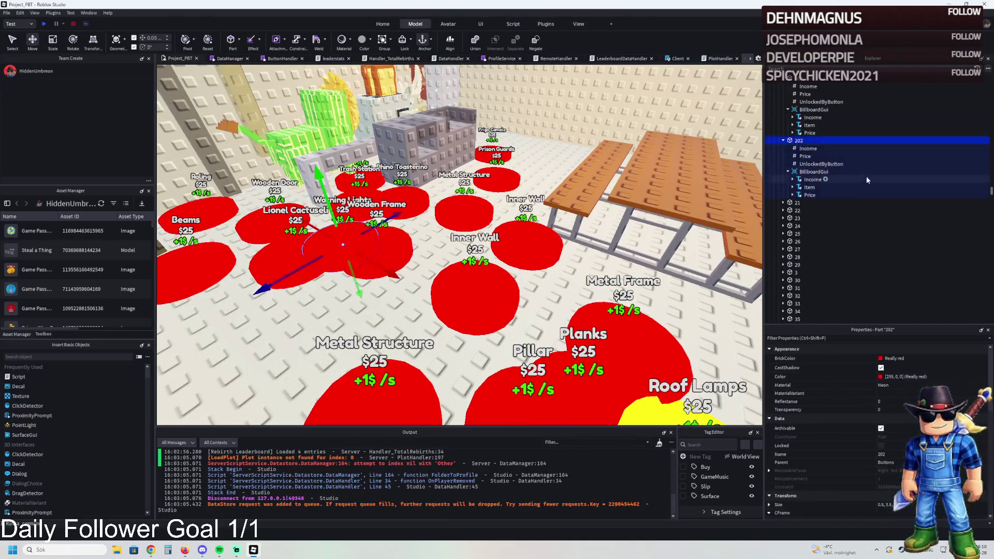
pyautogui.click(804, 157)
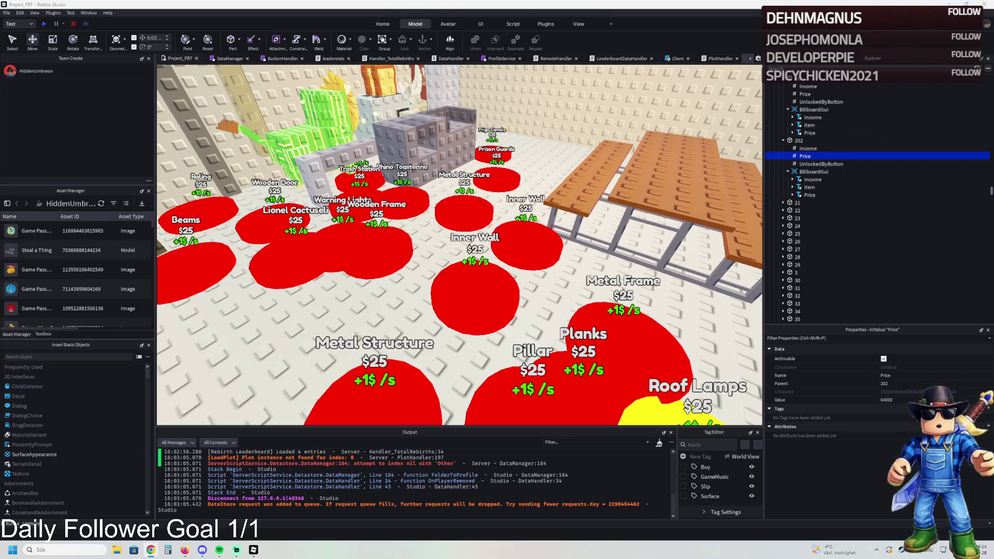
pyautogui.click(886, 400)
pyautogui.write('65000')
pyautogui.press('Return')
pyautogui.click(828, 164)
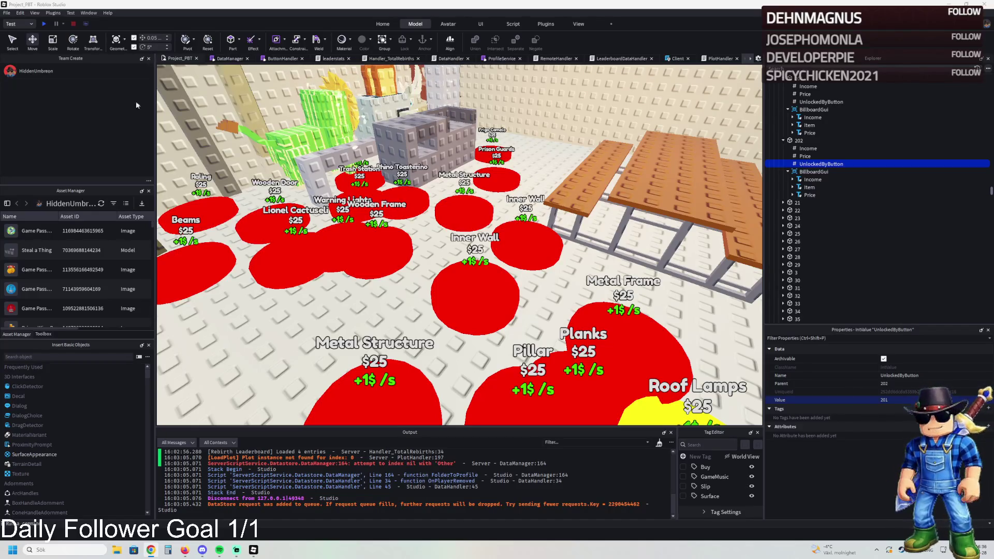
pyautogui.press('w')
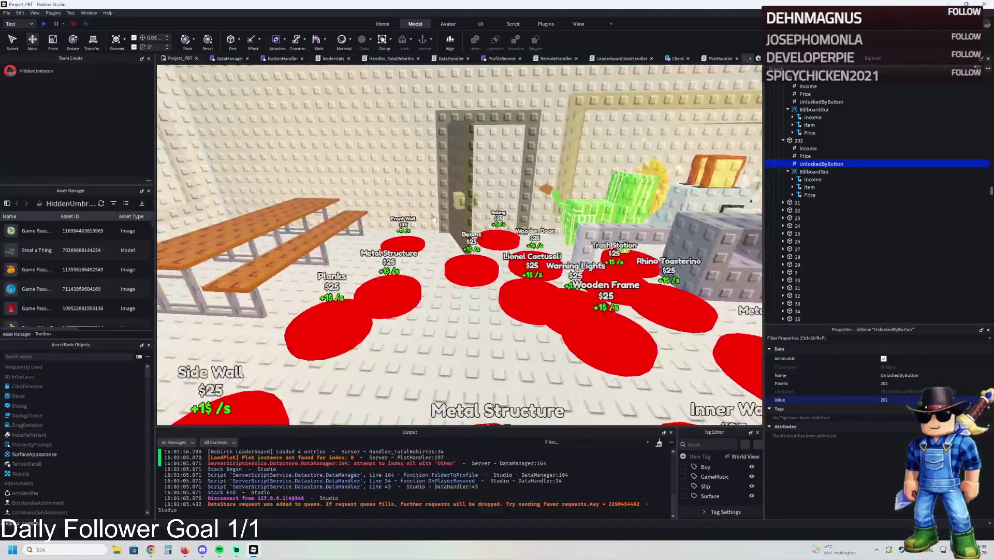
pyautogui.press('s')
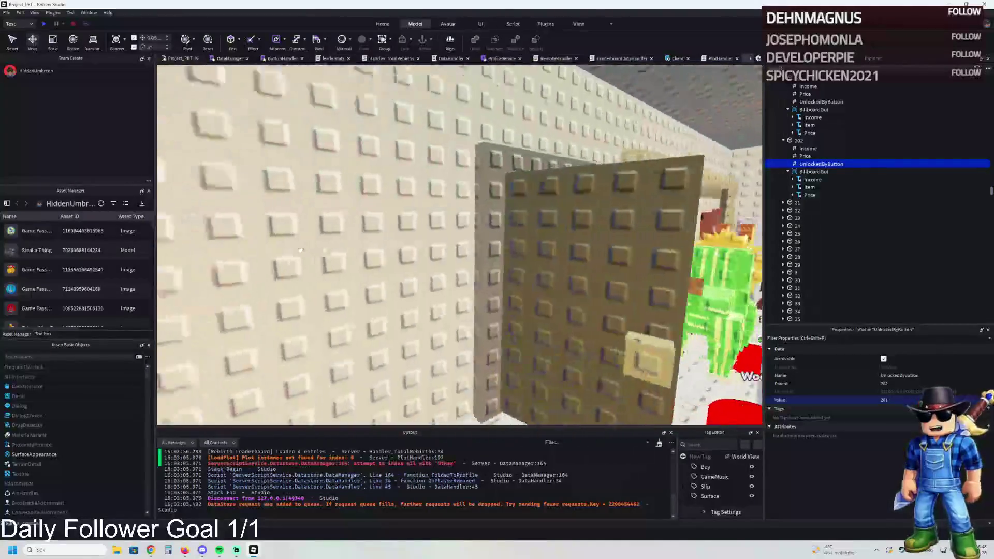
pyautogui.press('d')
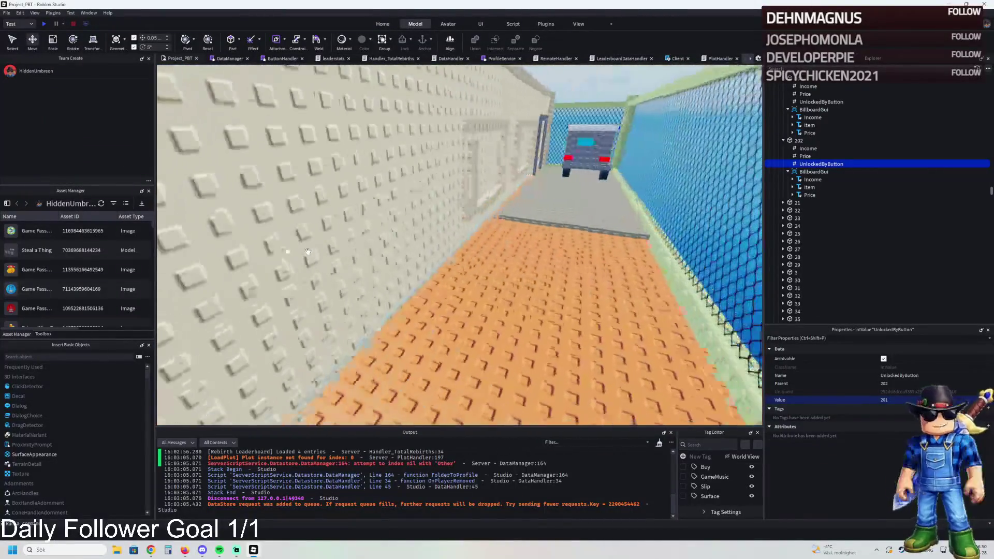
pyautogui.scroll(5, 308, 252)
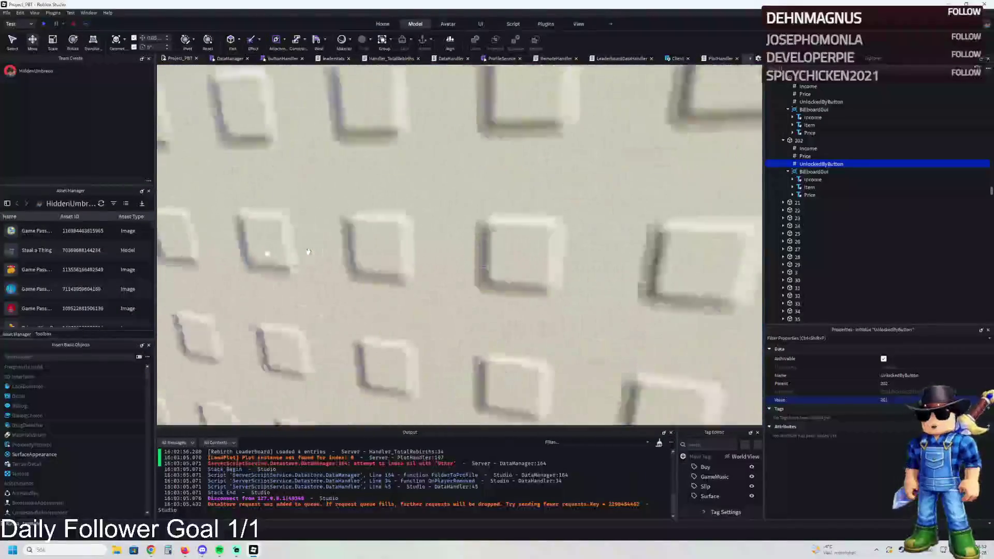